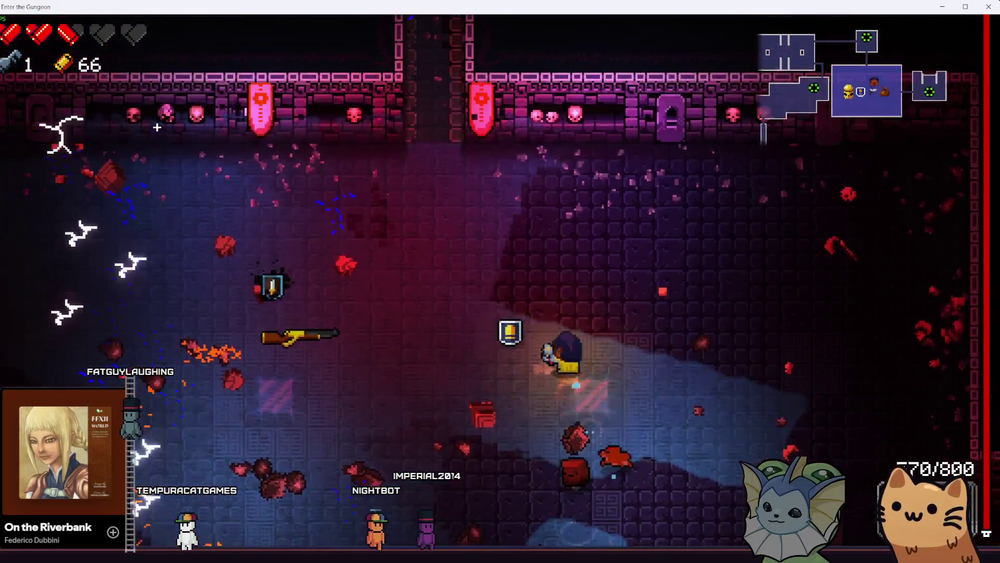
Step: Walk the character around the room, pausing and resuming the game once
key(w)
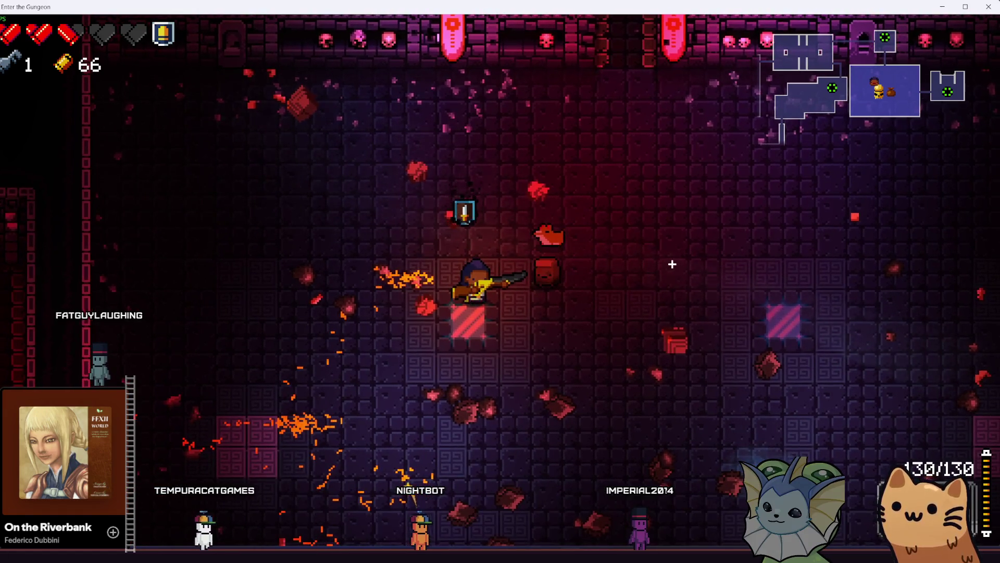
key(w+d)
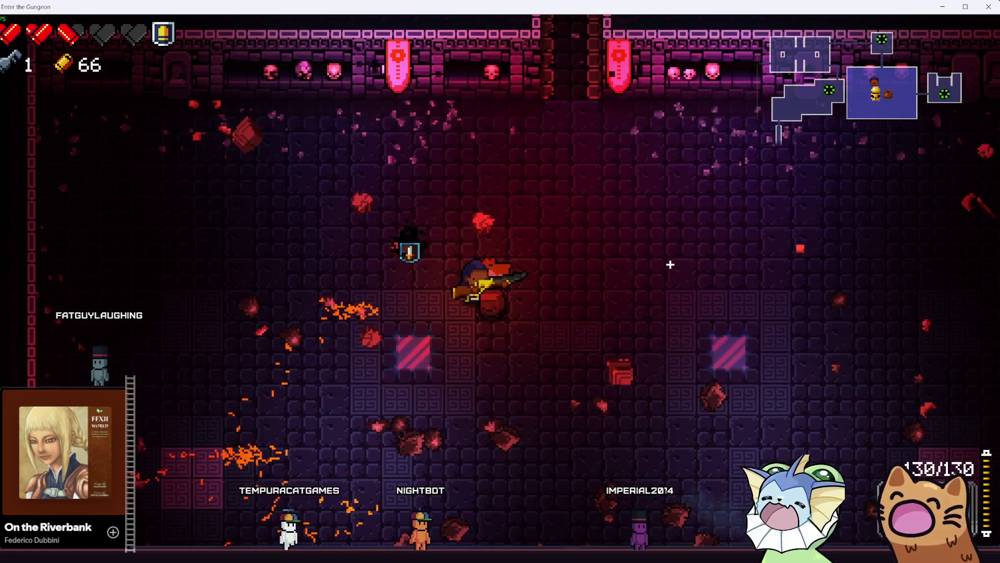
key(a)
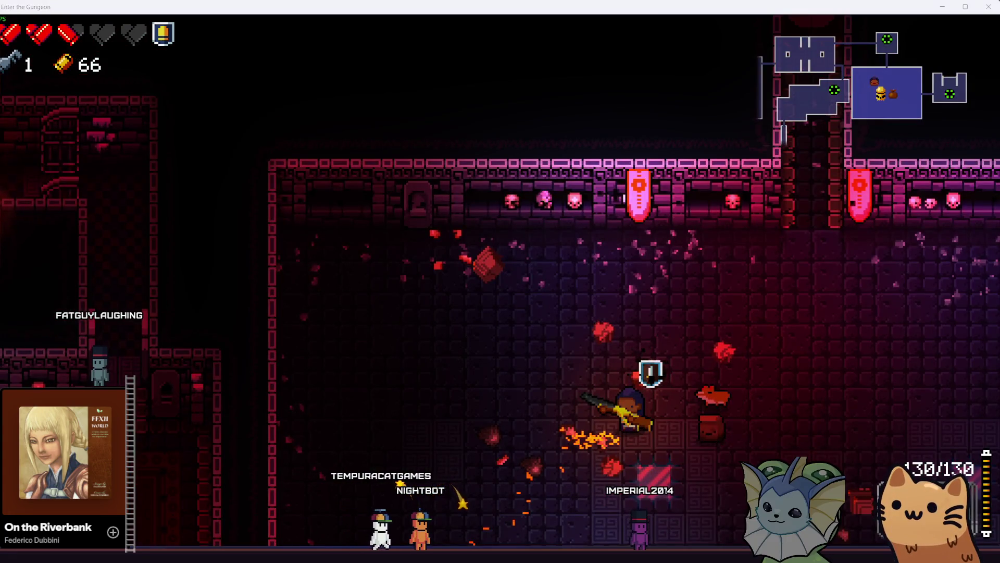
key(Escape)
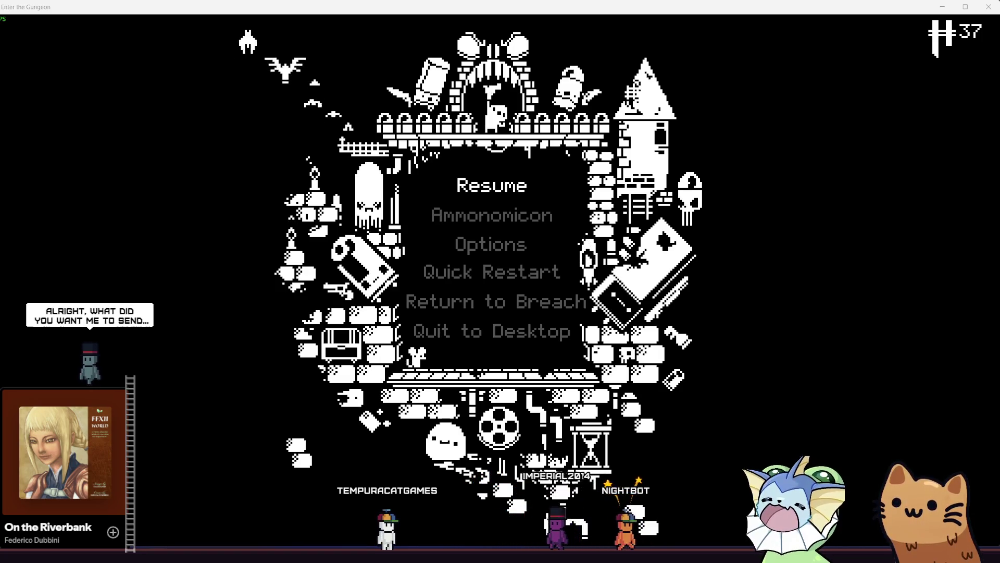
key(Escape)
key(a)
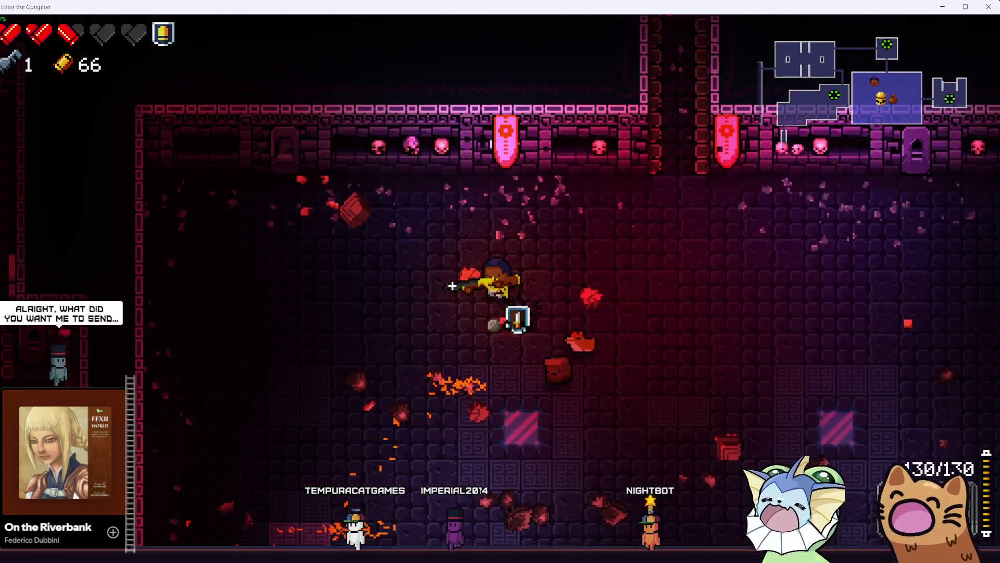
Step: Teleport to the shop room from the chamber map, walk in, and pause the game
key(Tab)
mouse_move(542, 267)
mouse_down()
mouse_move(547, 333)
mouse_move(463, 245)
mouse_move(411, 156)
mouse_up()
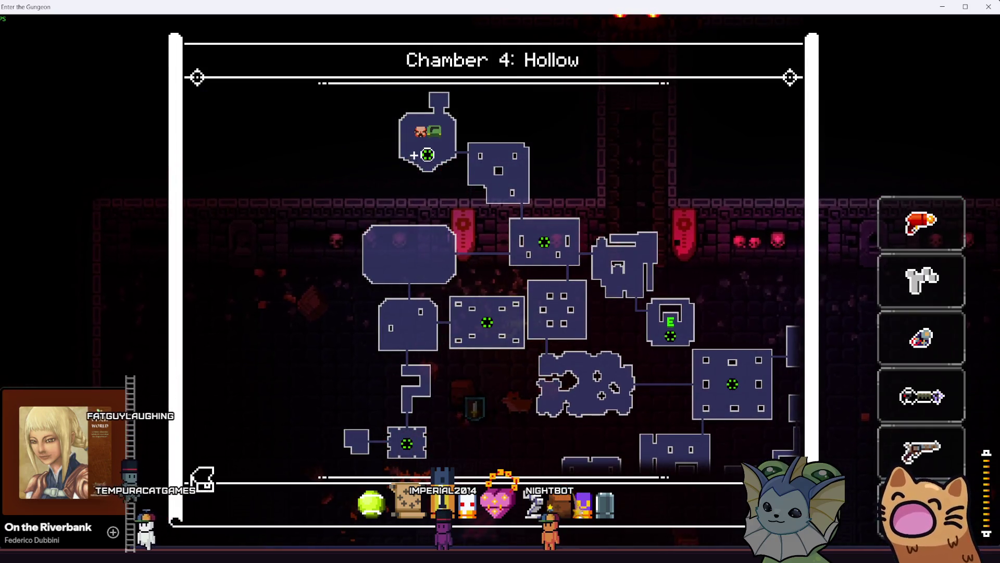
click(411, 157)
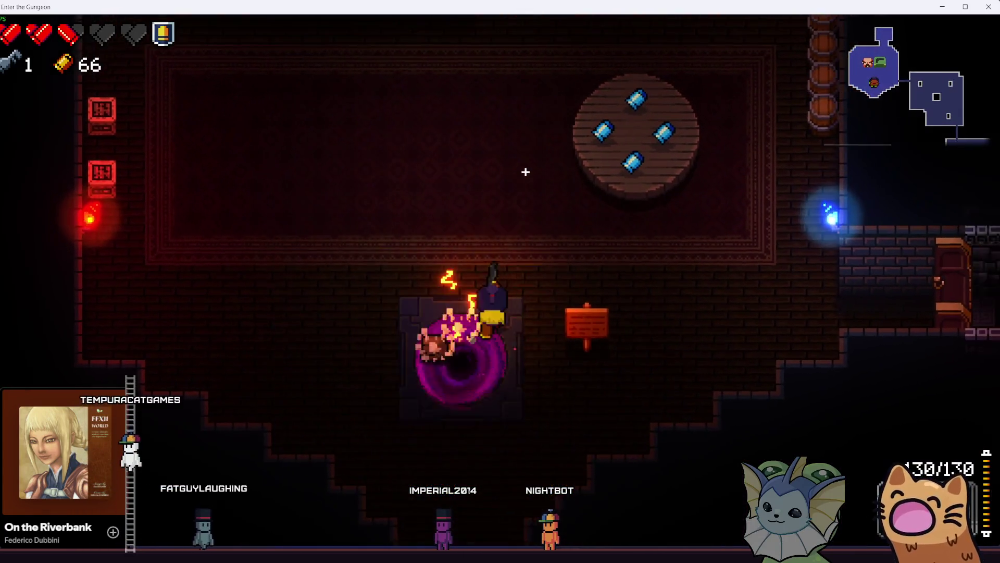
key(w)
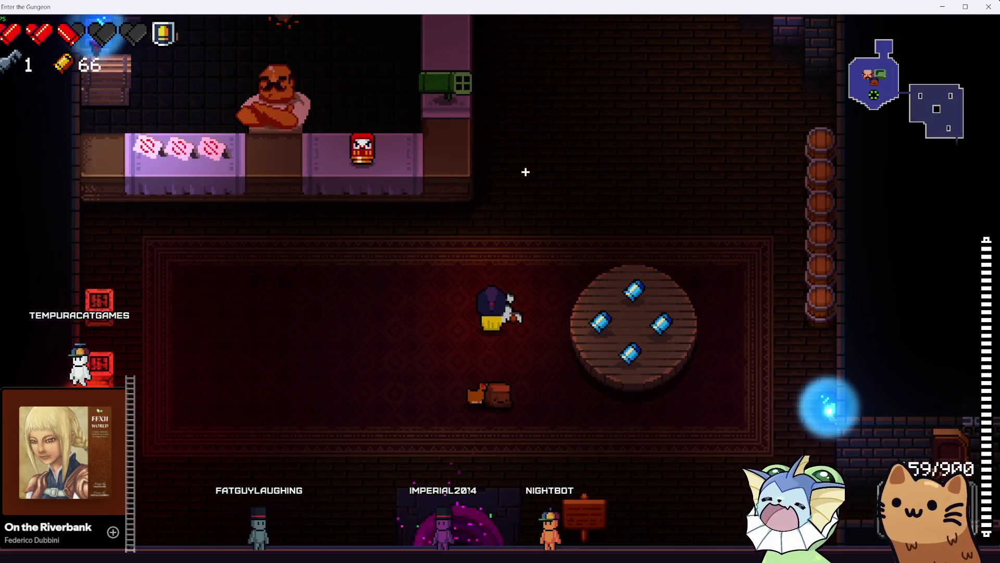
scroll(525, 172, down, 1)
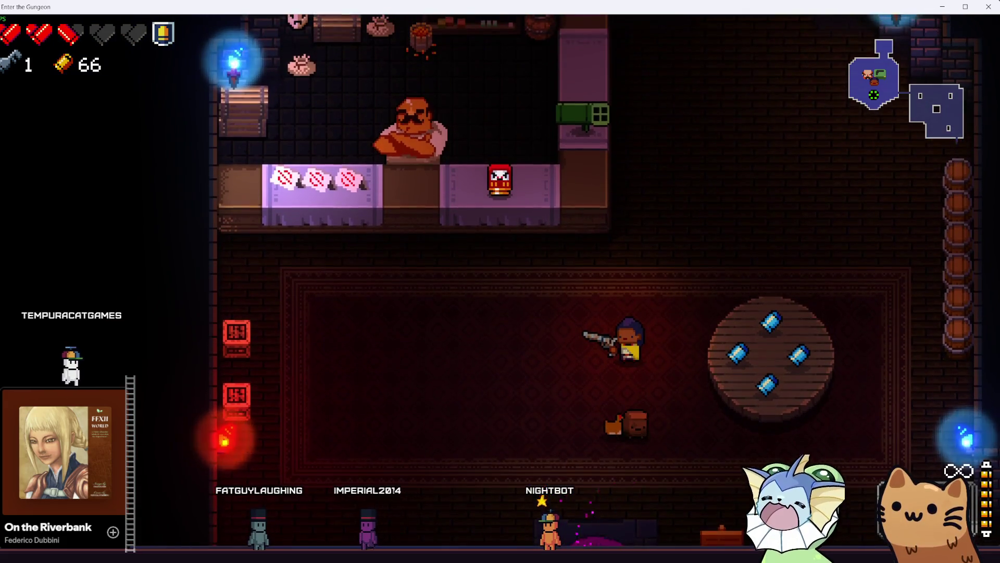
key(Escape)
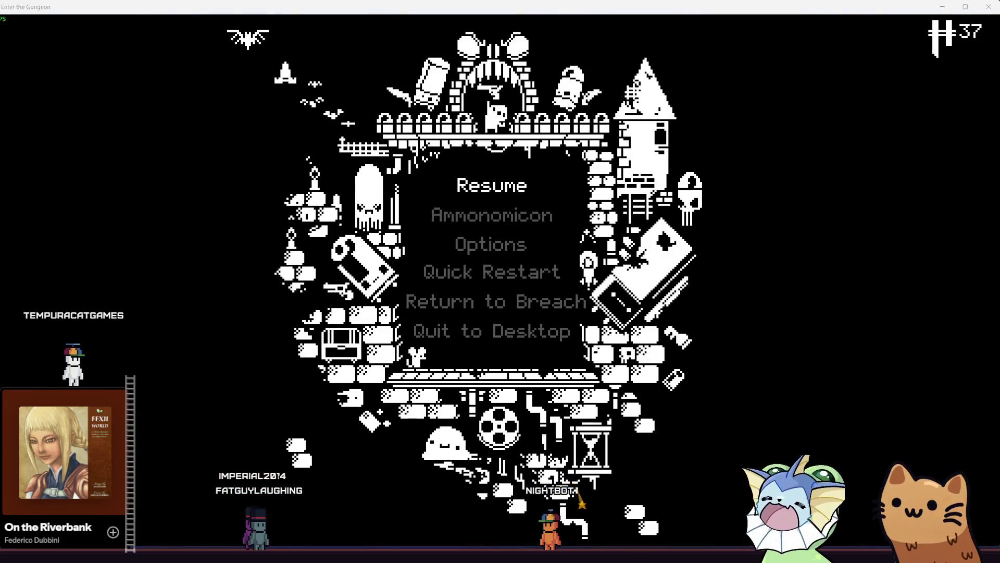
key(alt+Tab)
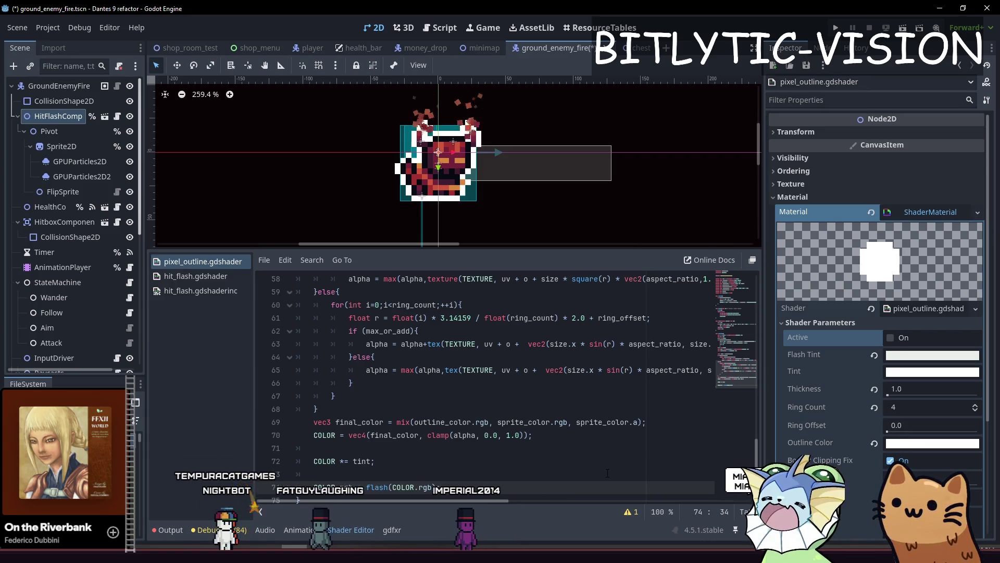
Step: Move the flash line above the outline mix, pad it with blank lines, and save
key(alt+Up)
key(alt+Up)
key(alt+Up)
key(alt+Up)
key(Up)
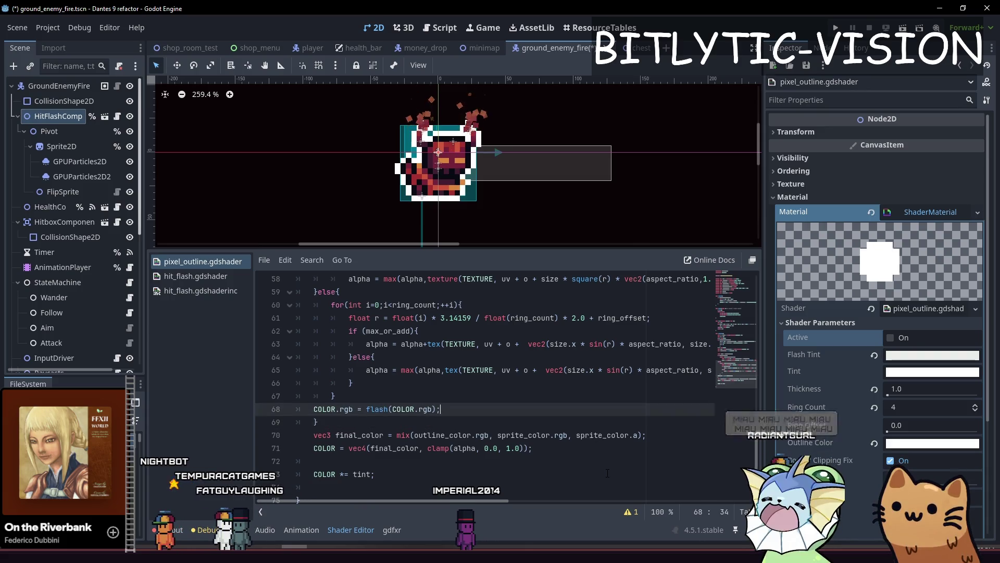
key(Return)
key(Down)
key(End)
key(Return)
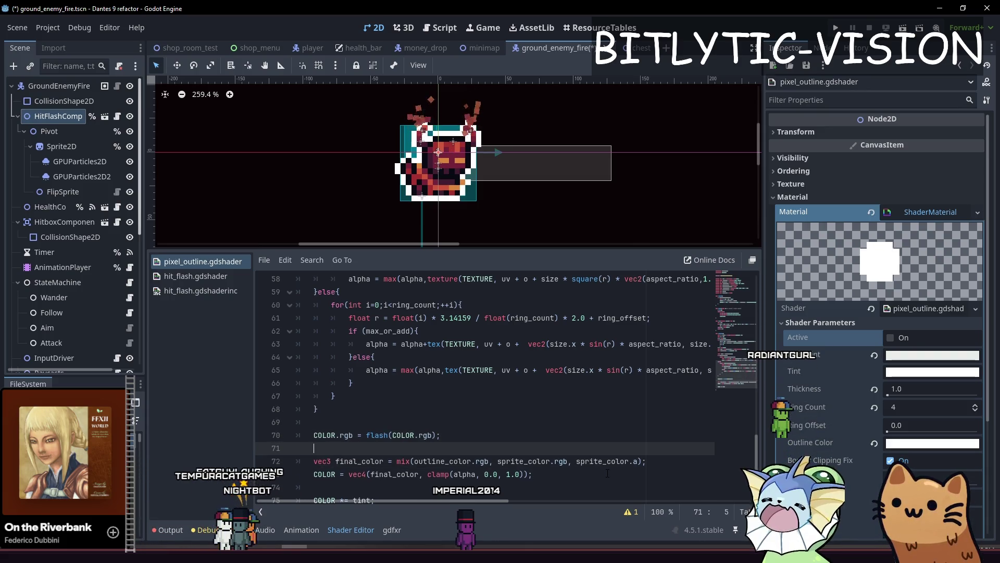
key(ctrl+s)
Step: Turn on the Active shader parameter and try the flash line at line 74, then back at 70
click(890, 339)
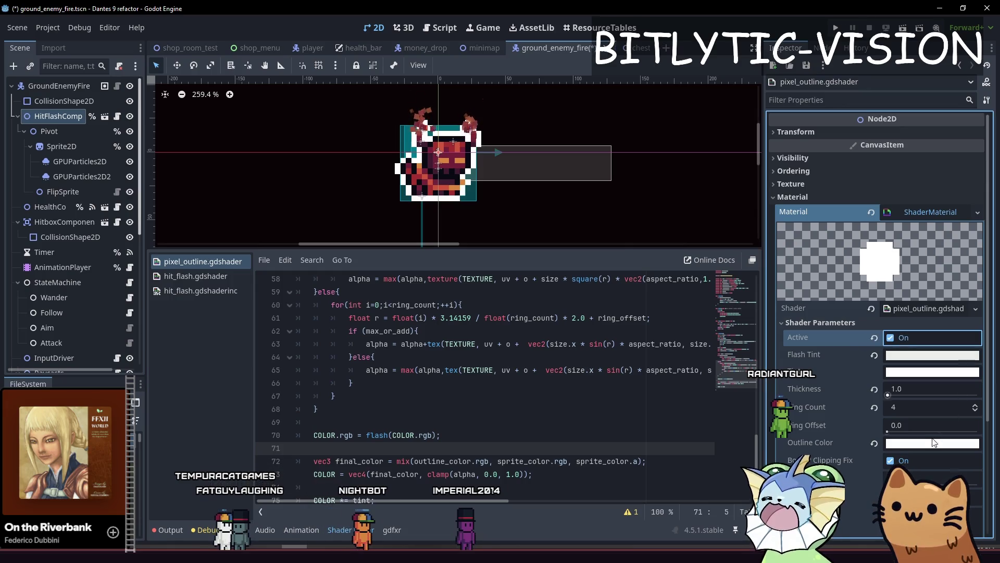
scroll(505, 379, down, 1)
click(455, 397)
key(alt+Down)
key(alt+Down)
key(alt+Down)
key(alt+Up)
key(alt+Up)
key(alt+Up)
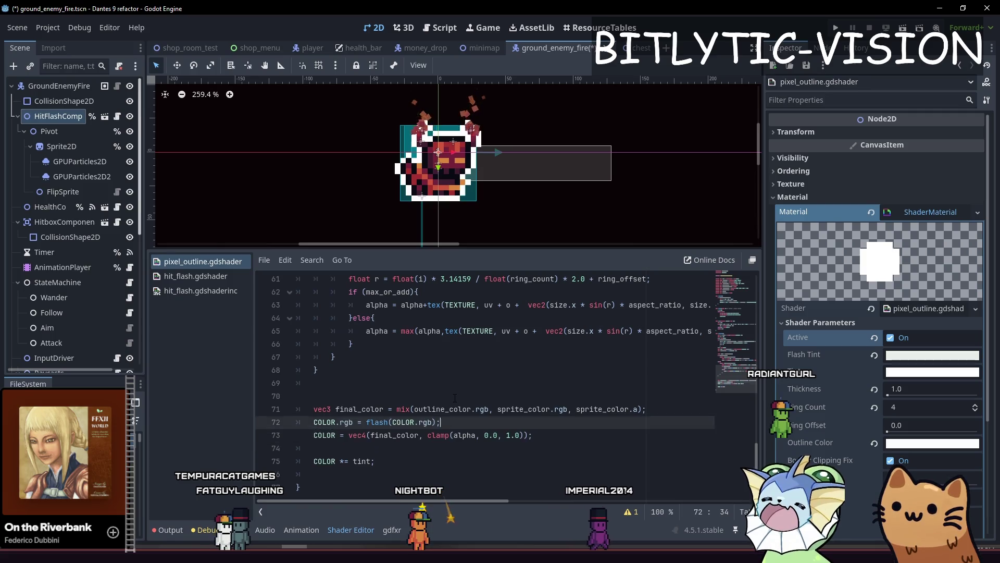
key(Down)
key(Down)
key(Down)
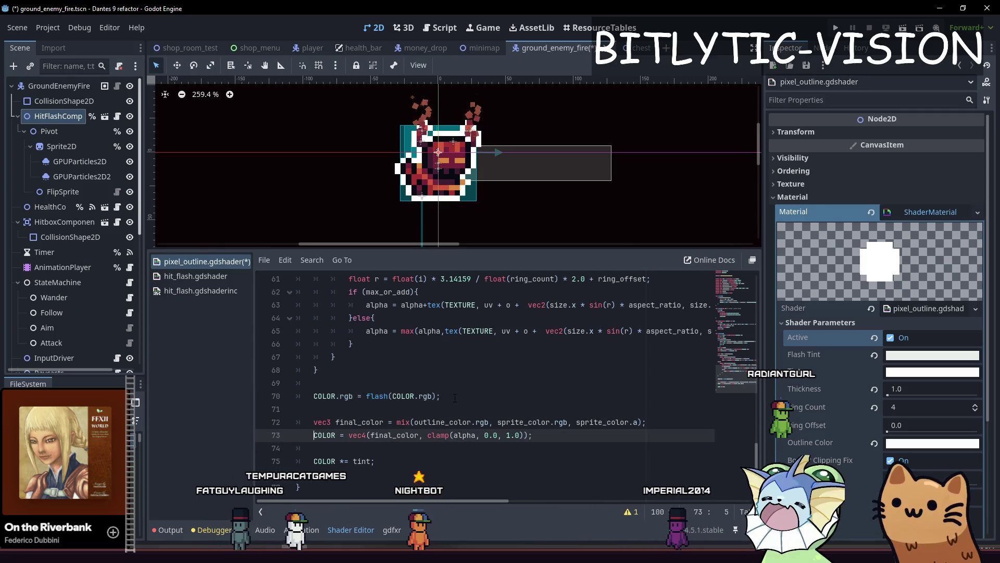
key(Up)
key(Up)
key(Up)
key(Down)
key(Up)
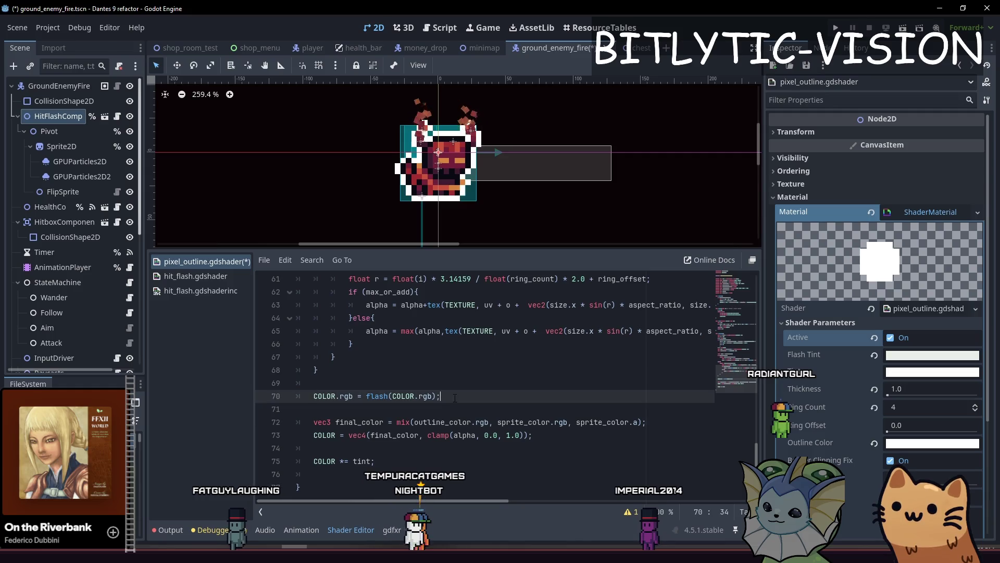
Step: Move the flash line below the final COLOR = vec4 assignment and open the Outline Color picker
key(alt+Down)
key(alt+Down)
key(alt+Down)
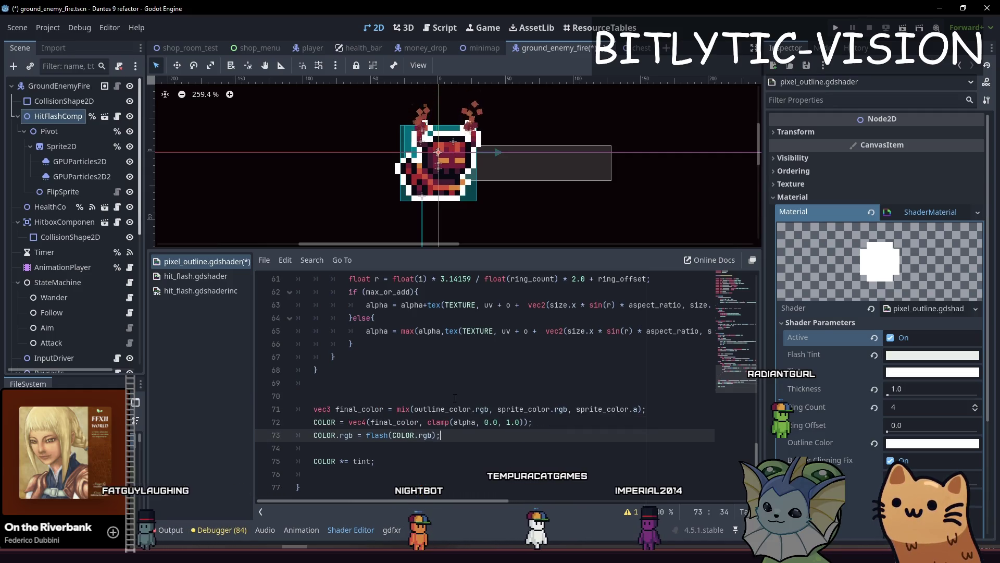
key(Down)
key(Up)
key(Down)
key(Up)
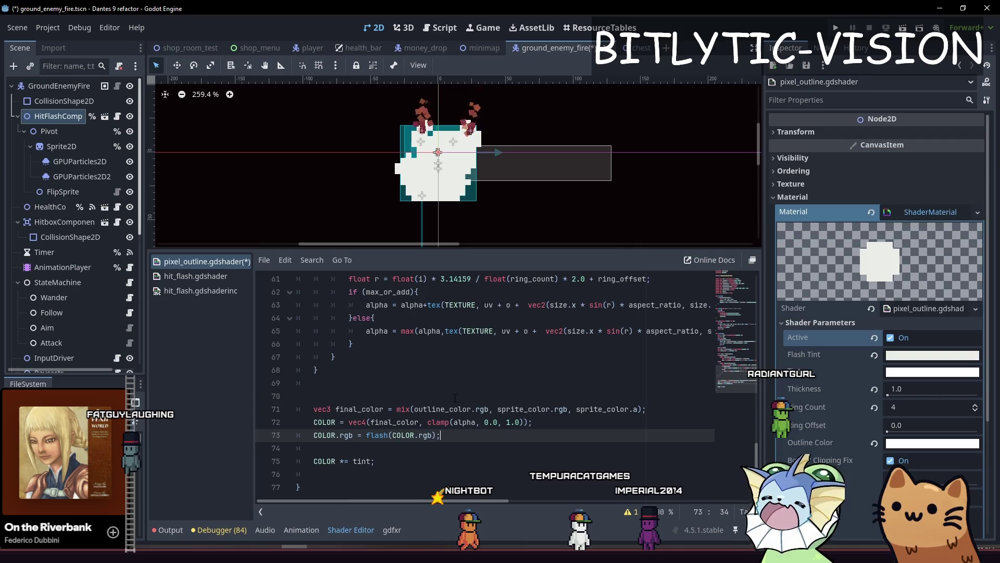
key(Up)
key(End)
click(932, 443)
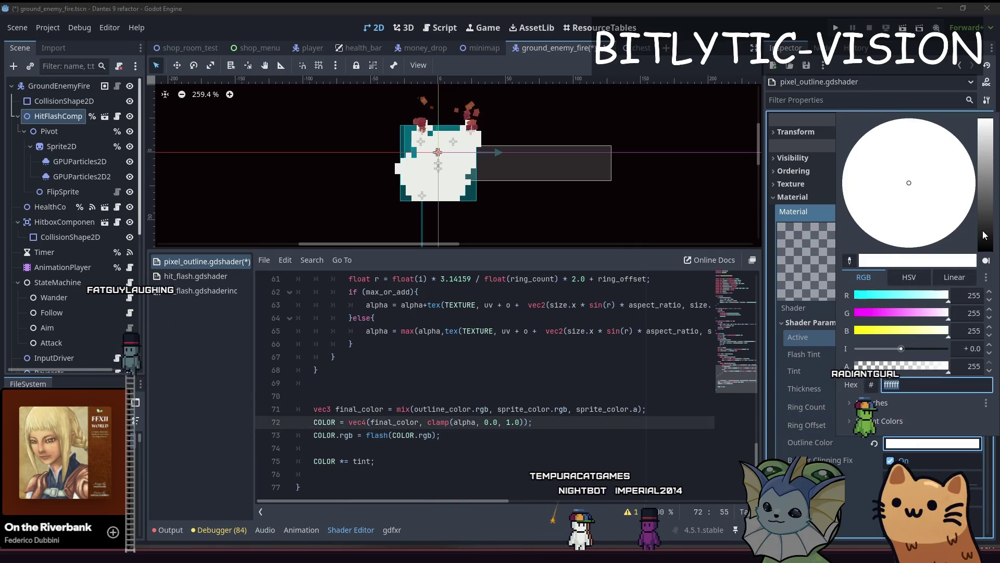
Step: Dismiss the colour picker and move the flash line back up to line 70
click(618, 482)
click(605, 426)
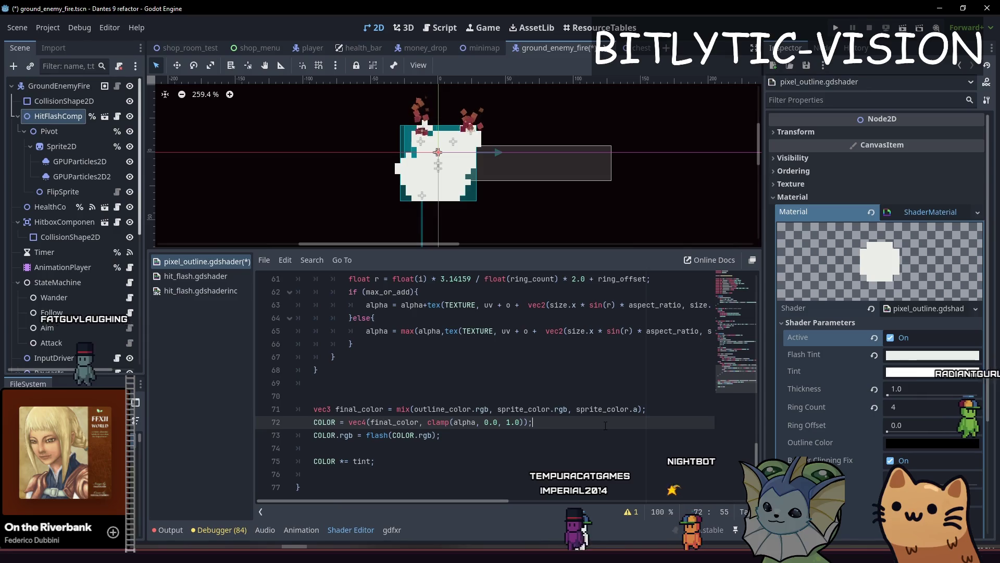
key(Down)
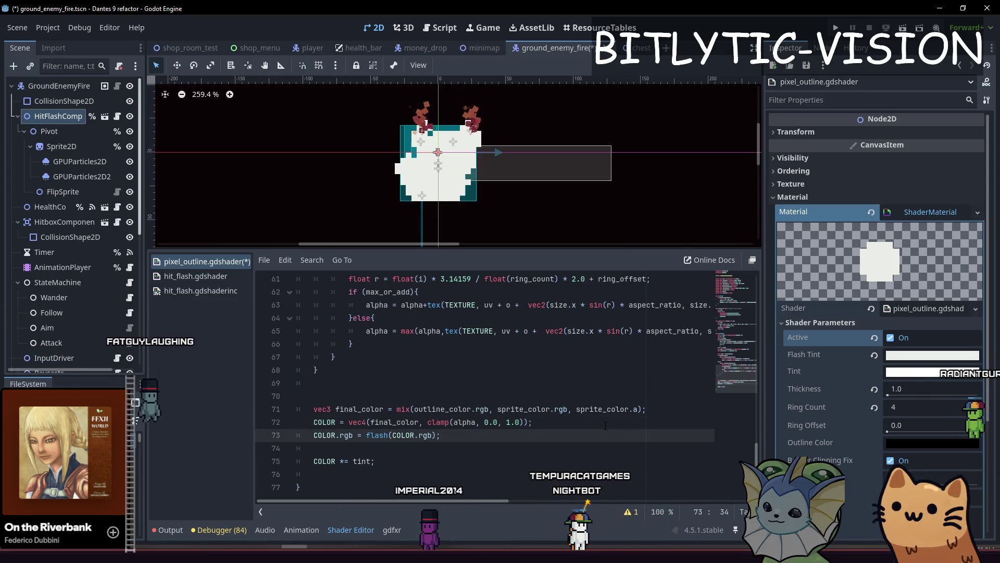
key(alt+Up)
key(alt+Up)
key(alt+Up)
key(Home)
Step: Replace COLOR with sprite_color in the flash call, save the shader, and turn Active off
key(ctrl+Delete)
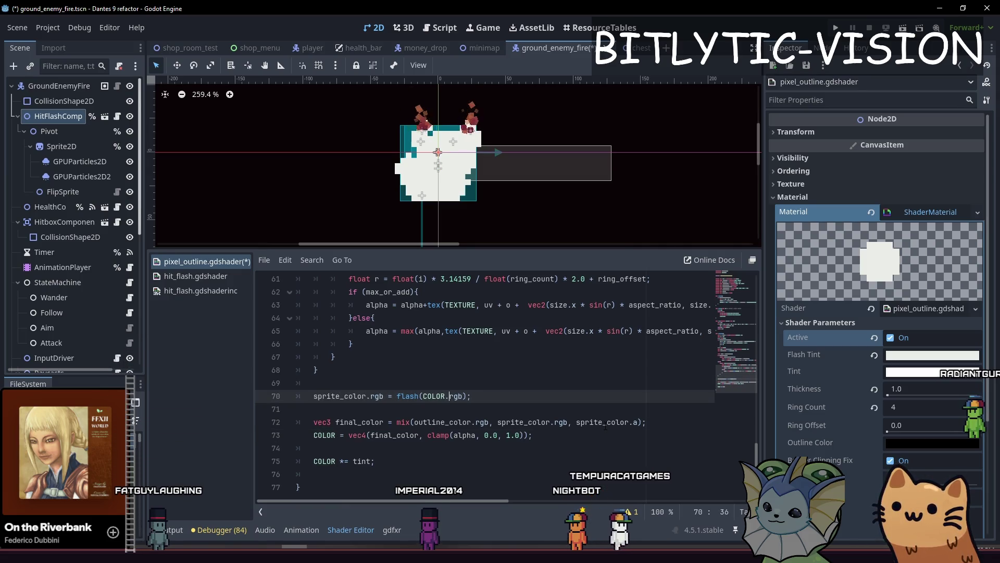
key(ctrl+Delete)
text(sprite_c)
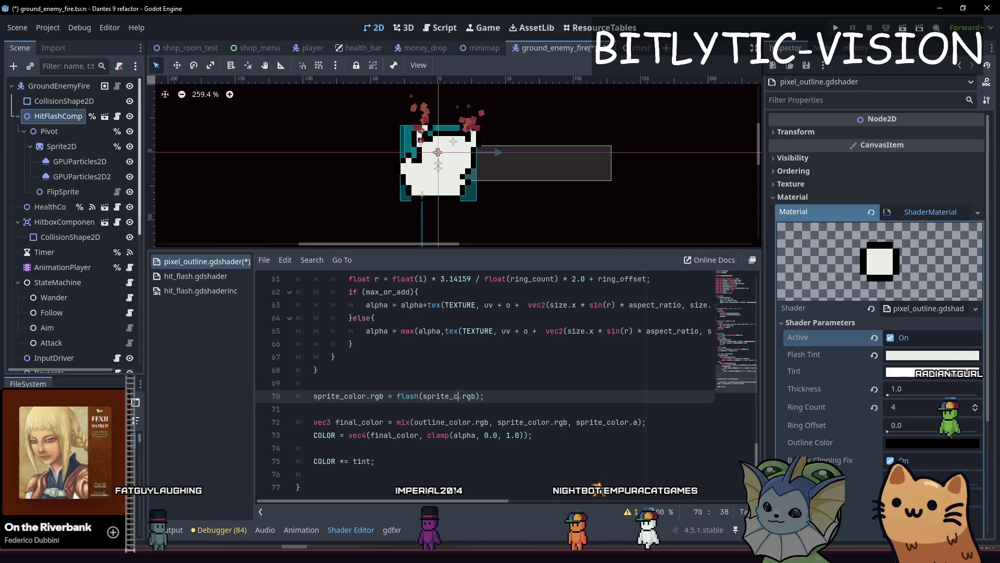
key(End)
key(ctrl+s)
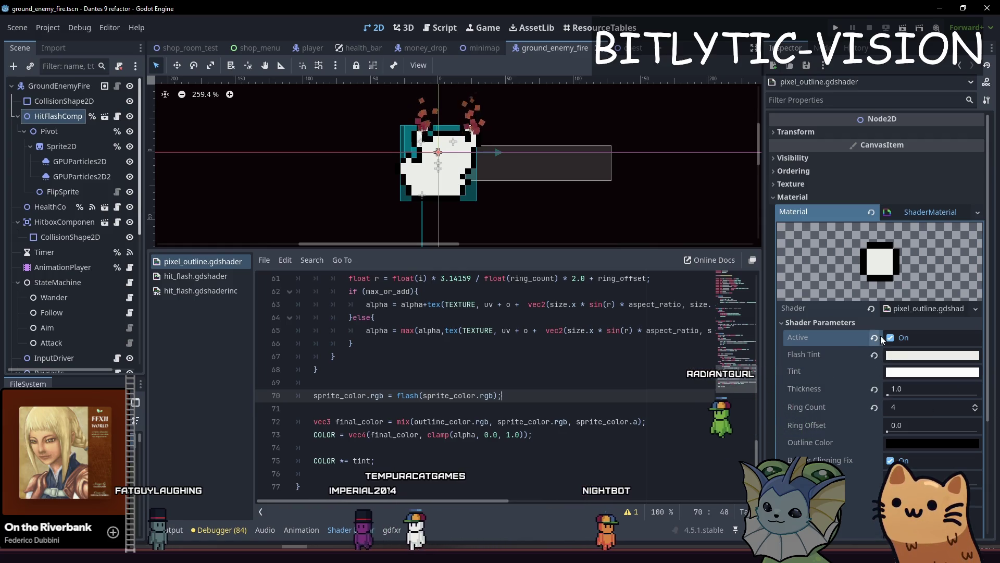
click(891, 338)
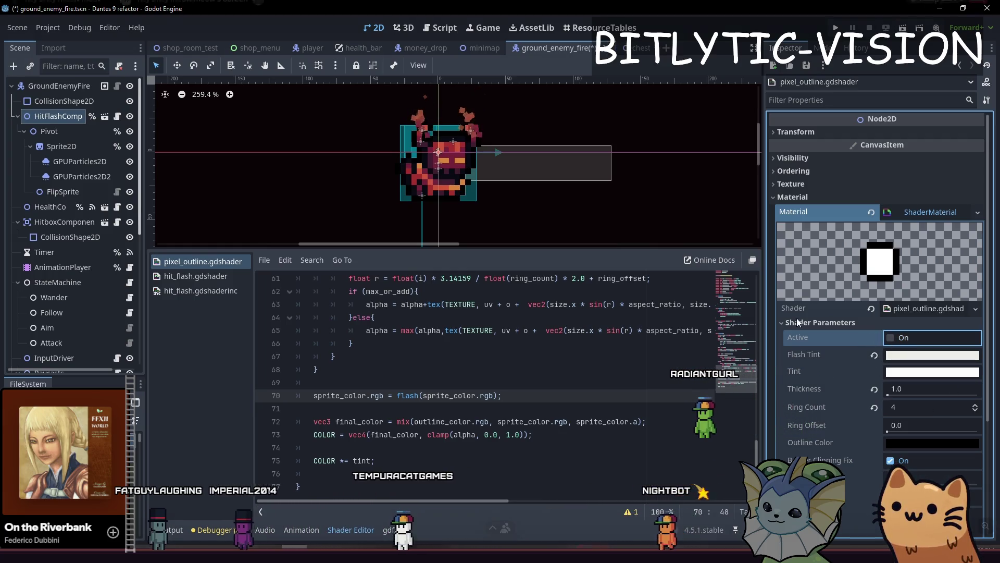
scroll(467, 141, up, 2)
scroll(467, 141, up, 4)
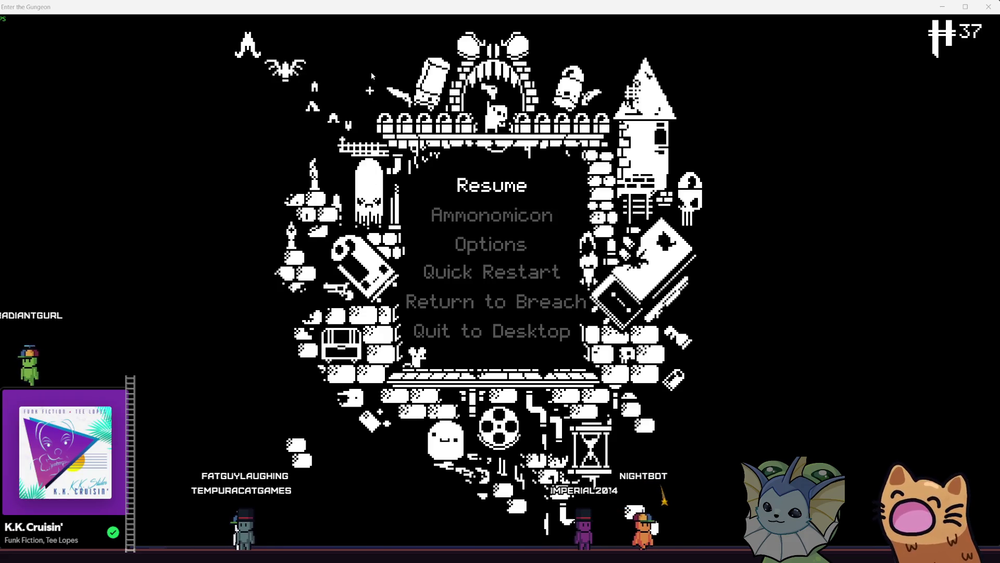
Step: Maximise the Webtyler window in Firefox, zoom in, and select the 4x4plus tiling mode
key(alt+Tab)
double_click(317, 13)
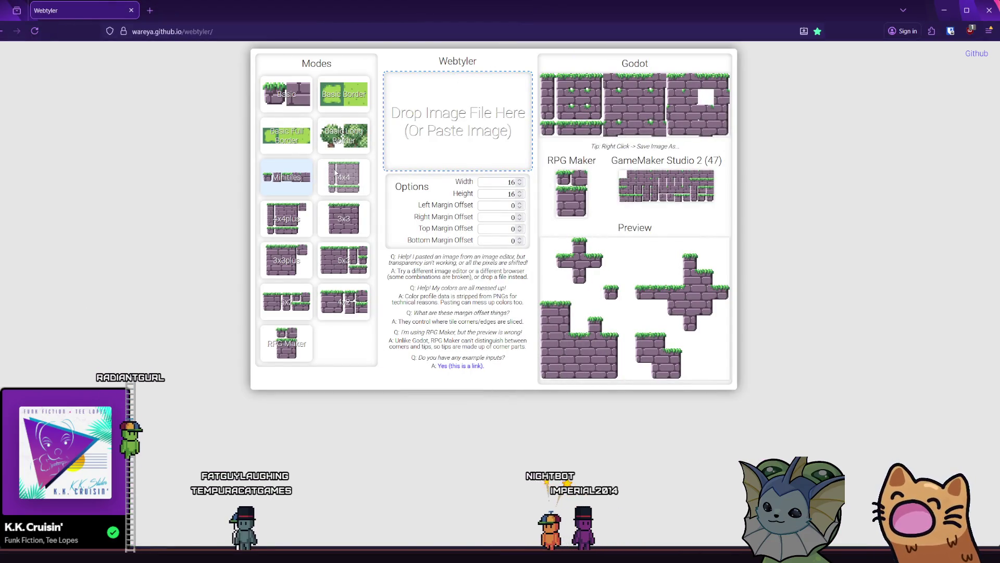
ctrl+scroll(318, 180, up, 3)
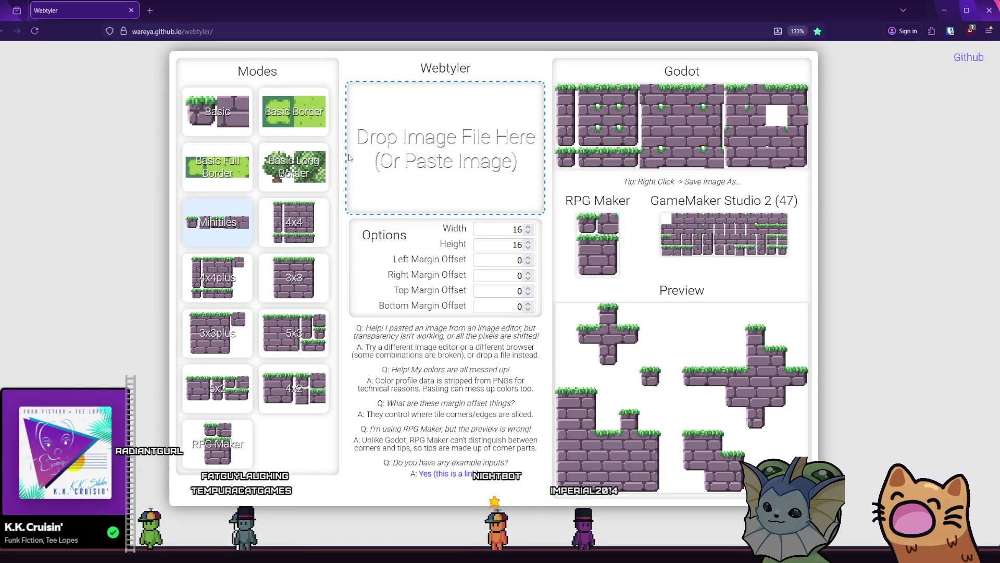
click(247, 273)
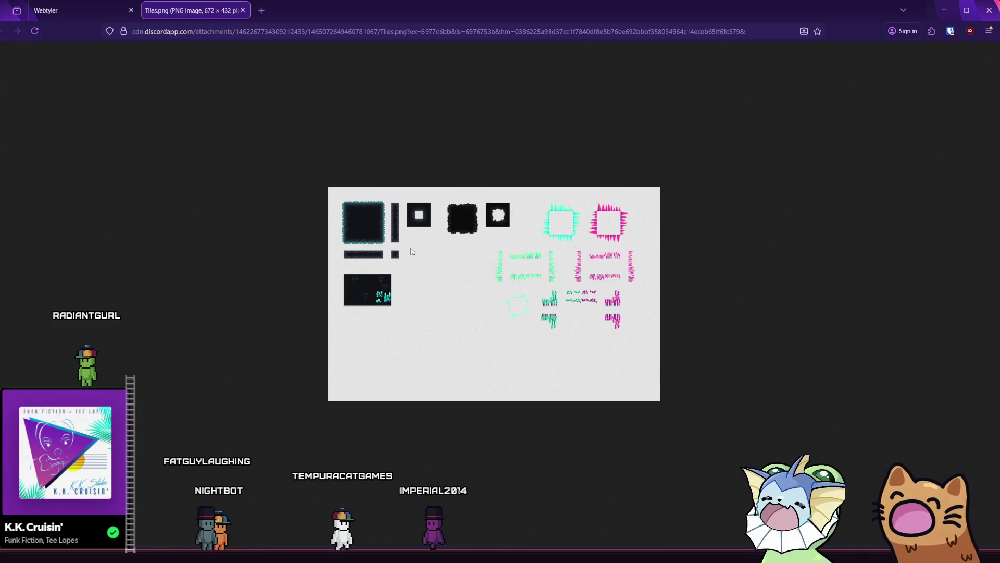
Step: Drag the Tiles image over to Webtyler and close the Tiles.png tab
ctrl+scroll(412, 252, up, 7)
drag(394, 236, 411, 244)
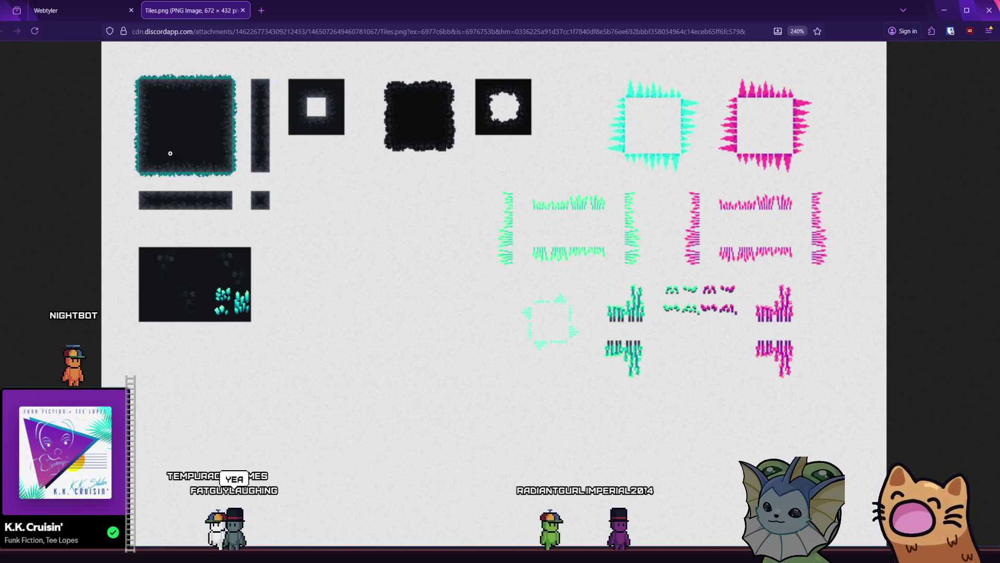
click(242, 10)
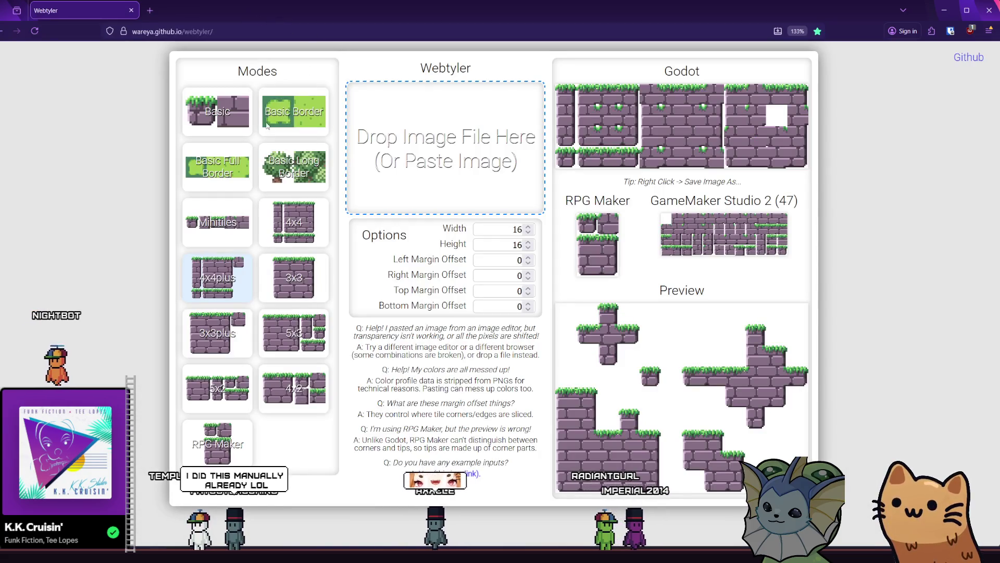
Step: Reset the page zoom to 100%, close Firefox, and resume the paused run
key(ctrl+minus)
key(ctrl+minus)
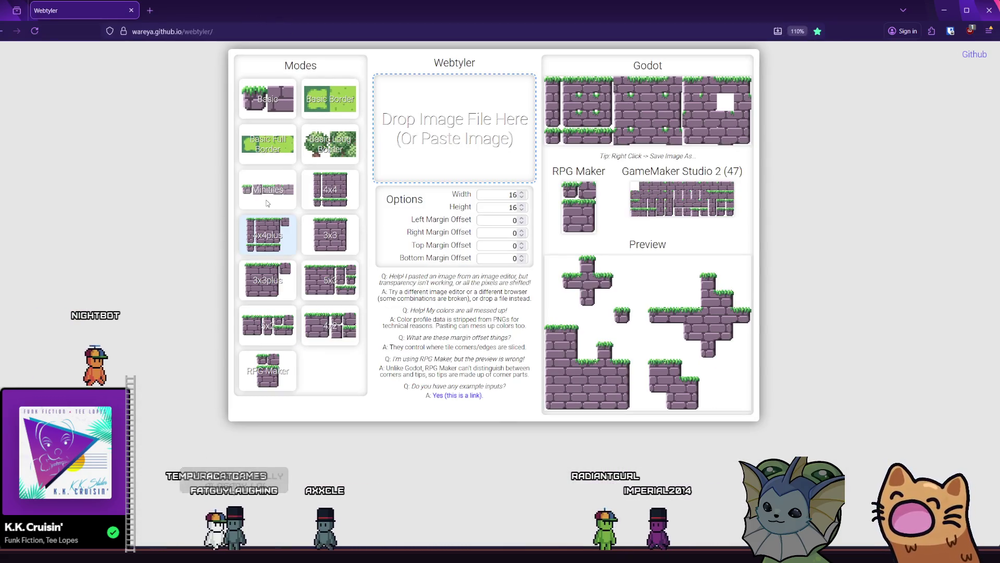
key(ctrl+minus)
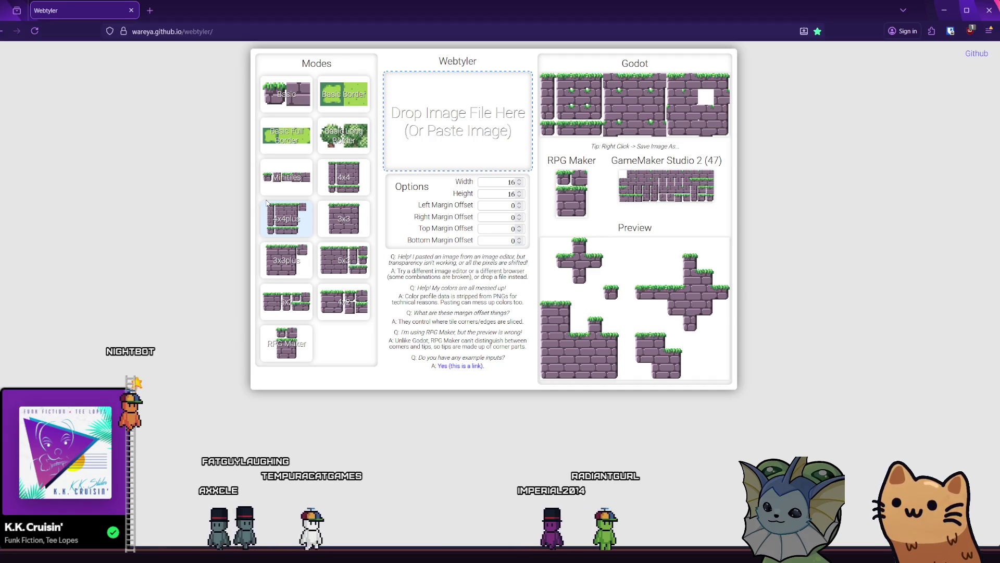
click(989, 18)
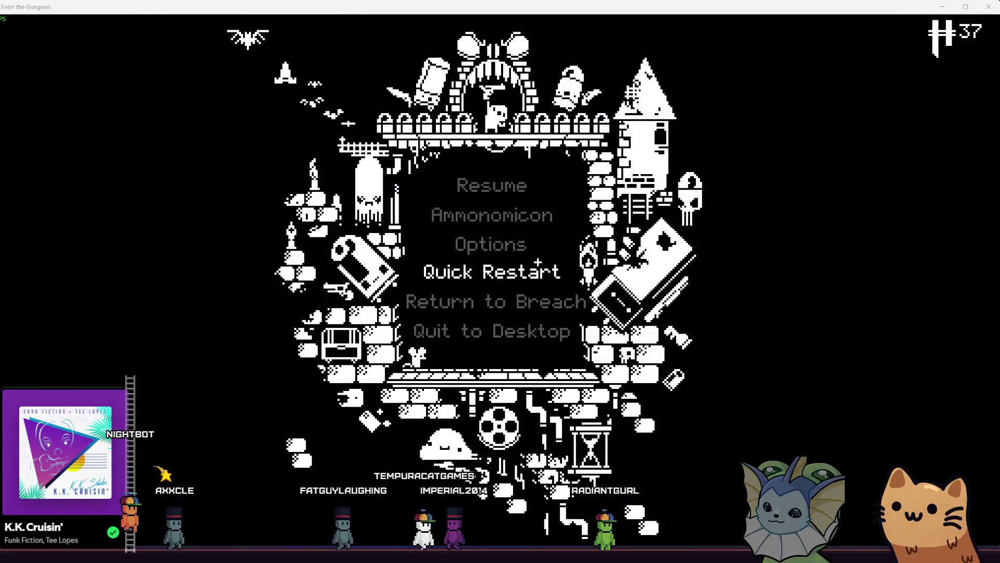
click(493, 200)
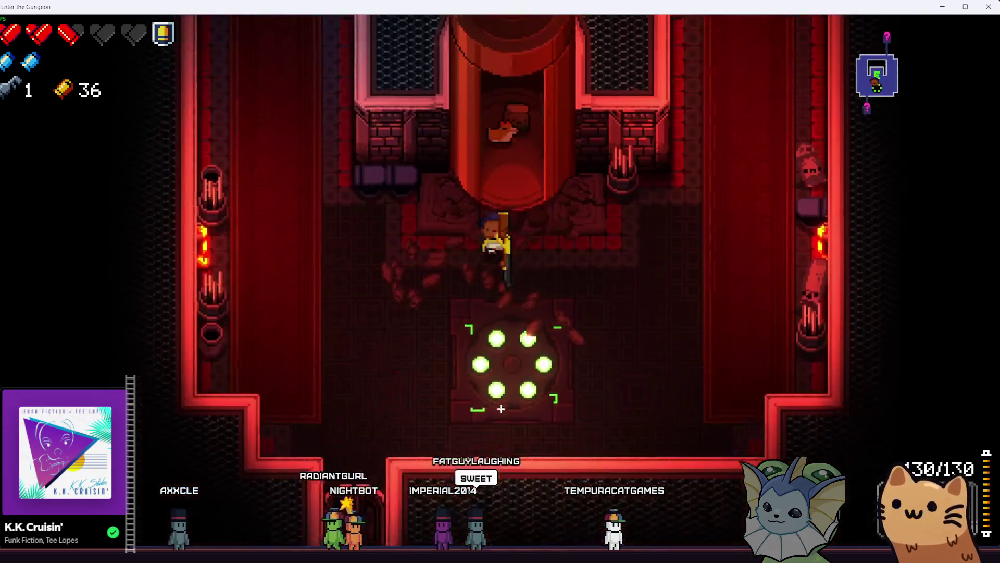
Step: Fight into the room below, blasting it with the active item, firing at the boss, and reloading
key(s)
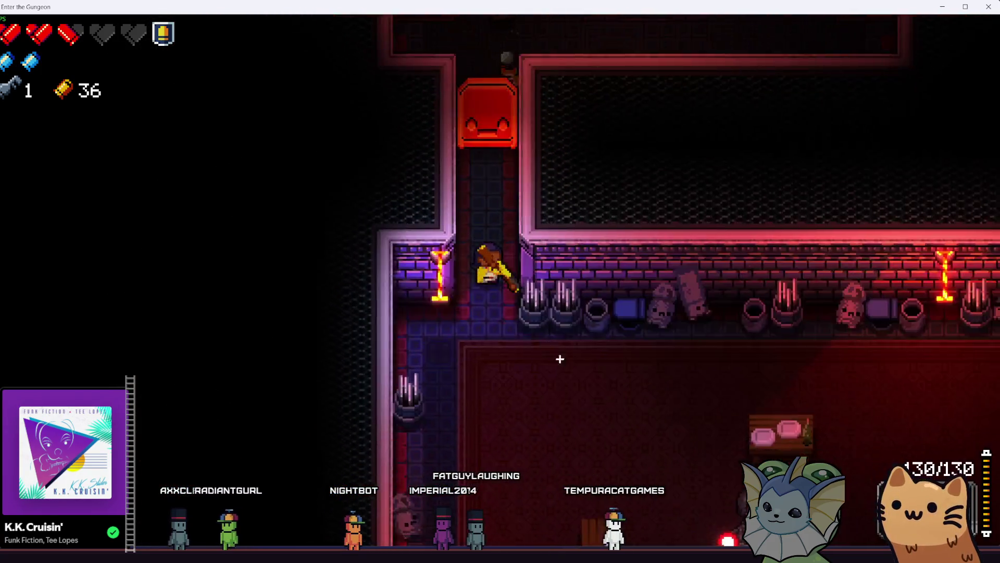
key(s)
click(719, 386)
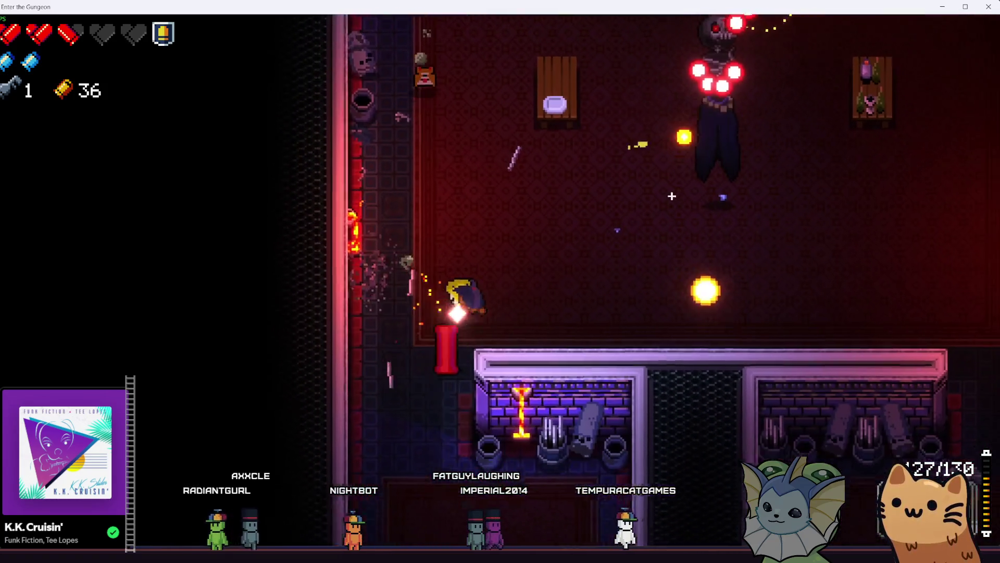
key(space)
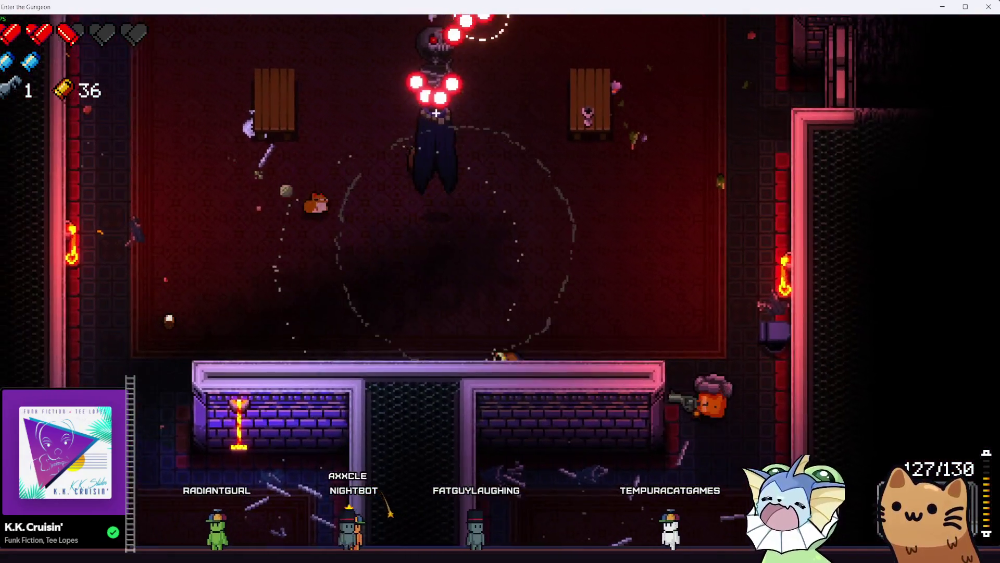
key(w)
click(619, 163)
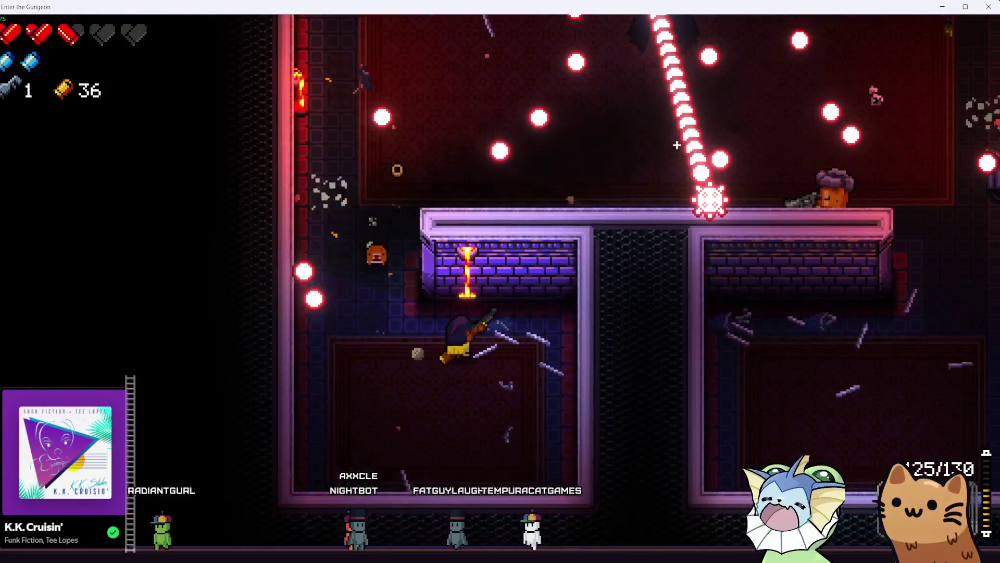
key(w)
key(d)
key(r)
key(d)
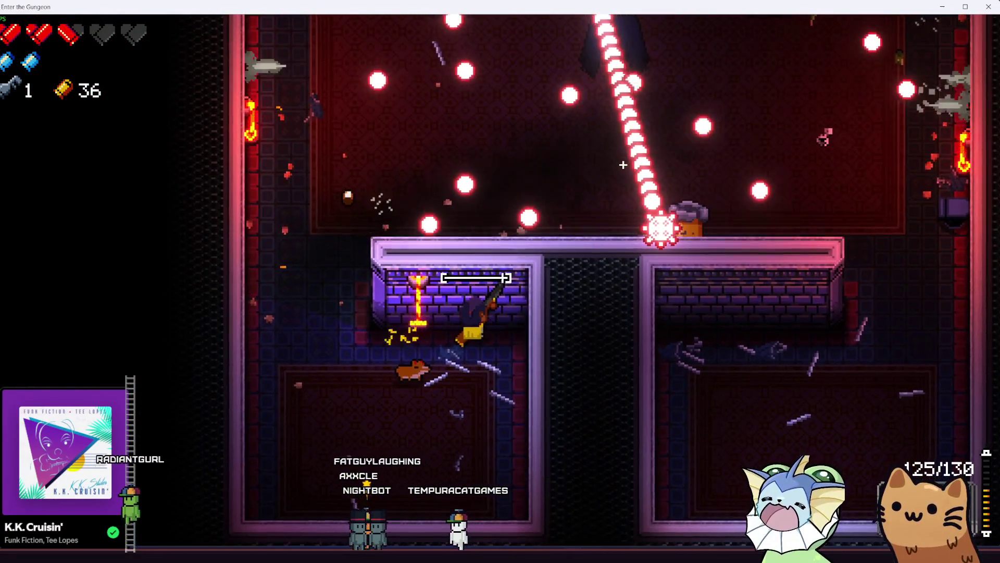
Step: Switch guns, move up into the upper room, and fire a stream of shots at the enemies
scroll(599, 177, down, 1)
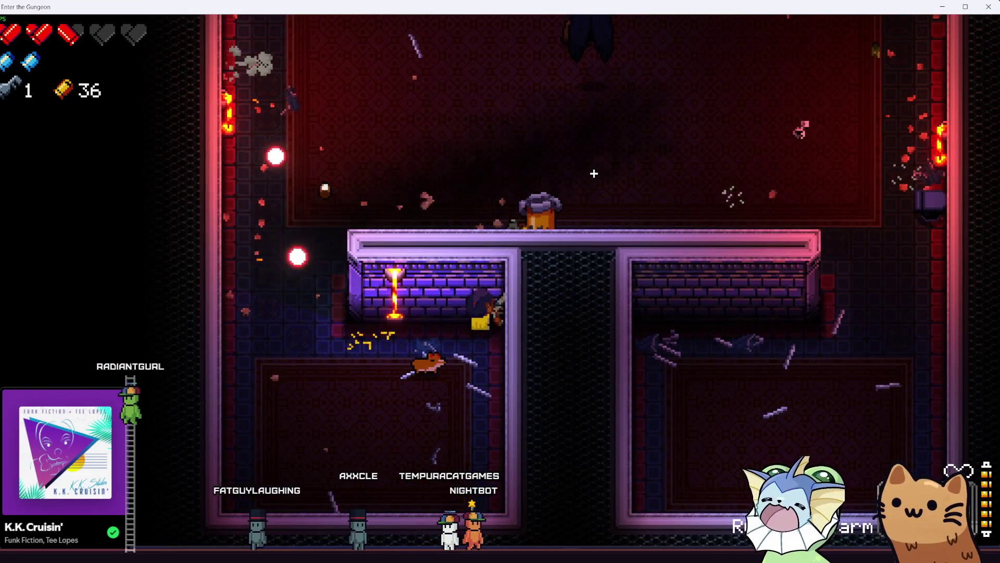
scroll(594, 173, down, 1)
key(a)
scroll(587, 175, down, 1)
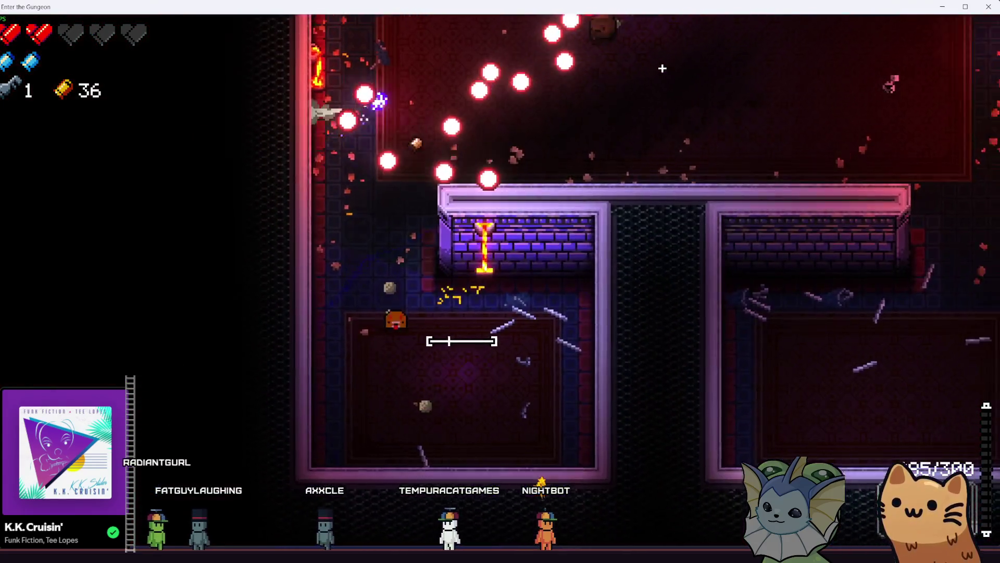
key(w)
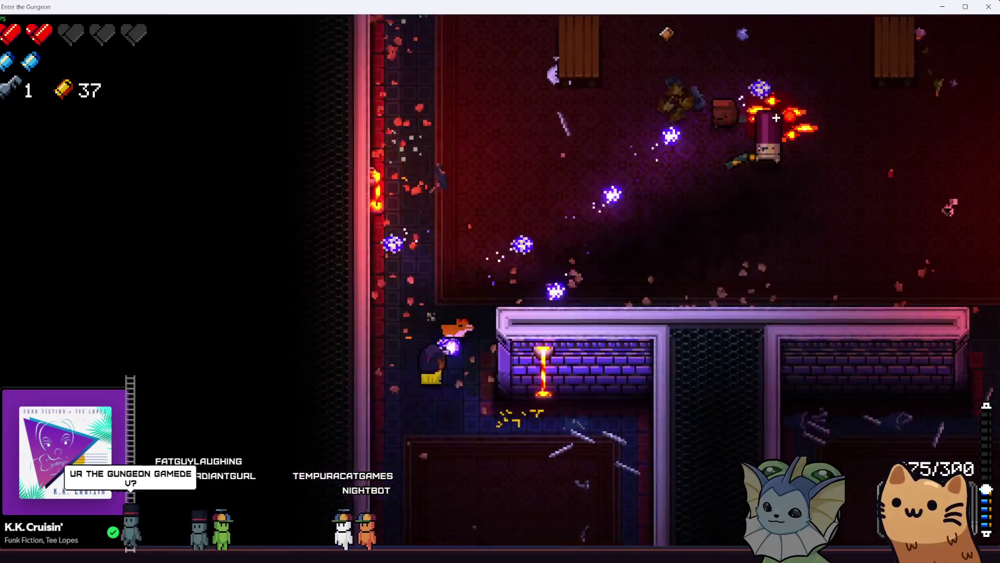
key(w)
click(767, 134)
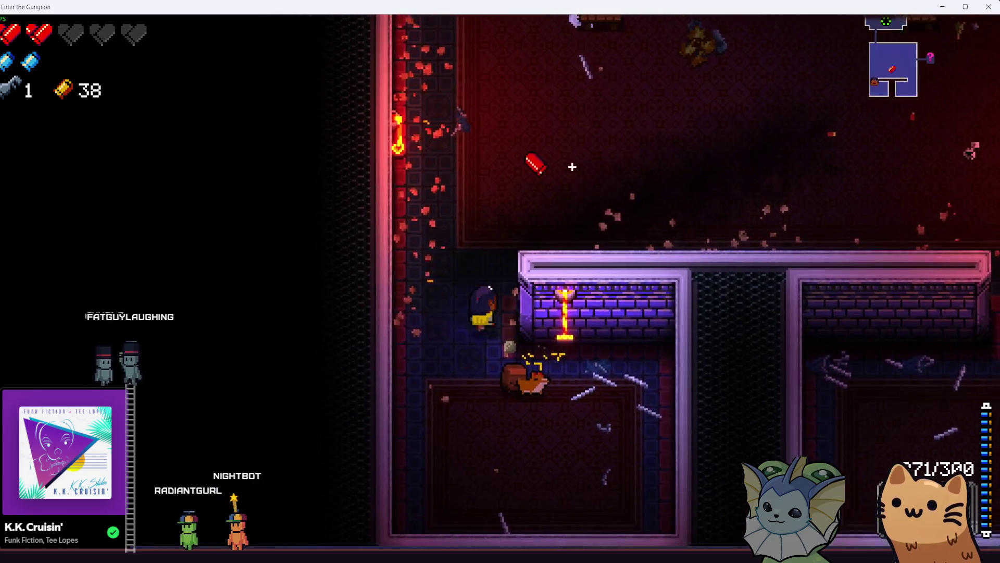
key(d)
key(w)
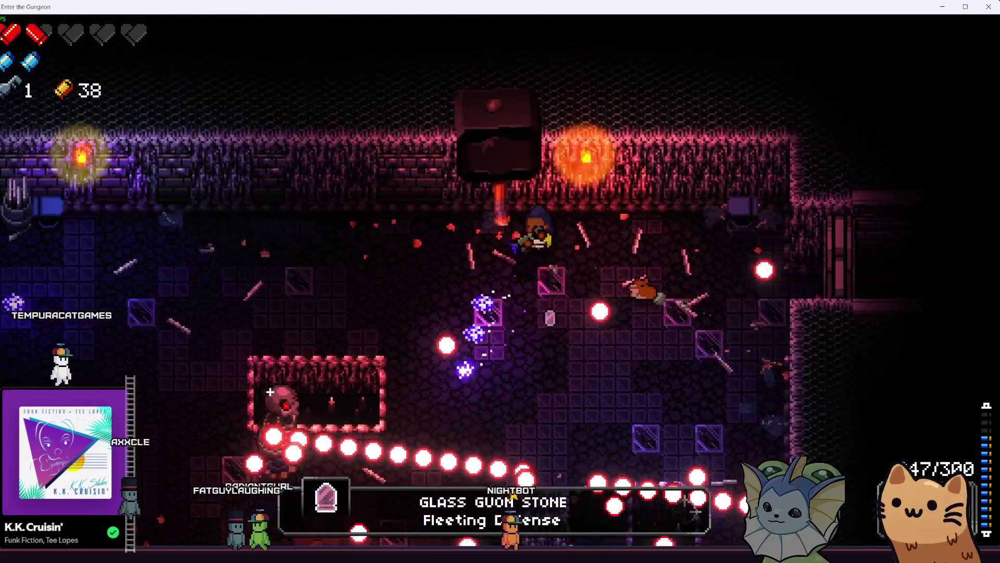
Step: Run through the lower rooms and corridor, return upward, use a blank, and keep shooting enemies
key(a)
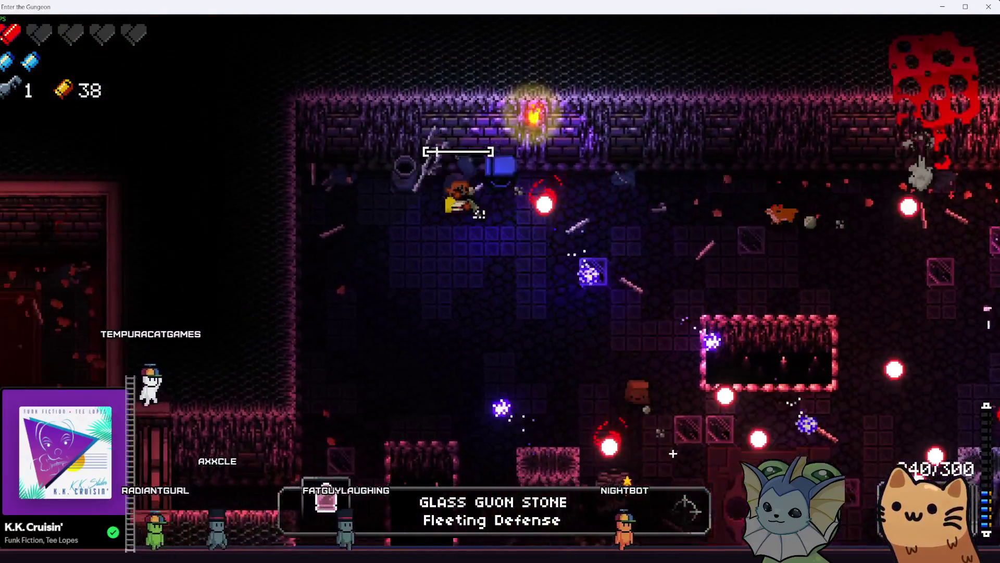
key(s)
key(a)
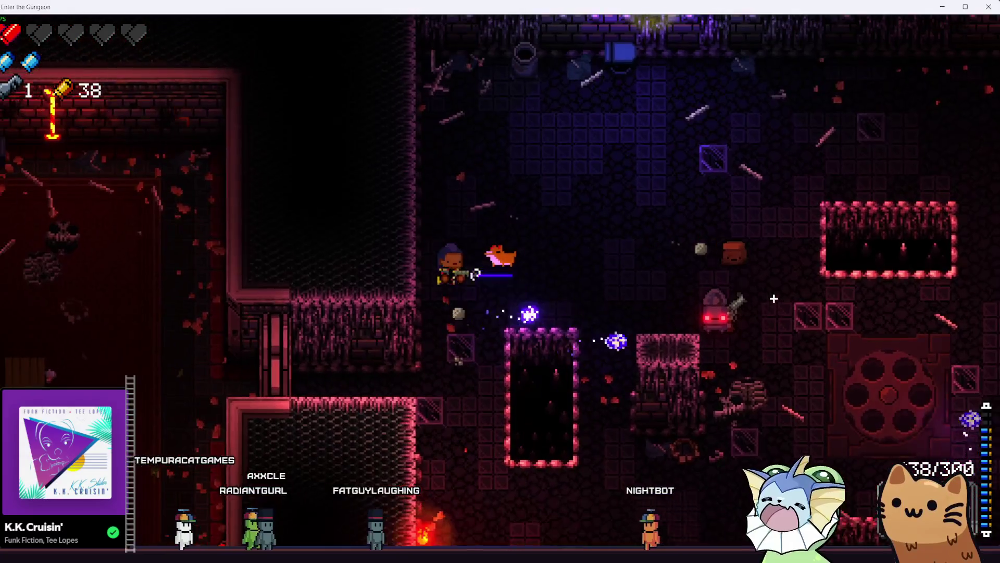
key(s)
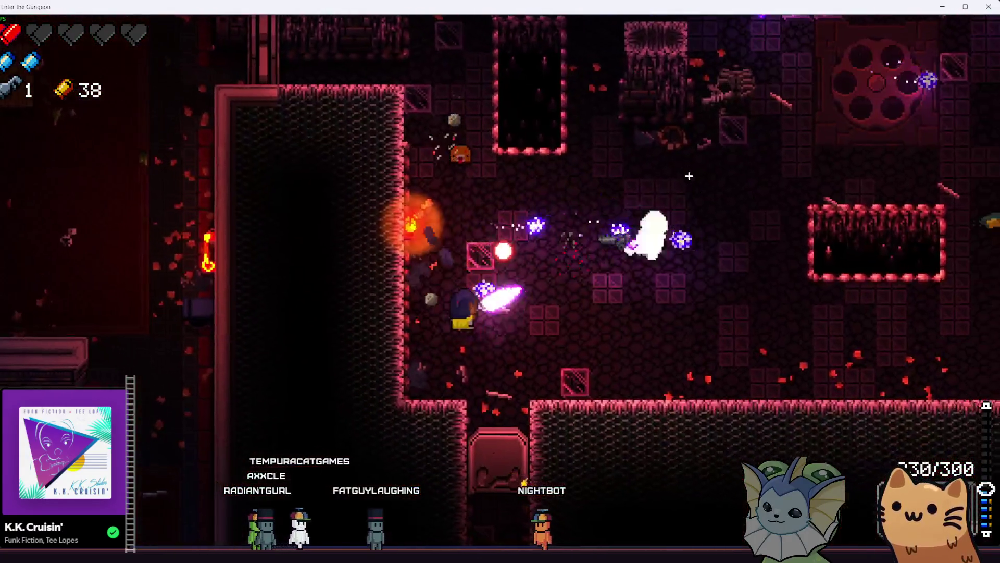
key(w)
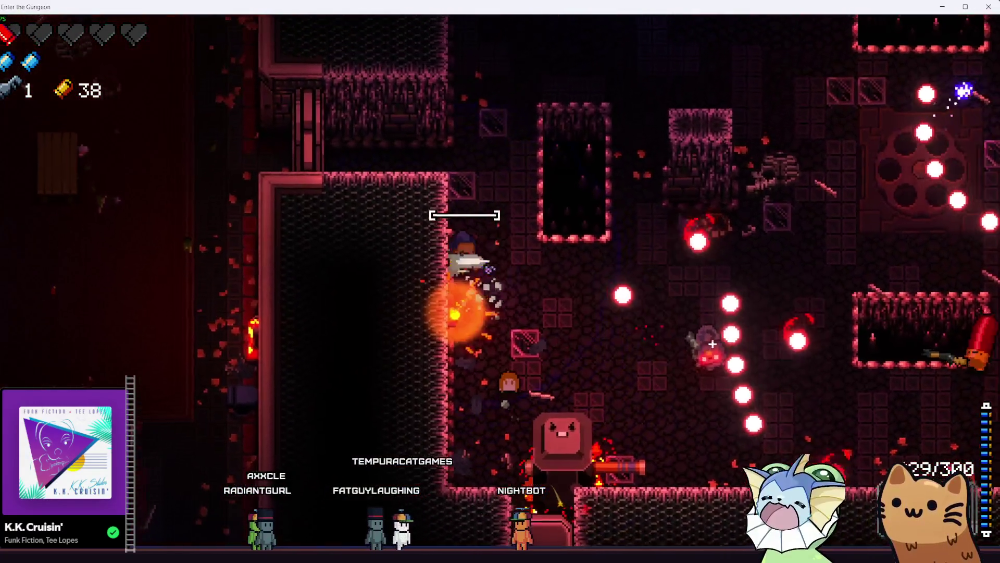
key(w)
click(711, 341)
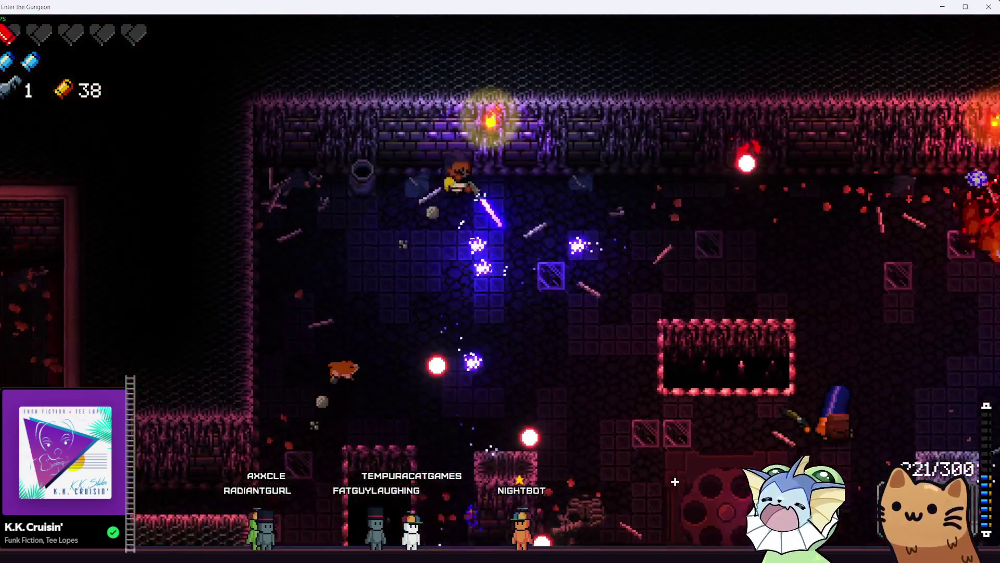
key(d)
key(q)
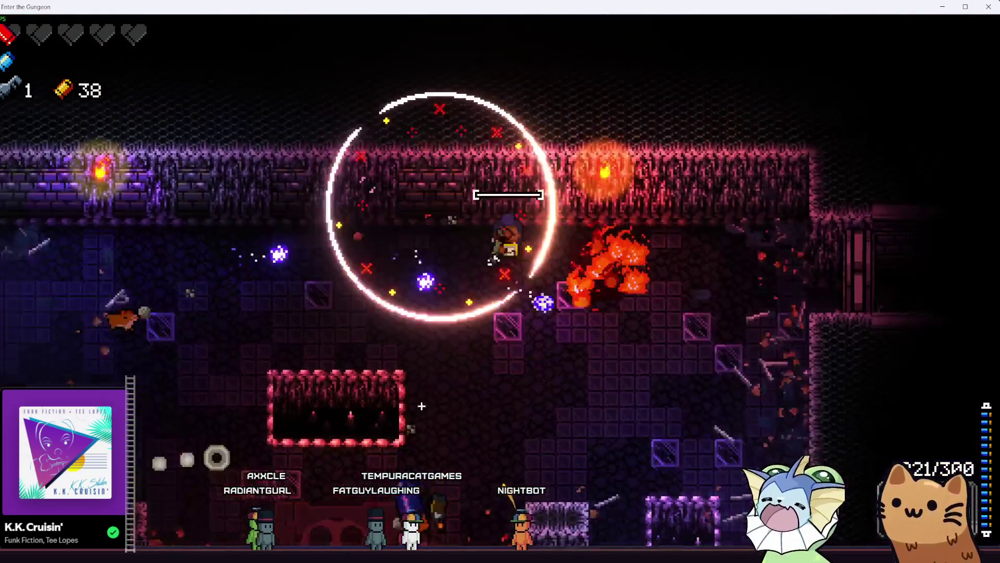
key(s)
key(d)
click(421, 406)
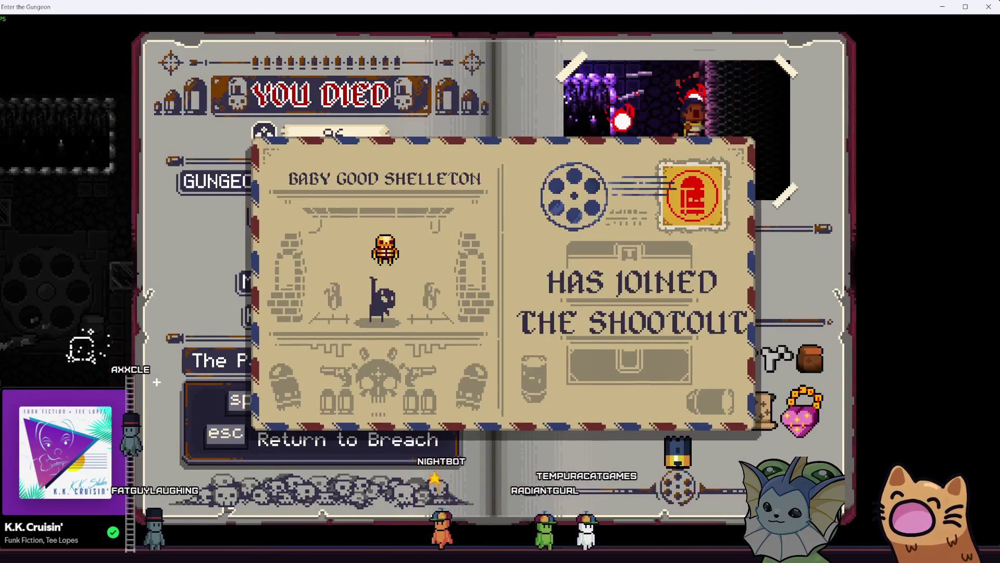
Step: Close the new-unlock card, scroll through the death statistics, and return to the Breach
click(365, 296)
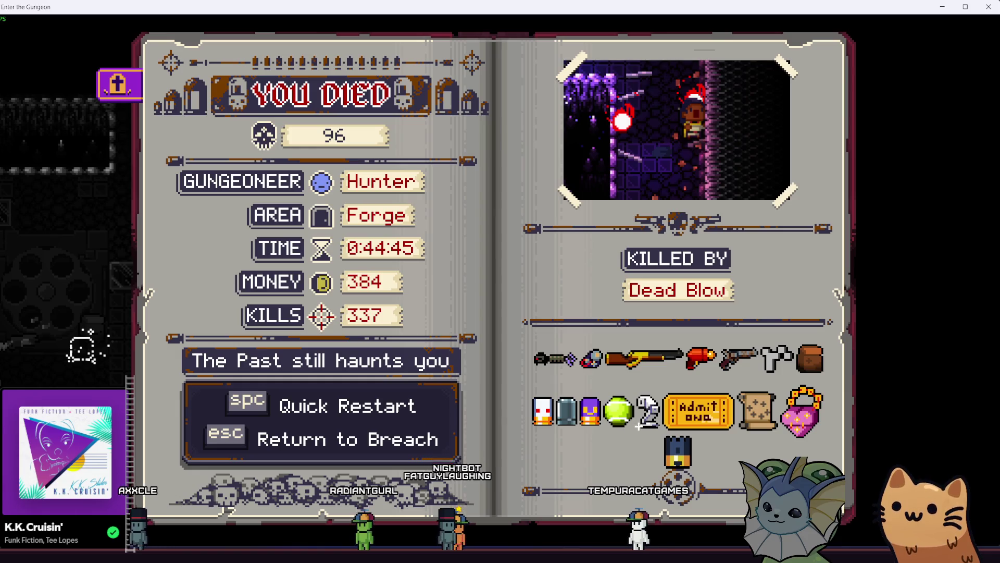
scroll(705, 444, down, 1)
scroll(706, 433, up, 1)
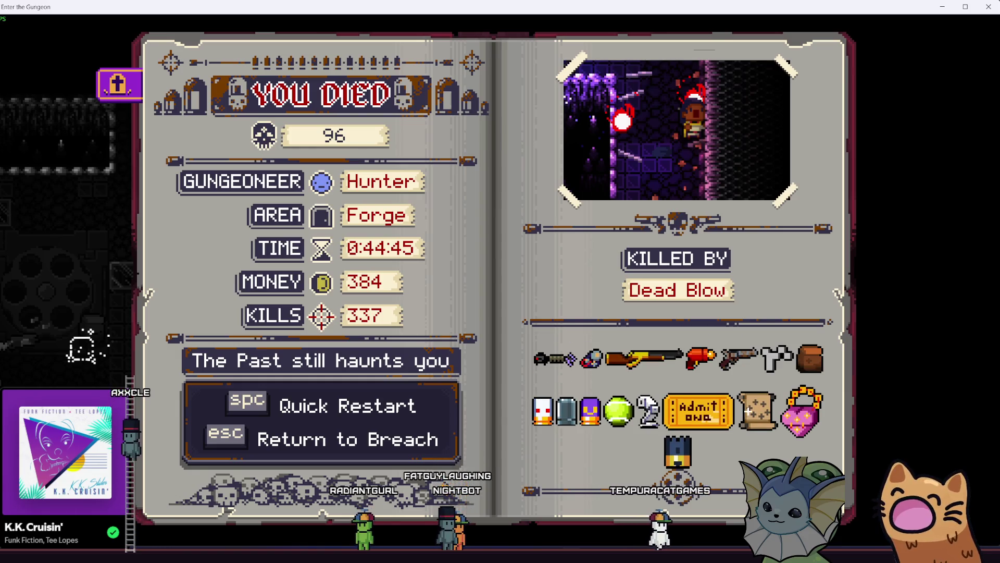
scroll(767, 404, down, 1)
scroll(767, 405, up, 1)
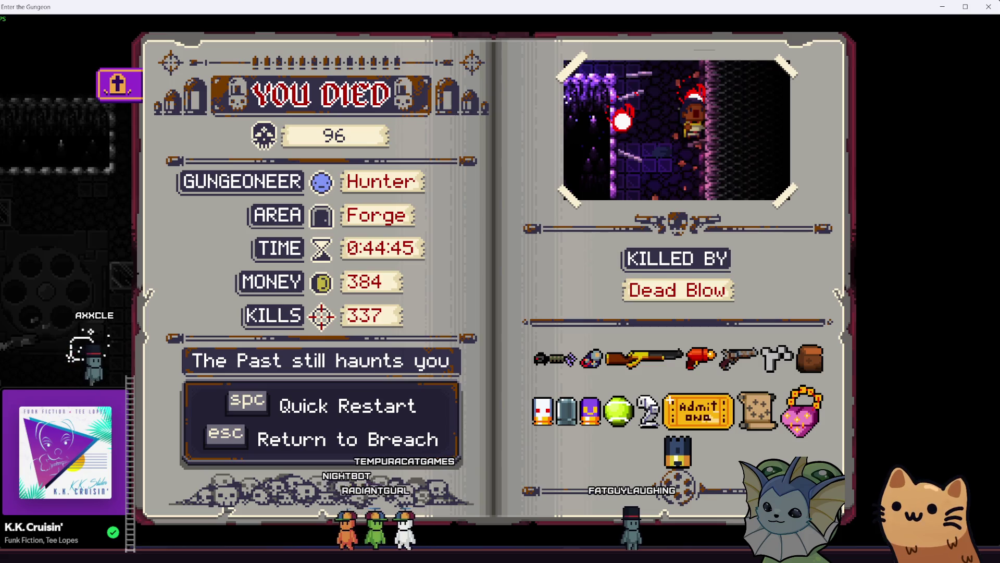
key(space)
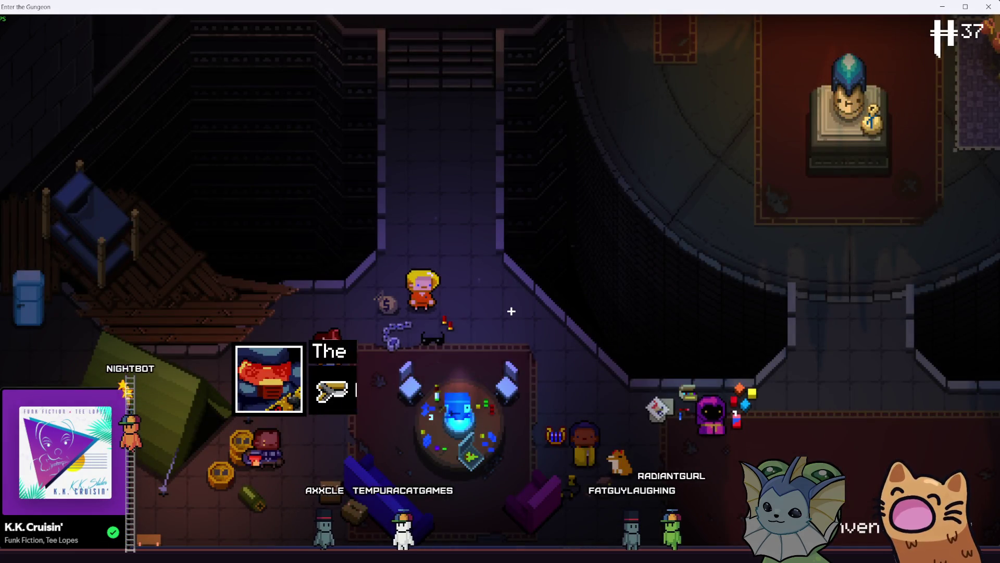
Step: Choose Quit to Desktop from the pause menu and confirm with Yes
key(Escape)
key(Up)
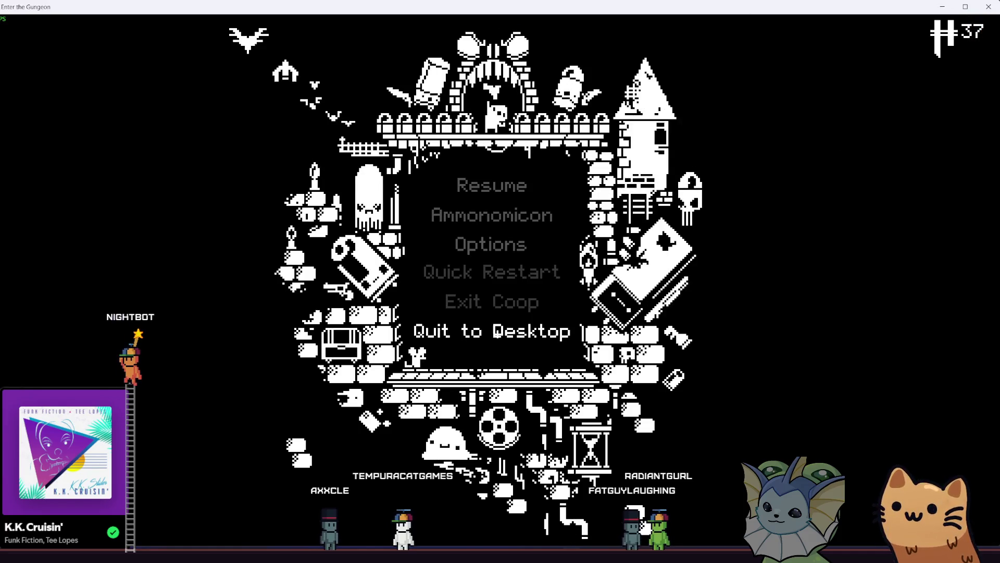
key(Return)
click(487, 284)
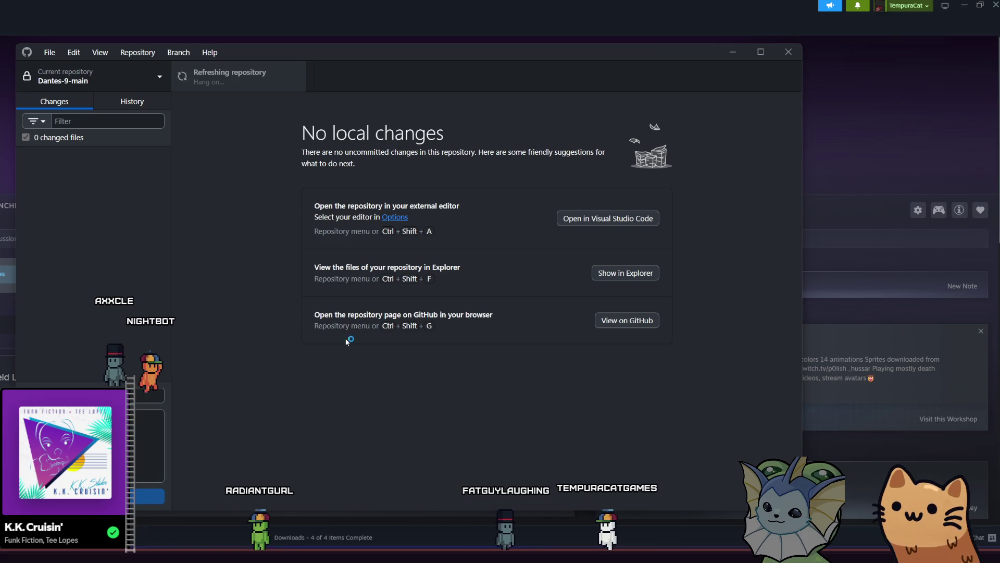
Step: Close the Godot splash window
click(593, 67)
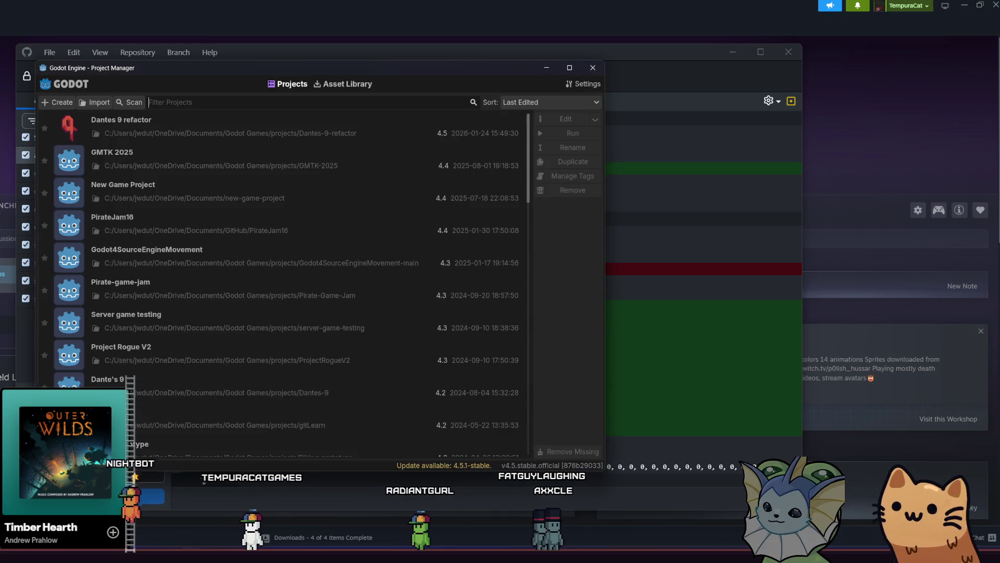
Step: Open the Dantes 9 refactor project from the Godot Project Manager
double_click(162, 130)
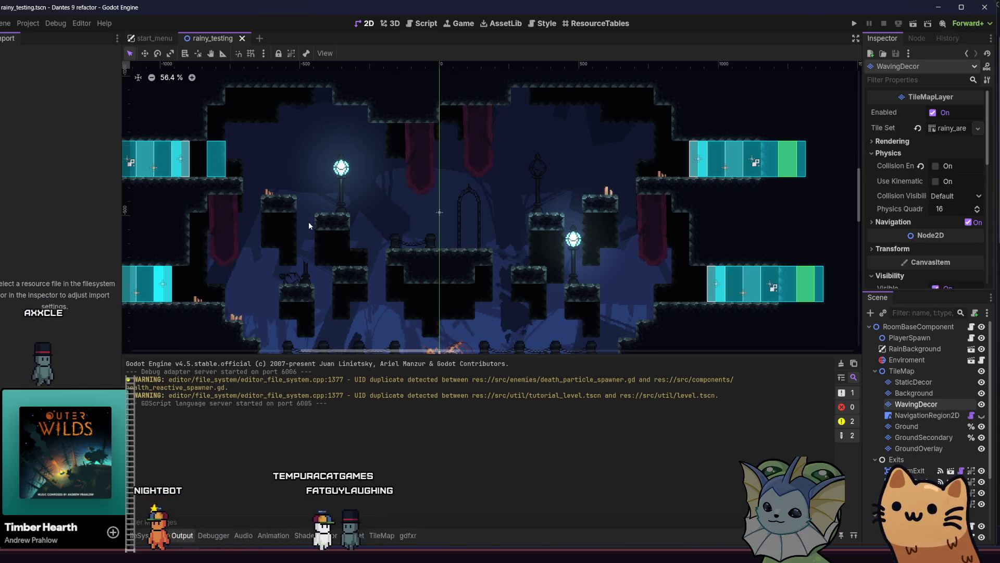
Step: Pan across the rainy_testing level in Godot, then switch over to Aseprite
drag(330, 214, 368, 199)
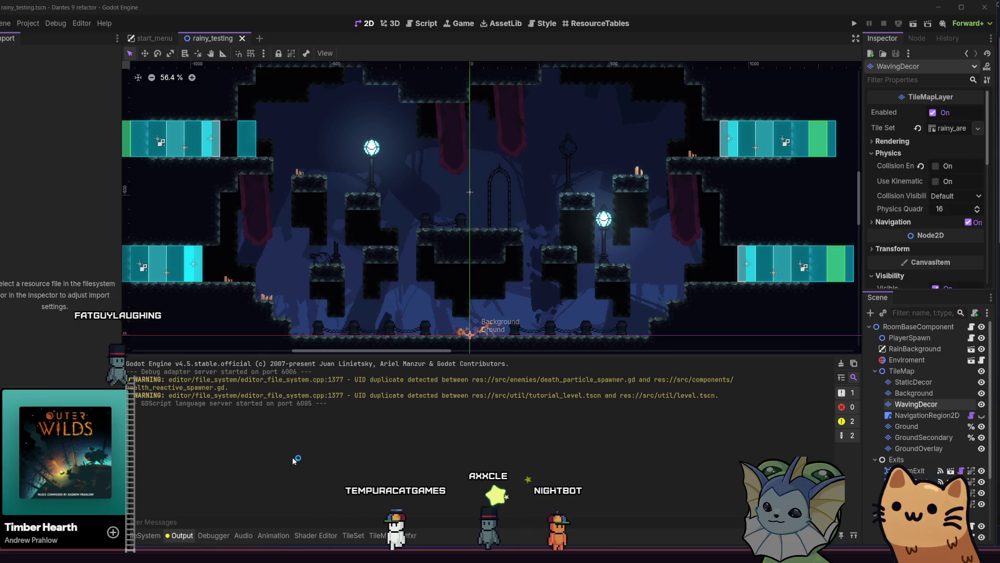
key(alt+Tab)
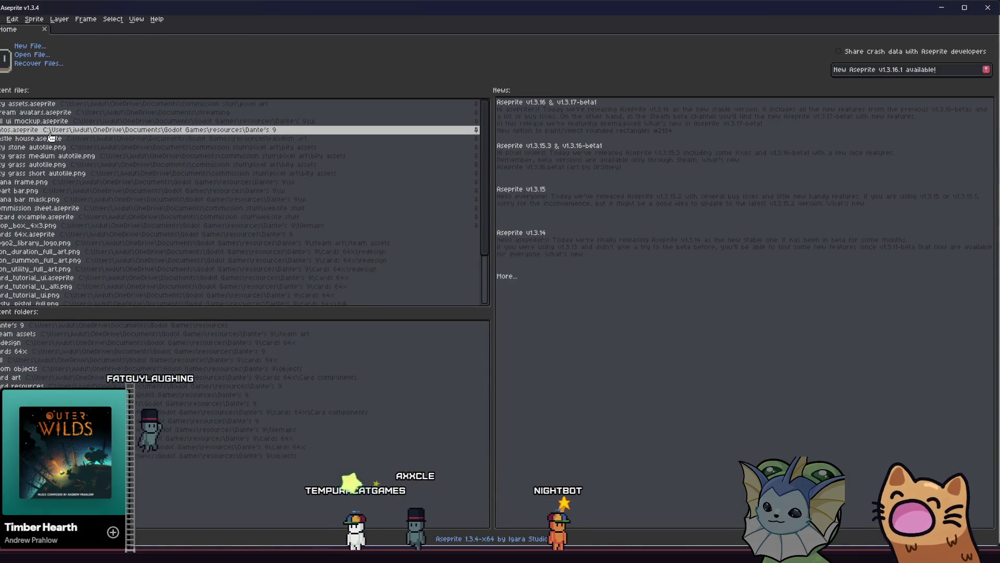
Step: Open cards 64x.aseprite from the recent files and zoom in on the Salmon Storm card
click(68, 237)
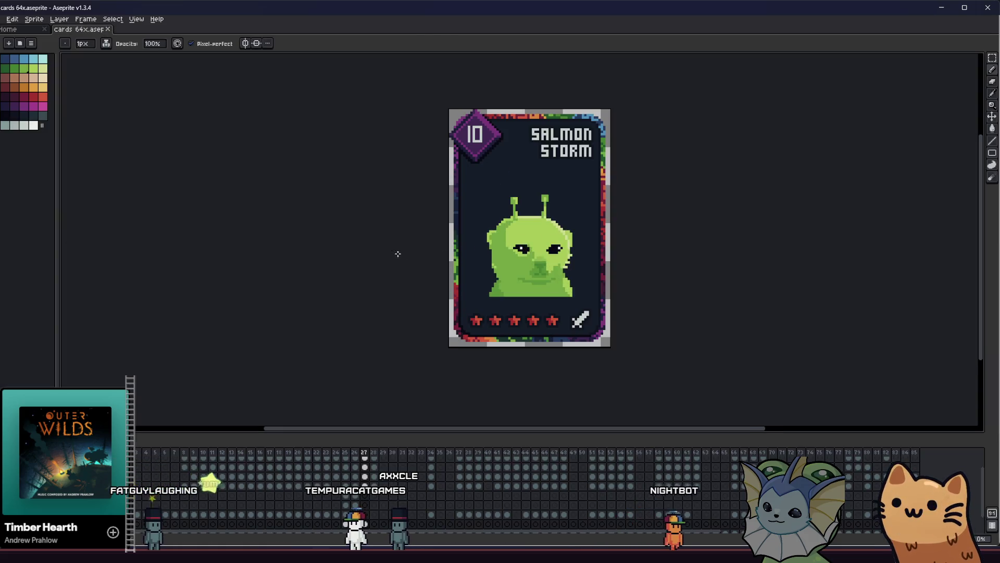
scroll(396, 255, up, 2)
scroll(343, 267, up, 1)
scroll(312, 267, right, 2)
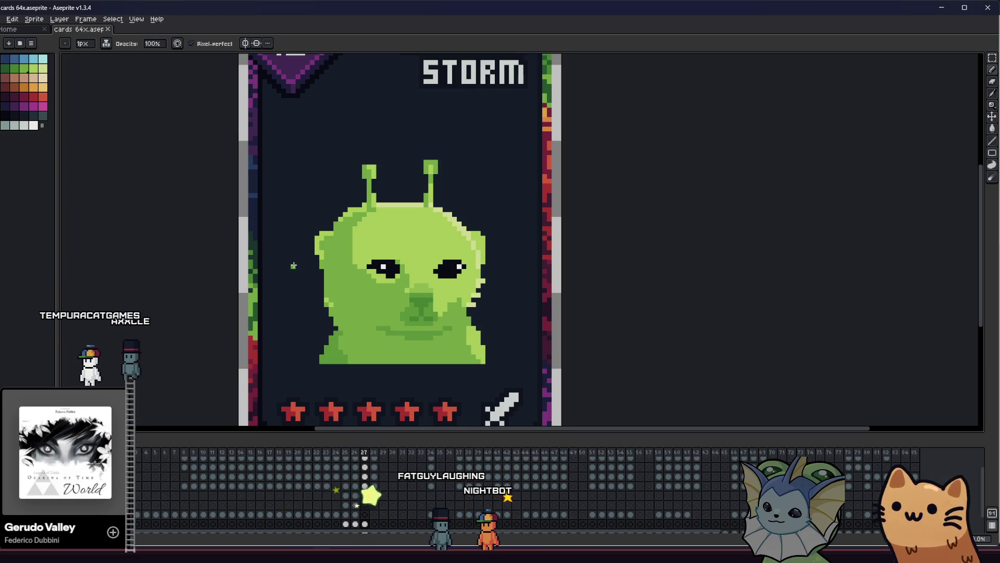
scroll(349, 272, up, 3)
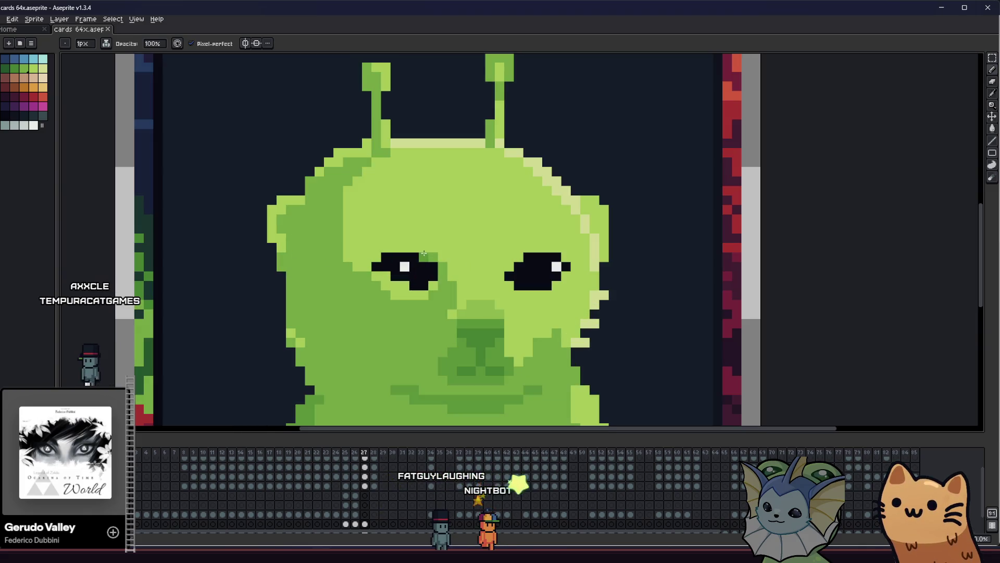
Step: Sample the darker and lighter greens from the alien's face
alt+click(431, 263)
alt+click(440, 241)
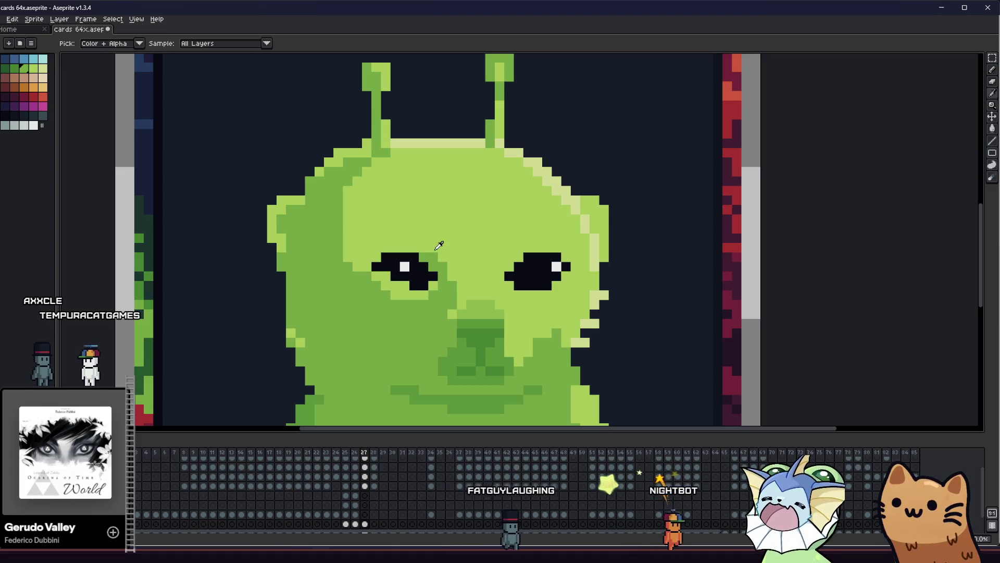
click(376, 305)
scroll(381, 300, down, 5)
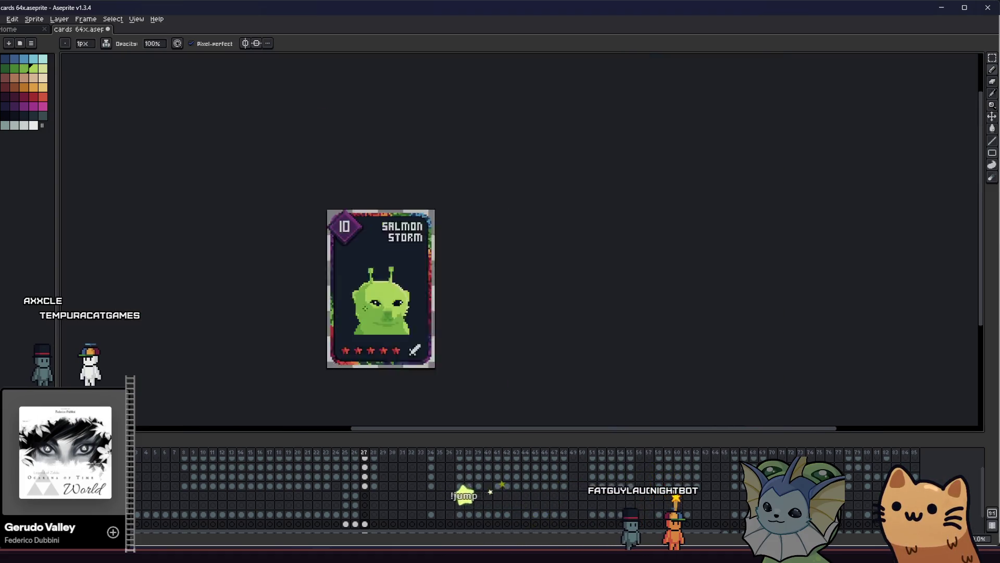
scroll(320, 305, up, 2)
mouse_move(311, 303)
mouse_down()
mouse_move(290, 310)
mouse_move(252, 297)
mouse_move(261, 292)
mouse_up()
scroll(253, 297, up, 2)
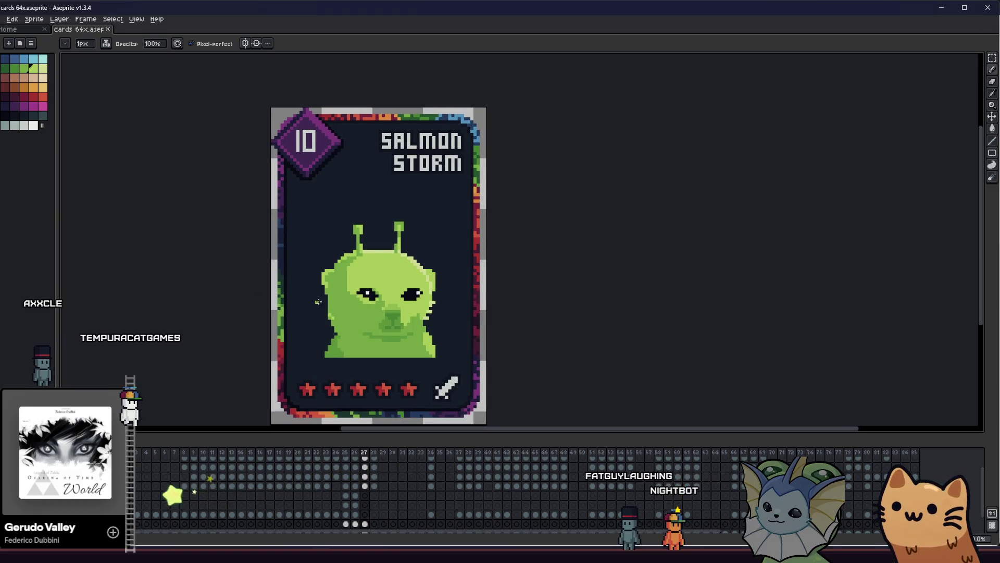
key(i)
scroll(354, 308, up, 3)
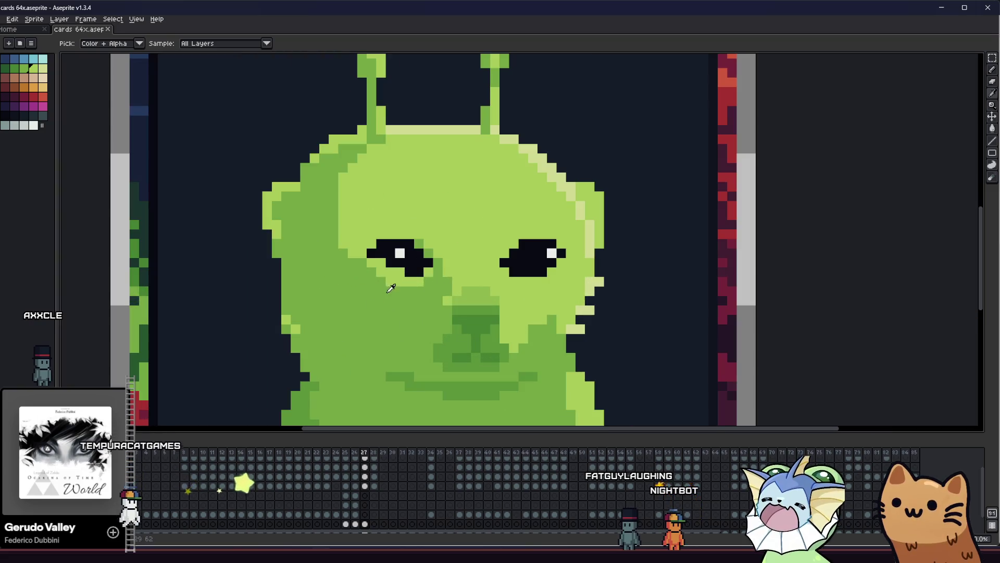
scroll(388, 290, up, 1)
scroll(313, 234, up, 1)
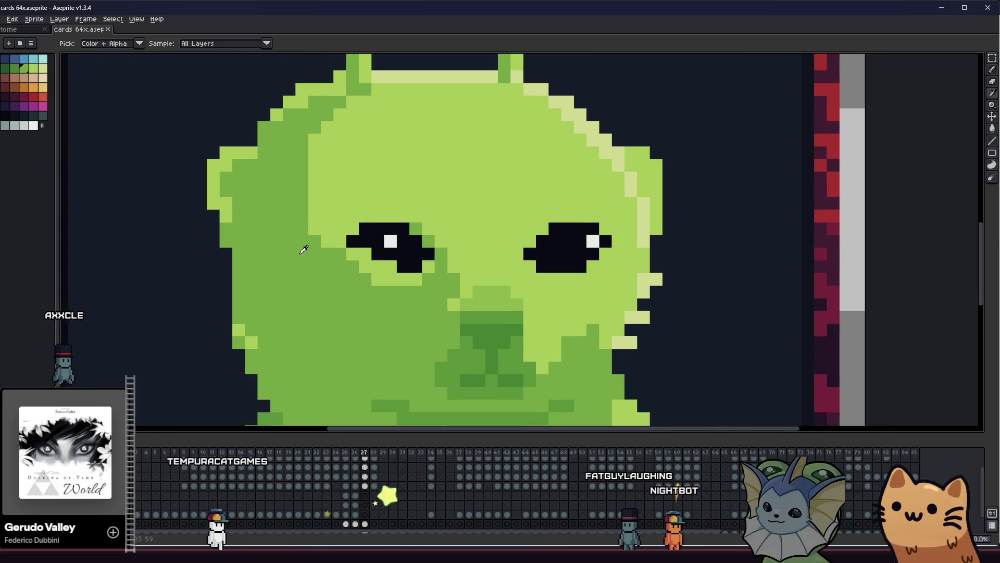
Step: Pencil a dark green accent pixel inside the alien's left eye
key(b)
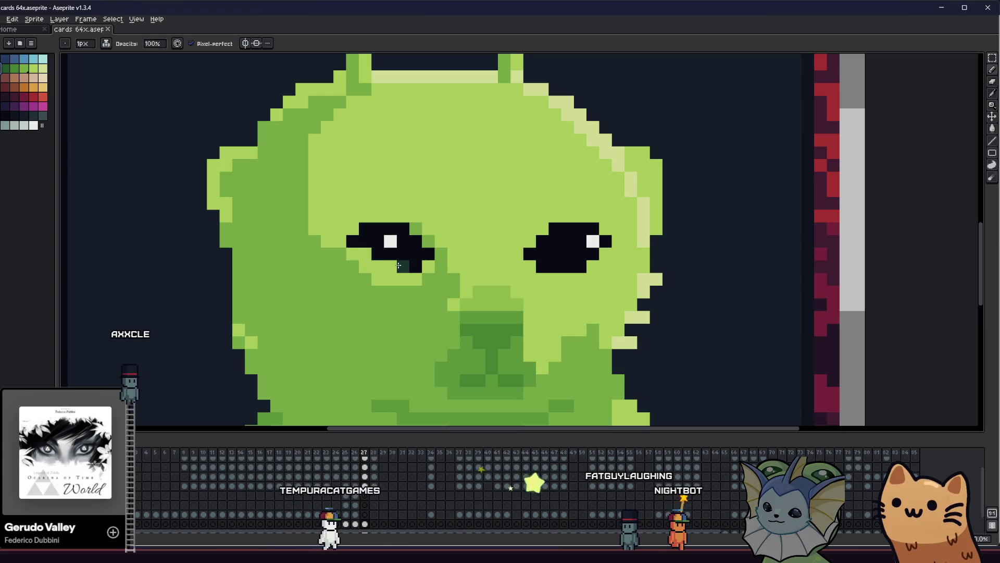
scroll(365, 270, down, 3)
scroll(332, 264, up, 3)
scroll(332, 263, up, 1)
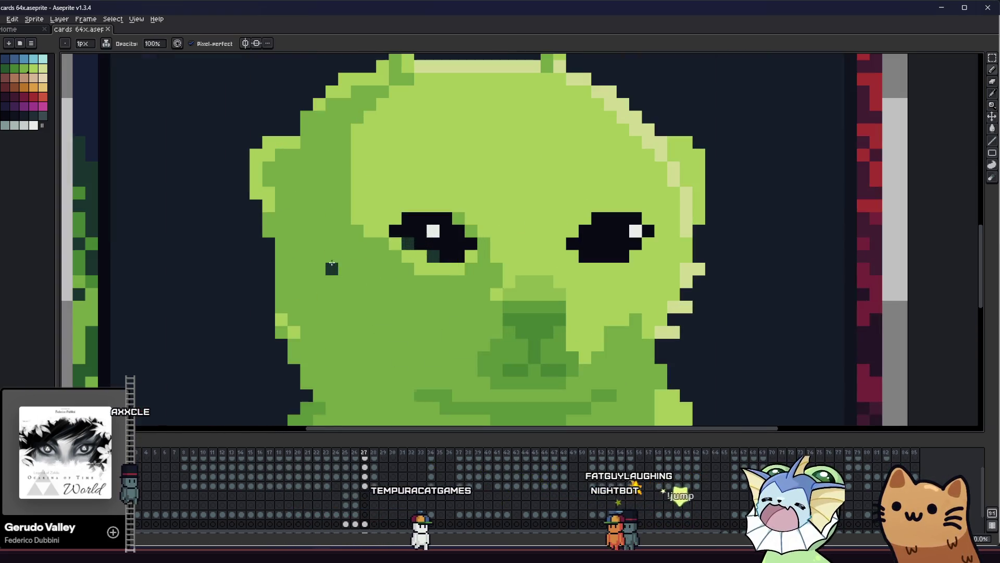
click(5, 68)
click(414, 246)
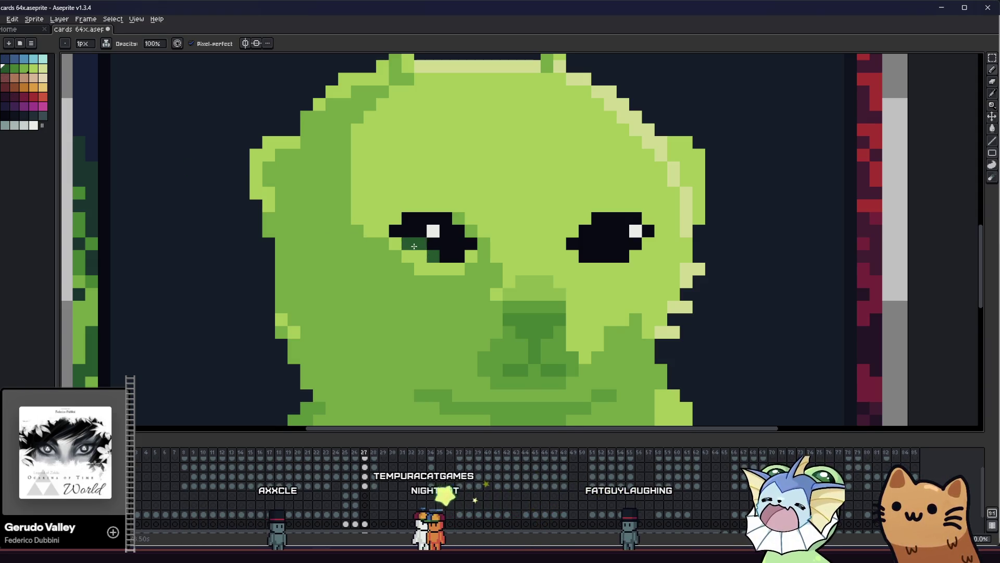
scroll(331, 285, down, 3)
scroll(383, 268, up, 2)
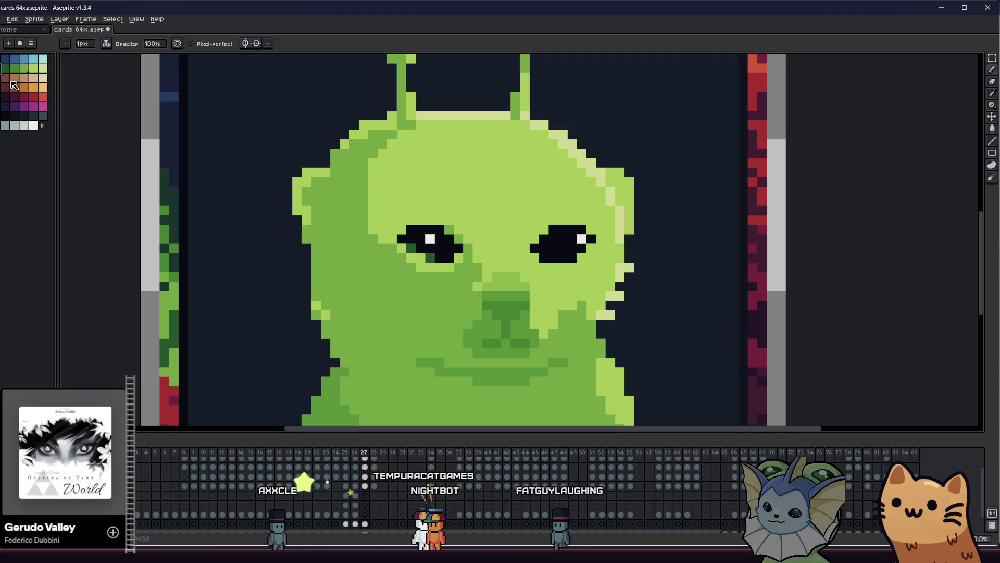
scroll(396, 243, down, 1)
scroll(414, 253, down, 2)
drag(359, 253, 322, 262)
scroll(321, 262, up, 3)
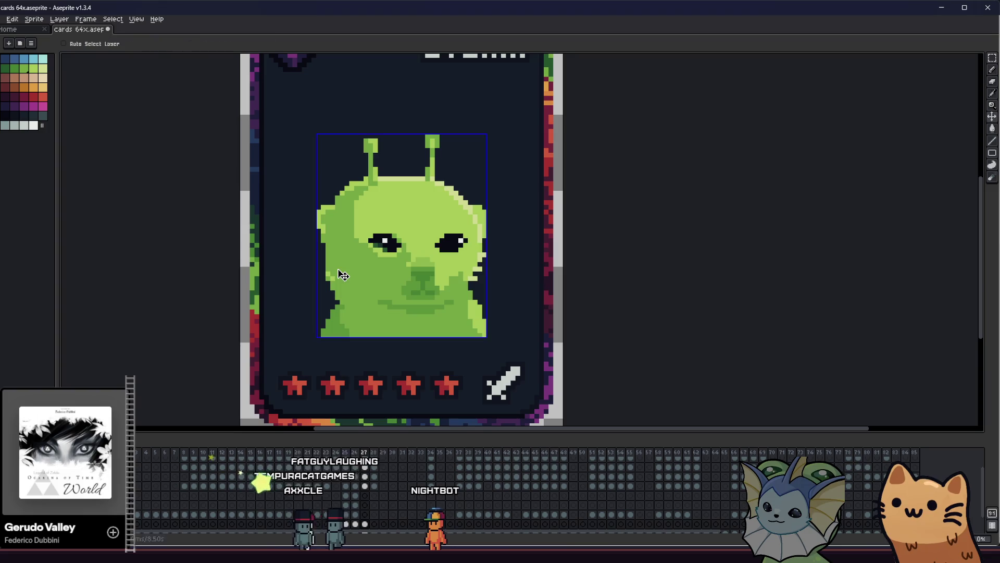
drag(323, 277, 390, 278)
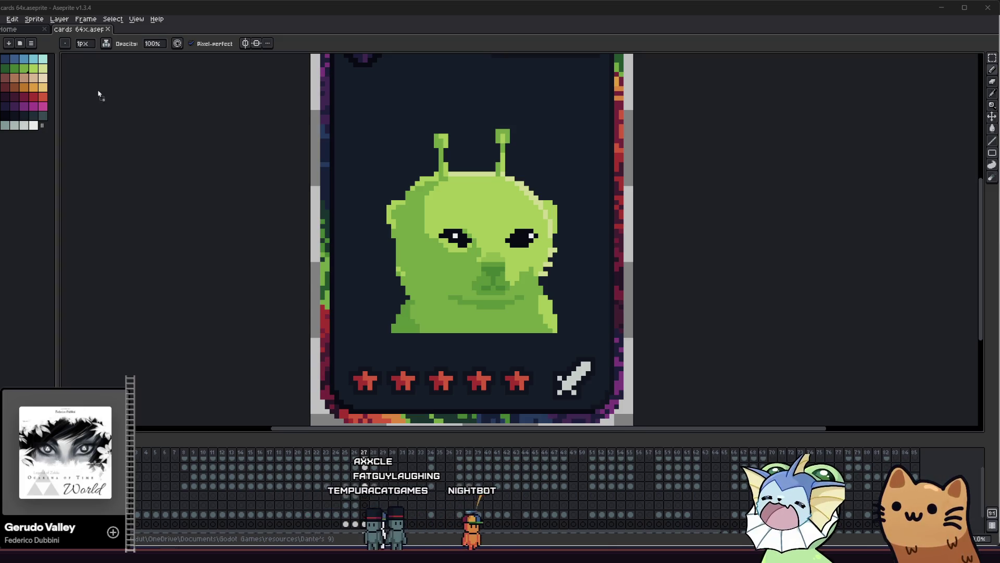
drag(172, 122, 212, 120)
Step: Paste the green cat photo into cards 64x, shrink it and move it over the card
scroll(297, 186, up, 2)
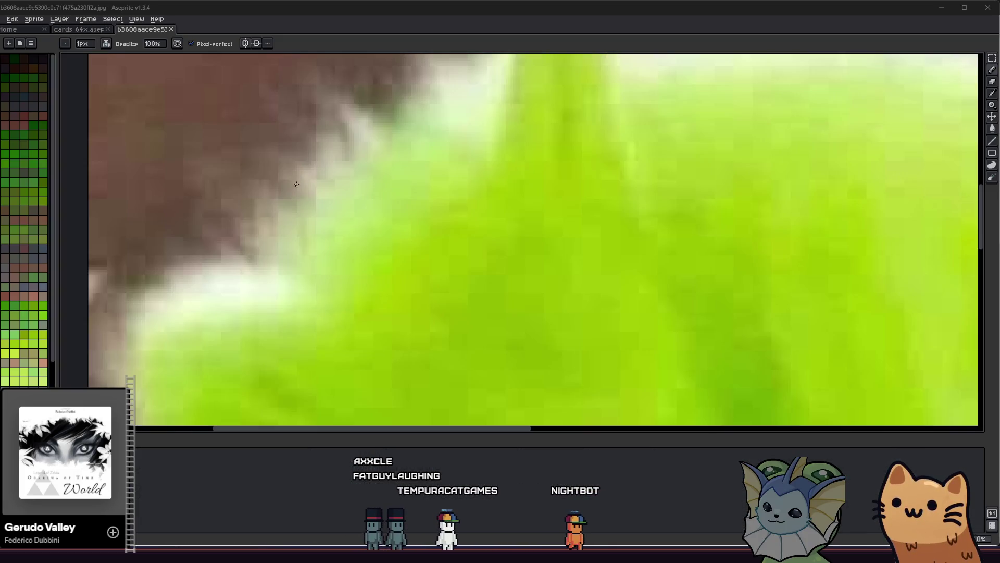
scroll(297, 186, down, 4)
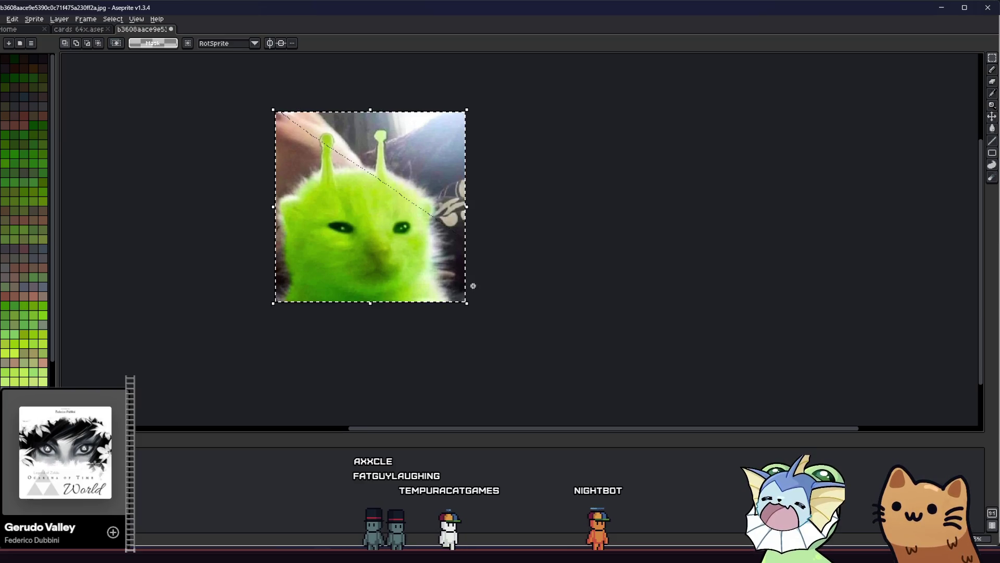
click(91, 33)
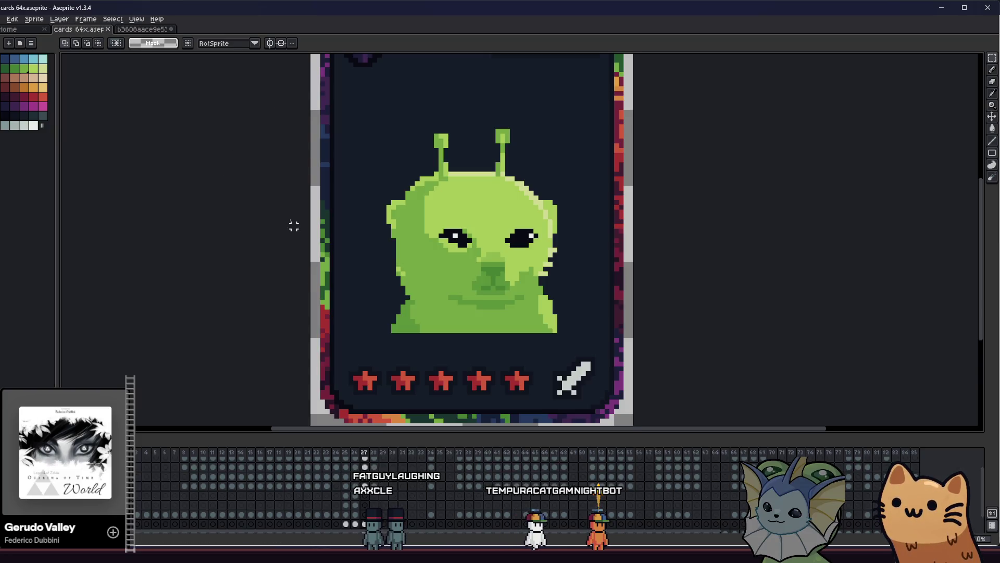
key(ctrl+v)
scroll(291, 163, down, 2)
drag(306, 127, 625, 355)
drag(771, 417, 236, 176)
Step: Cancel the oversized paste, paste the cat photo again and move it to the canvas top-left
drag(155, 147, 505, 362)
drag(609, 389, 365, 240)
key(Escape)
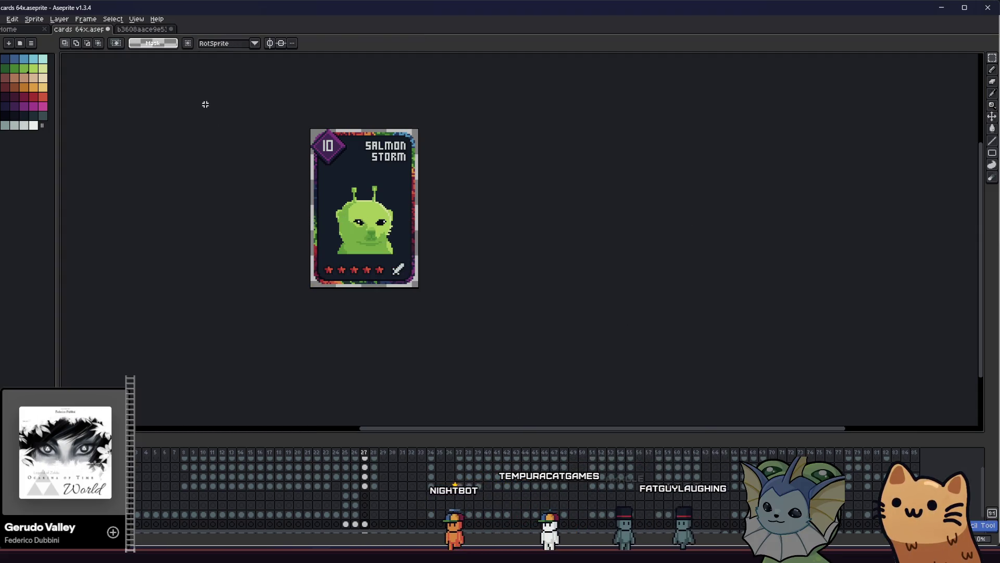
key(ctrl+v)
drag(307, 125, 445, 198)
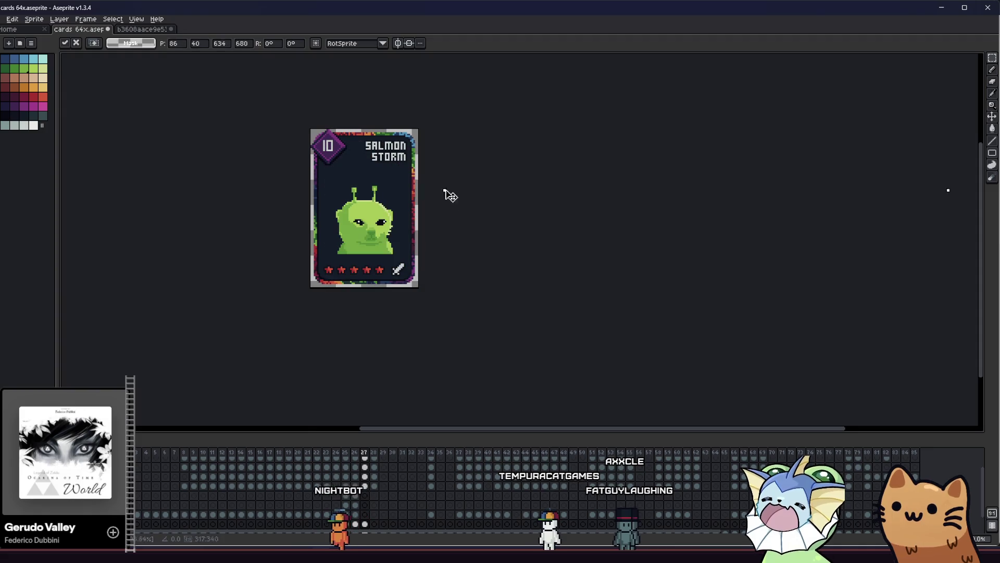
mouse_move(599, 368)
mouse_down()
mouse_move(304, 214)
mouse_move(201, 142)
mouse_up()
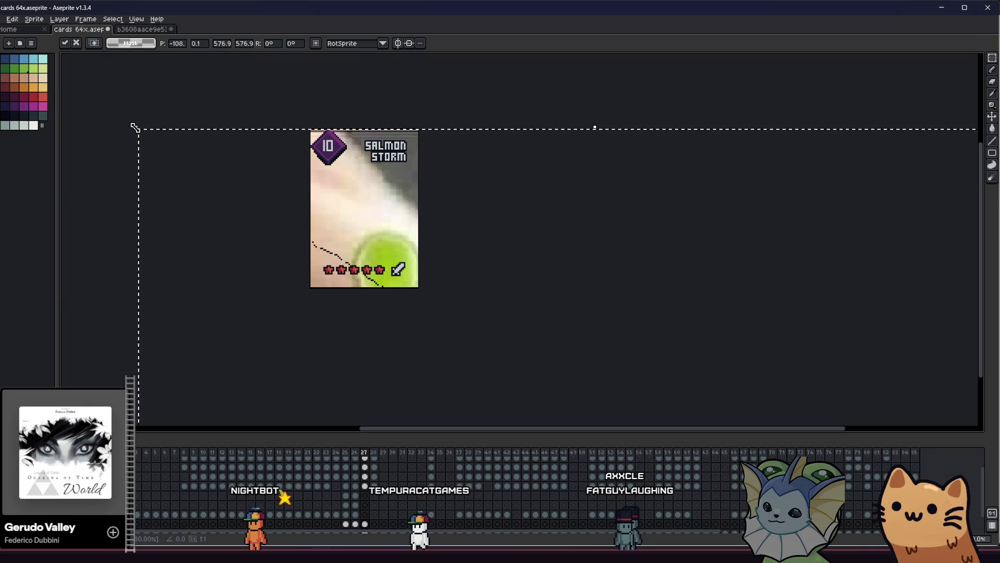
Step: Scale the re-pasted cat photo down to about 83×83 pixels
drag(136, 127, 382, 280)
scroll(488, 326, down, 5)
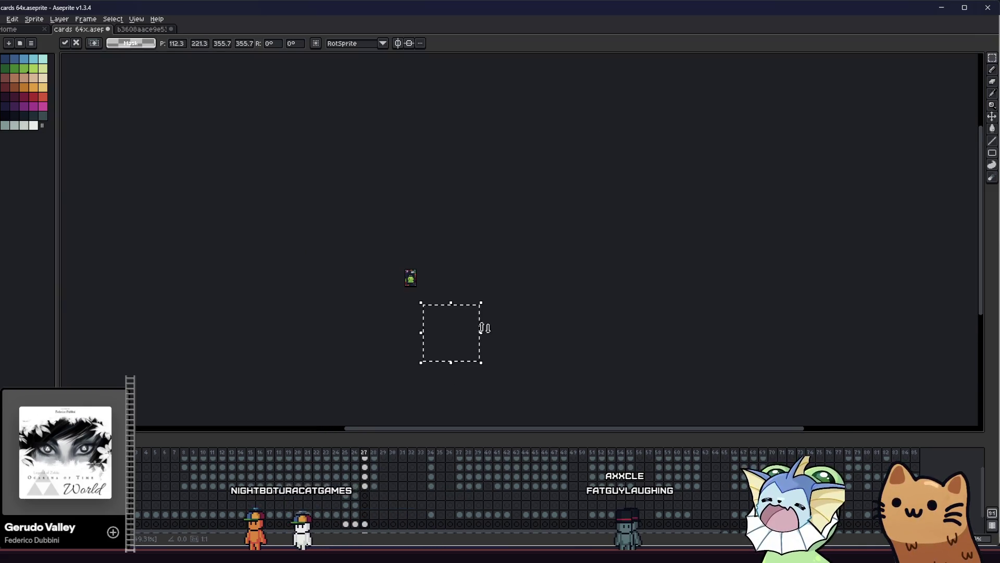
scroll(404, 266, up, 5)
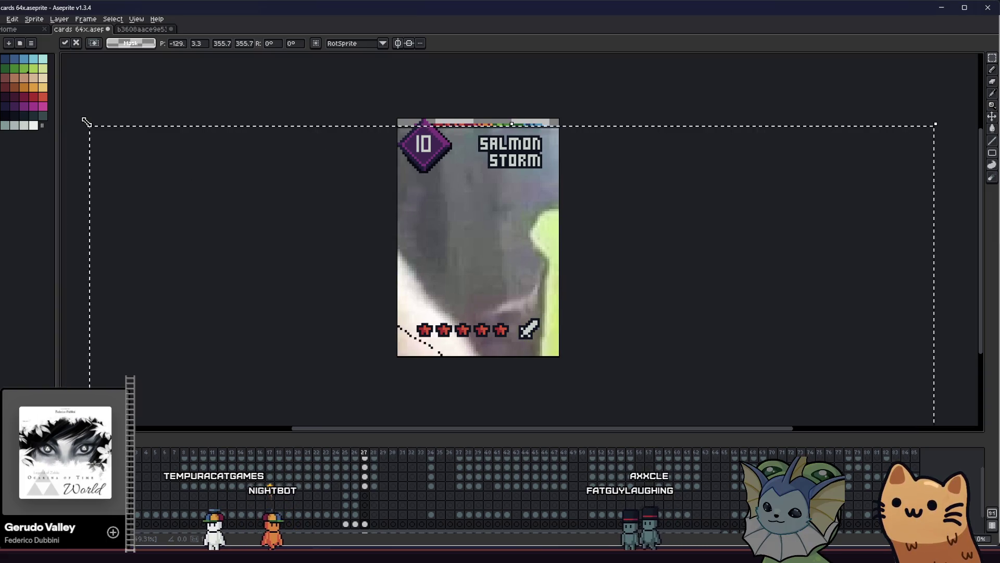
drag(86, 125, 371, 285)
scroll(493, 364, down, 4)
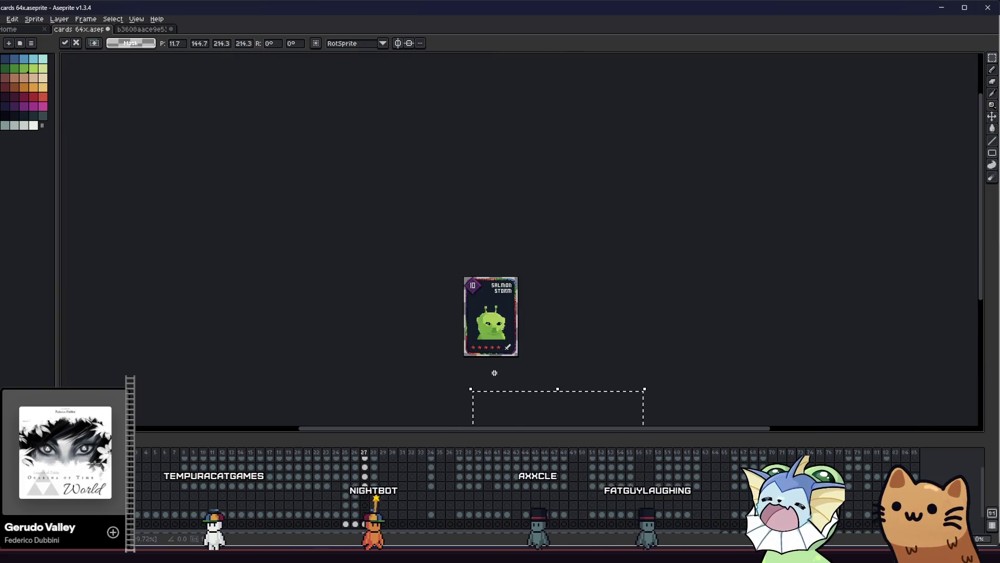
scroll(494, 359, up, 2)
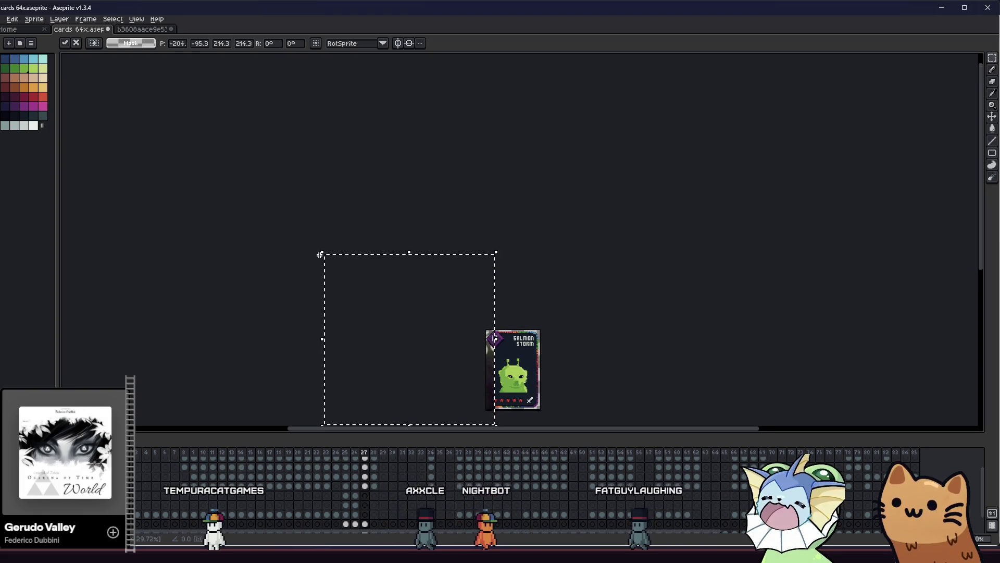
drag(321, 253, 415, 332)
scroll(442, 354, up, 3)
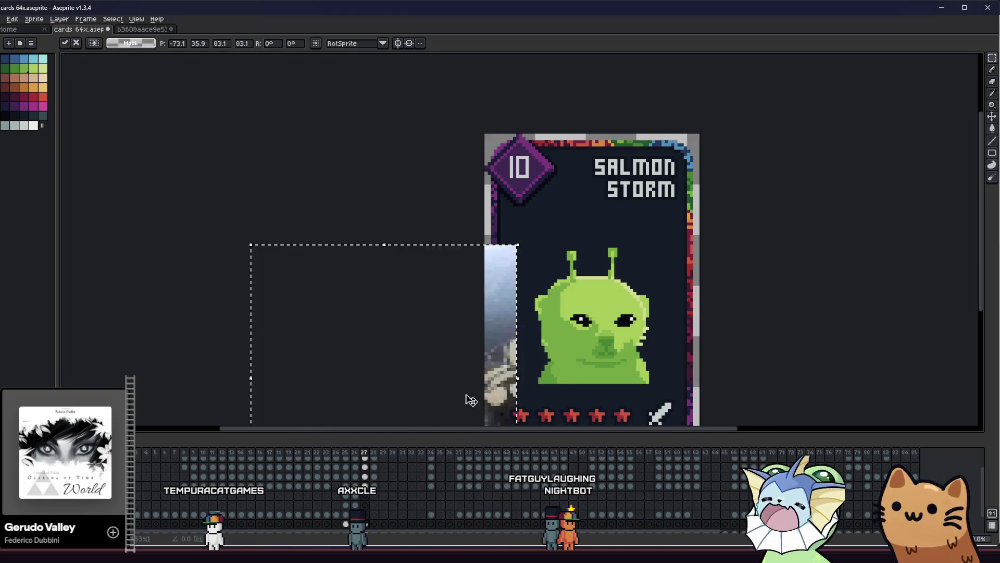
Step: Resize and nudge the cat photo until it sits over the card's portrait area
drag(347, 326, 460, 228)
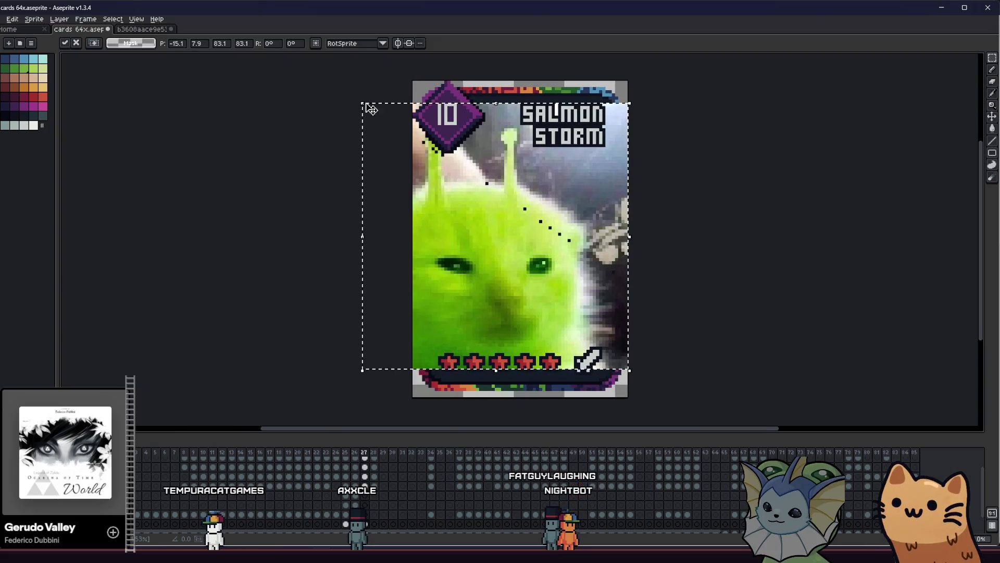
mouse_move(370, 109)
mouse_down()
mouse_move(437, 156)
mouse_move(459, 191)
mouse_move(441, 184)
mouse_up()
drag(615, 273, 599, 255)
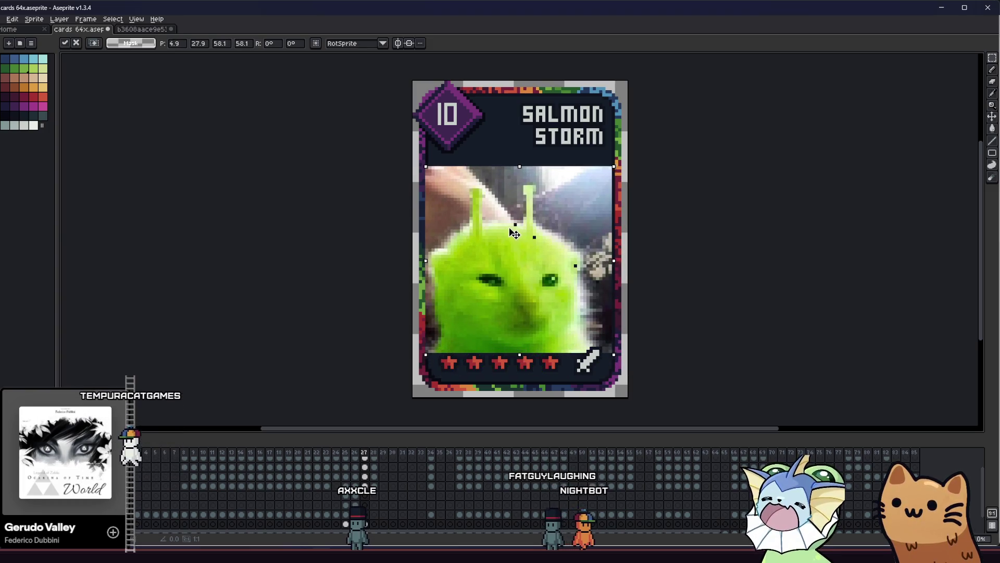
drag(513, 233, 513, 233)
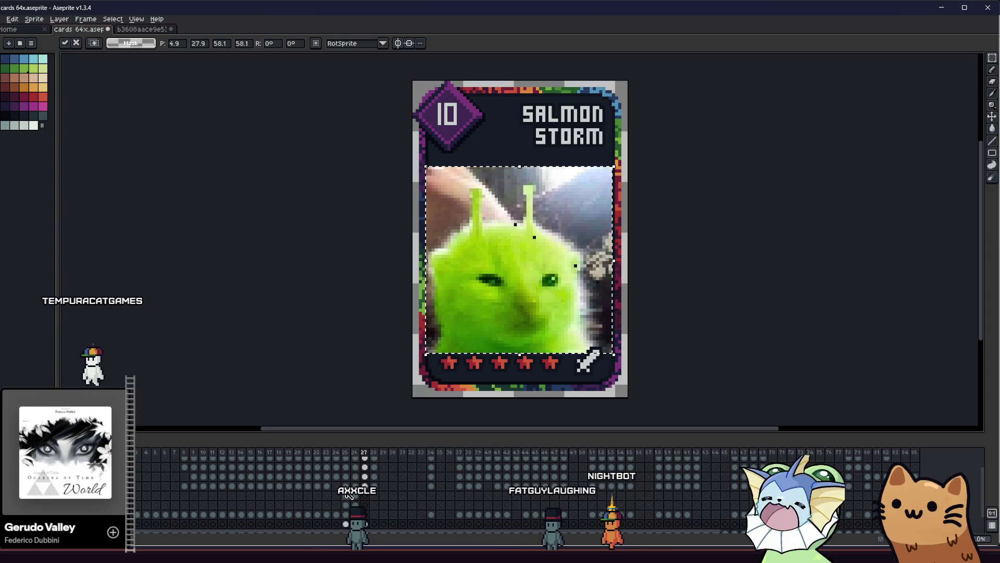
click(346, 496)
click(364, 495)
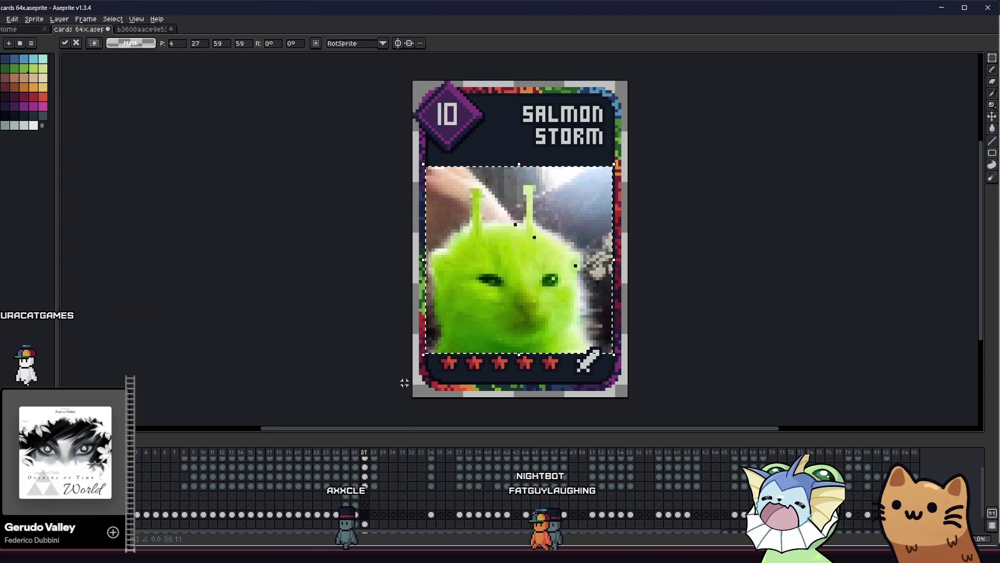
drag(493, 284, 512, 276)
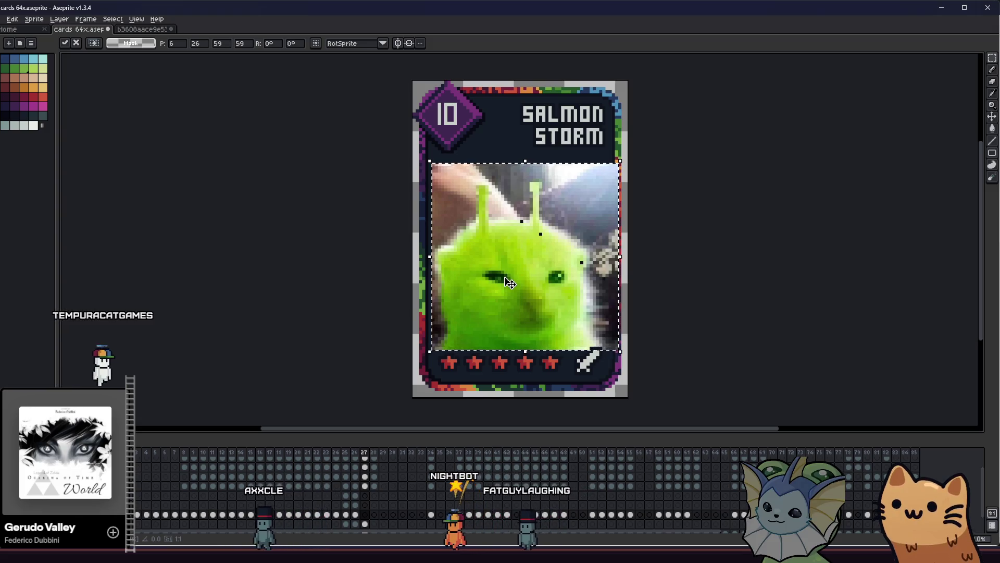
drag(513, 277, 511, 277)
scroll(512, 277, up, 1)
mouse_move(446, 279)
mouse_down()
mouse_move(357, 278)
mouse_move(228, 212)
mouse_move(239, 205)
mouse_up()
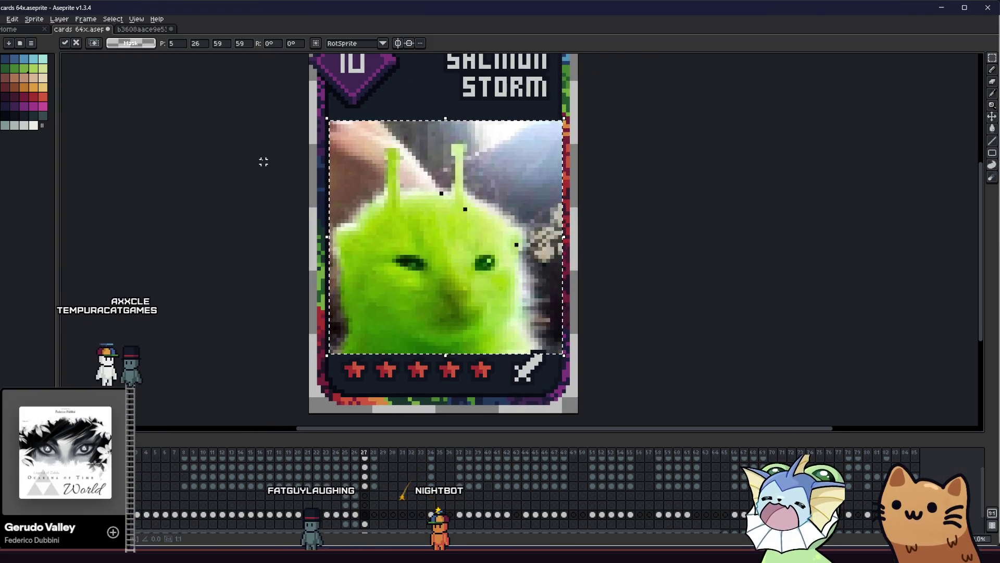
Step: Lower the reference photo layer's opacity in Layer Properties, then resize the photo
key(shift+p)
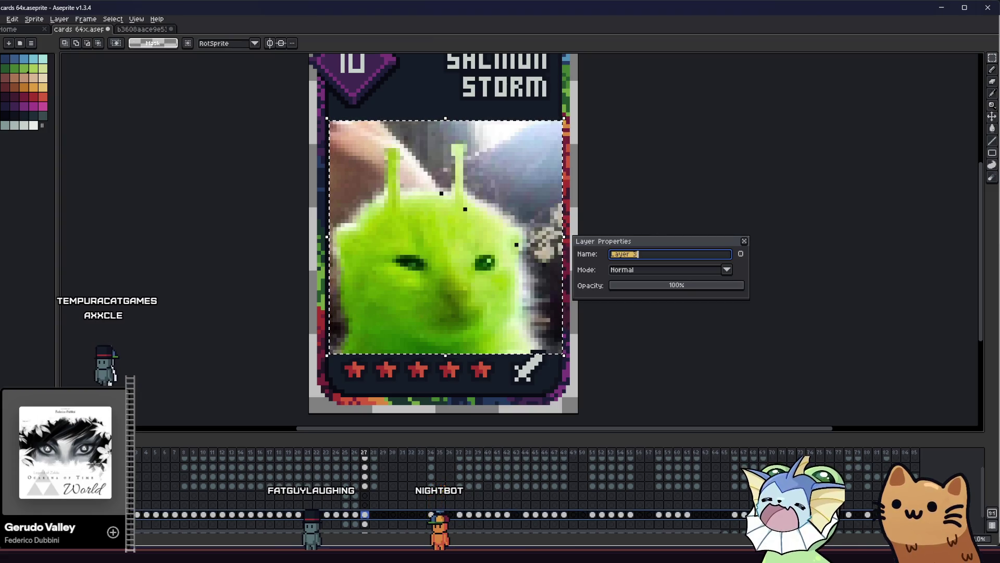
drag(659, 287, 651, 288)
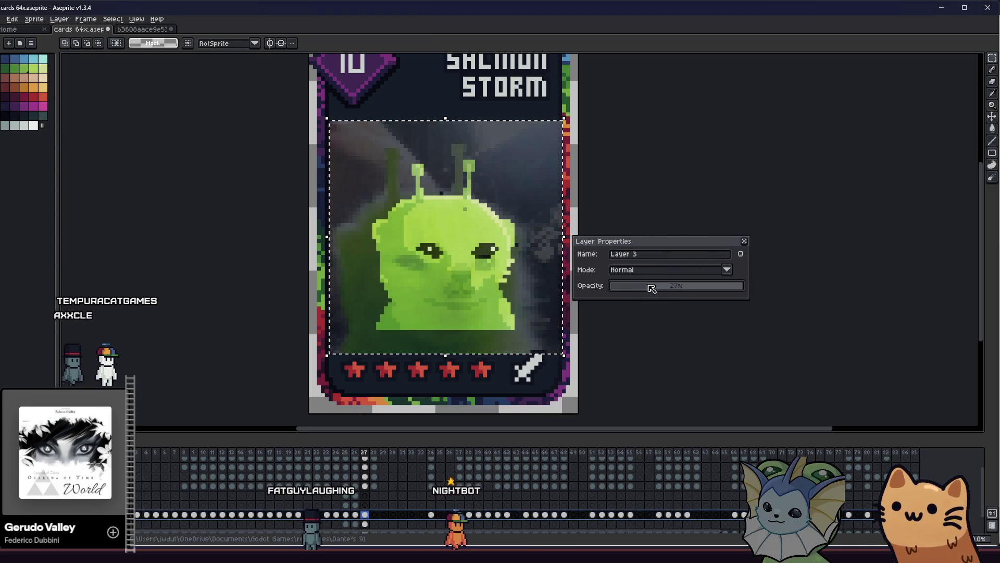
click(744, 241)
drag(327, 118, 395, 185)
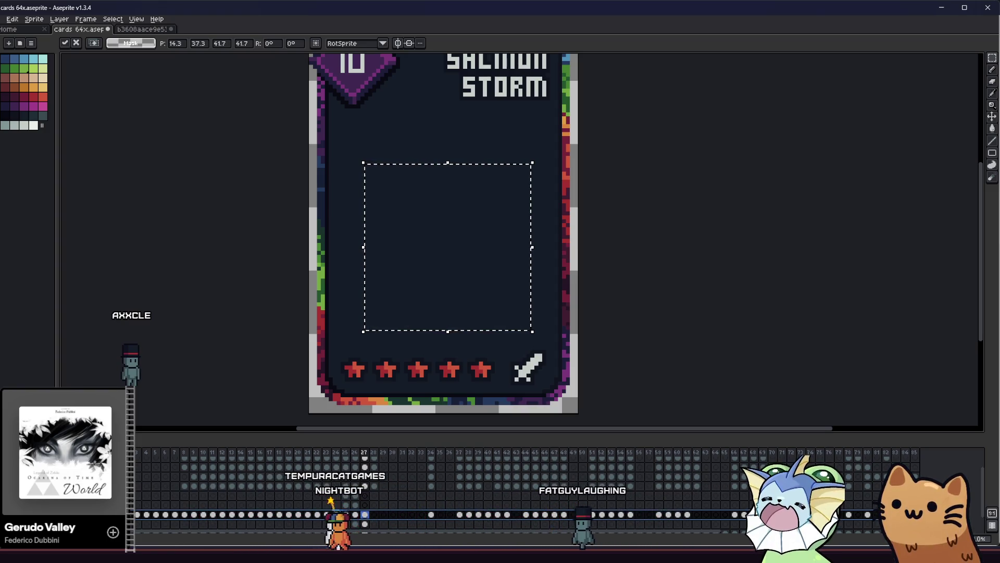
Step: Nudge the reference photo down, up and one pixel right over the alien
drag(432, 294, 436, 307)
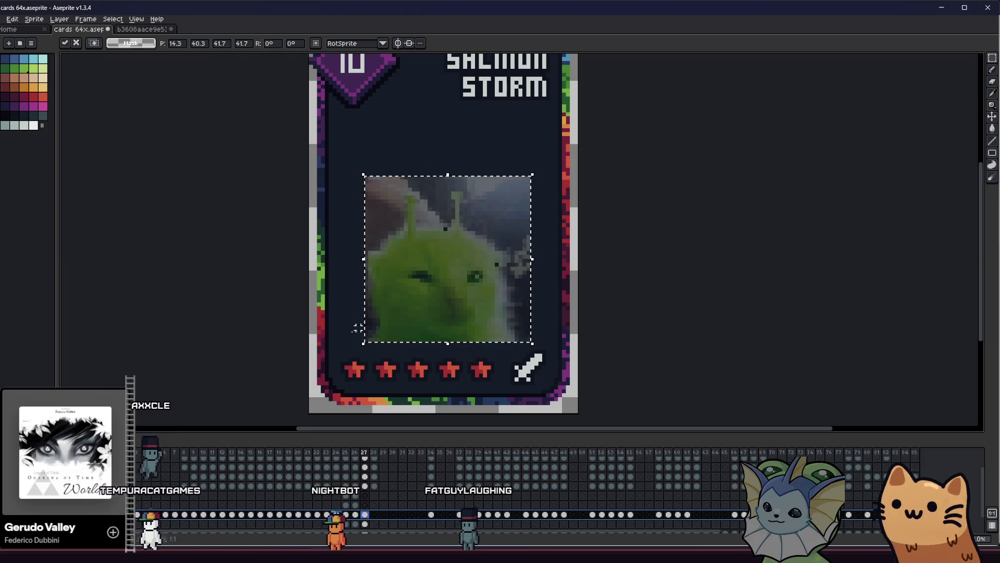
key(Up)
key(Up)
key(Up)
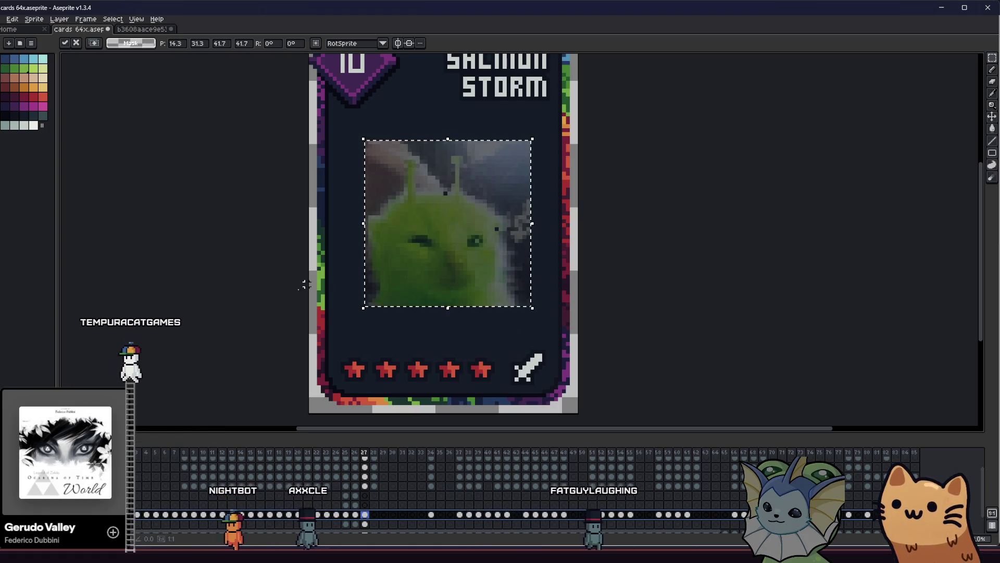
drag(397, 274, 402, 275)
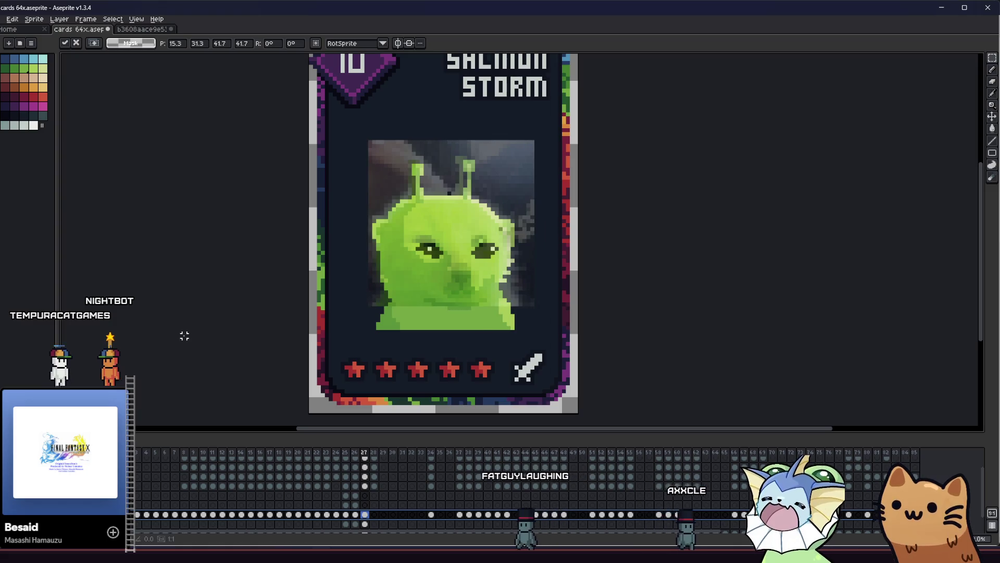
Step: Apply the photo placement and toggle undo/redo to compare the pixel art with the reference
key(Return)
scroll(244, 378, down, 1)
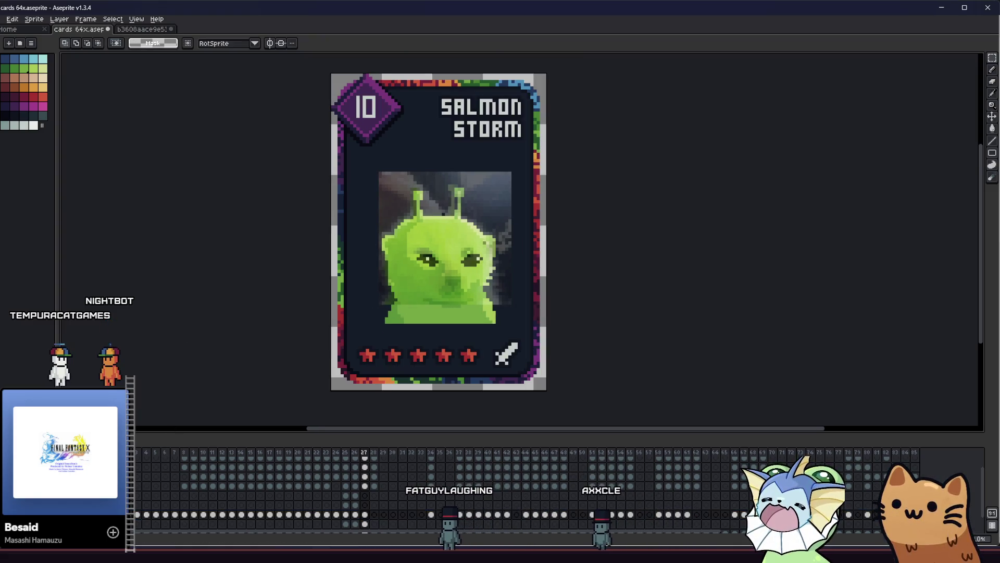
scroll(468, 271, up, 1)
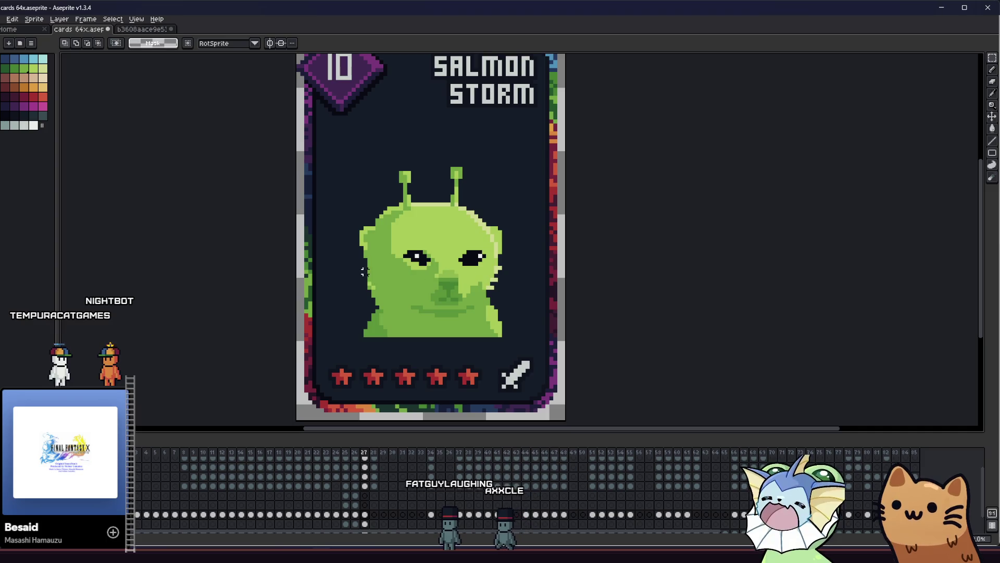
key(ctrl+z)
key(ctrl+y)
key(ctrl+z)
key(ctrl+y)
key(ctrl+z)
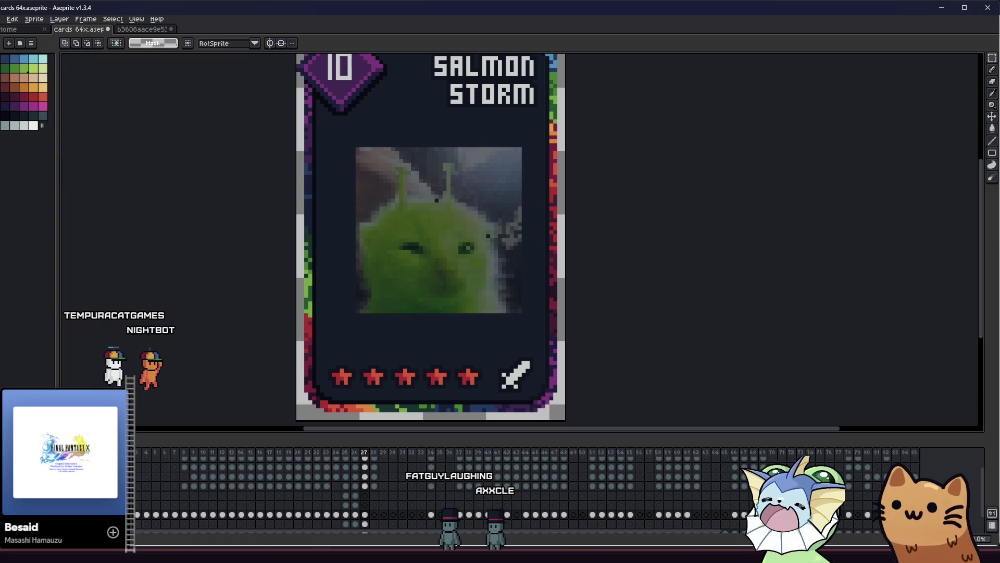
key(ctrl+y)
Step: Select the alien's lower face in frame 27 and move it up one pixel
scroll(392, 259, up, 2)
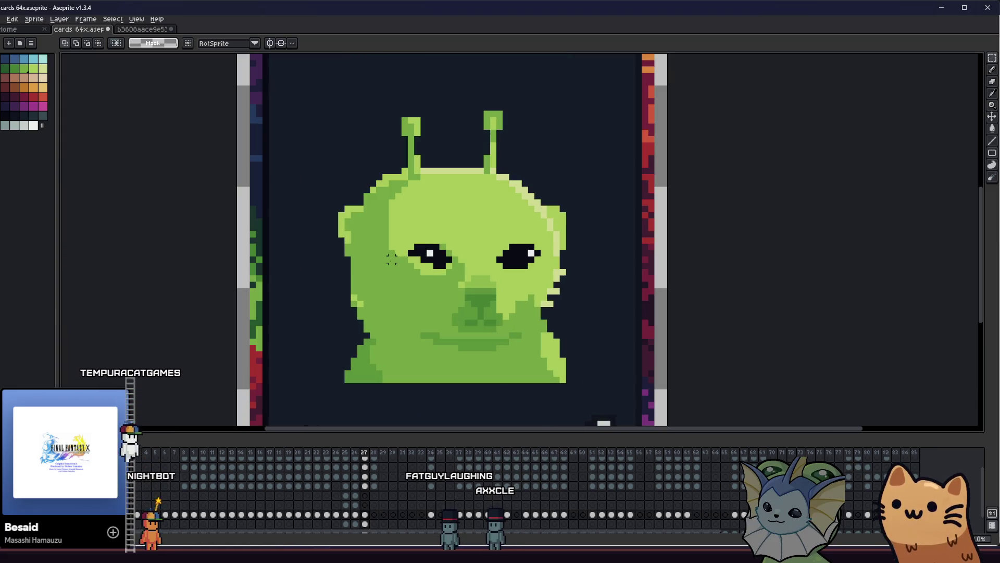
drag(322, 271, 625, 422)
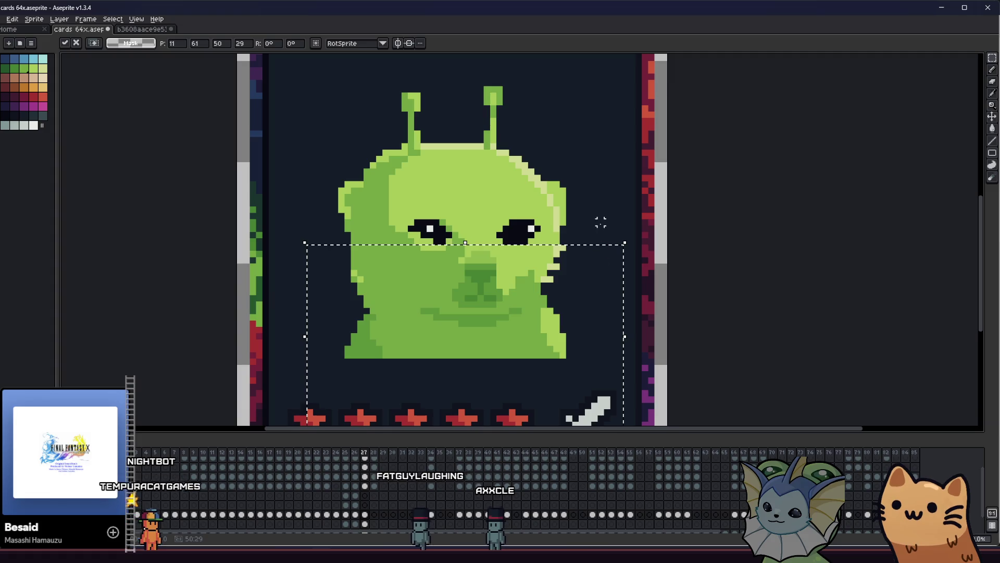
mouse_move(573, 242)
mouse_down()
mouse_move(547, 271)
mouse_move(336, 386)
mouse_up()
click(341, 253)
mouse_move(341, 254)
mouse_down()
mouse_move(617, 364)
mouse_move(618, 390)
mouse_up()
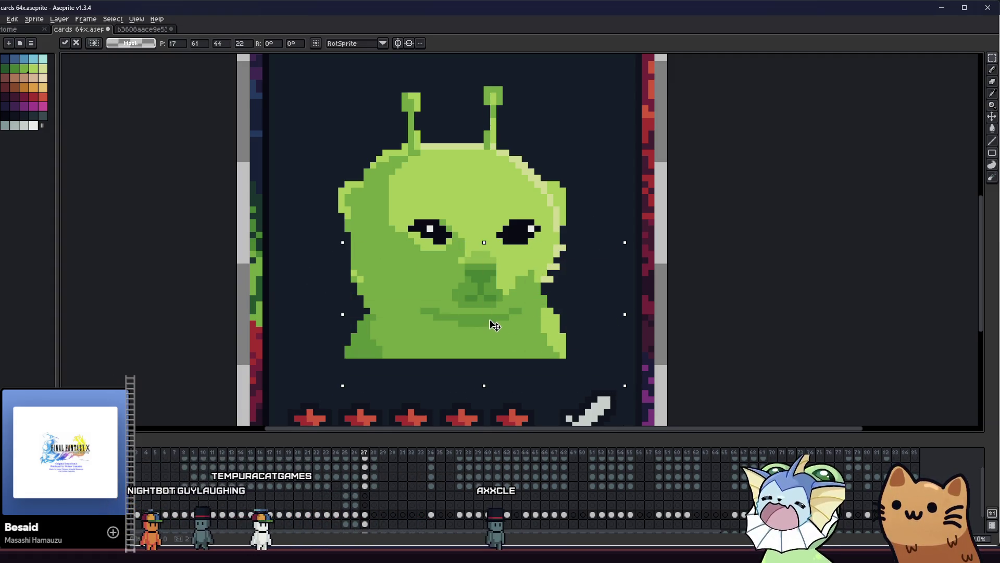
drag(495, 321, 488, 327)
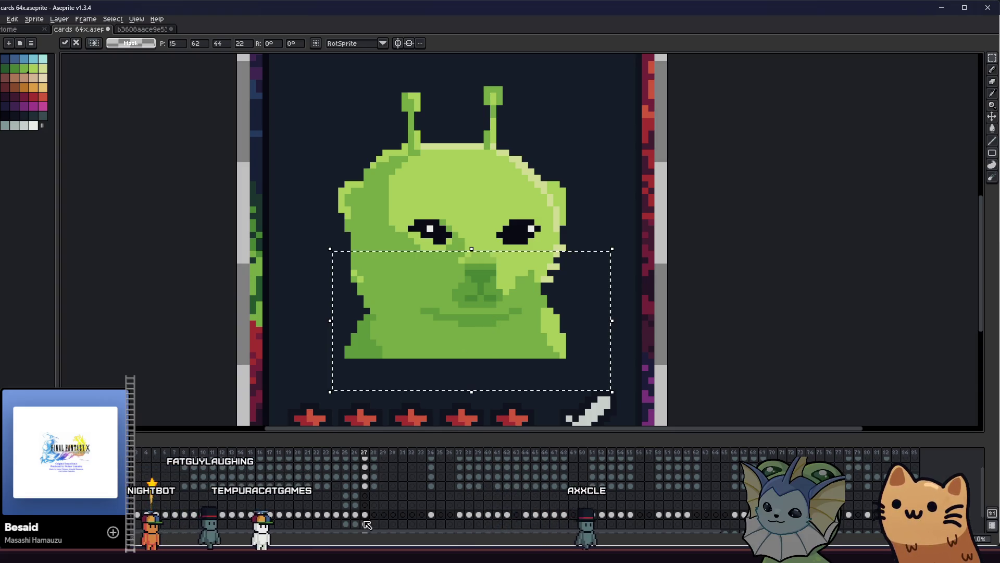
click(317, 381)
key(ctrl+z)
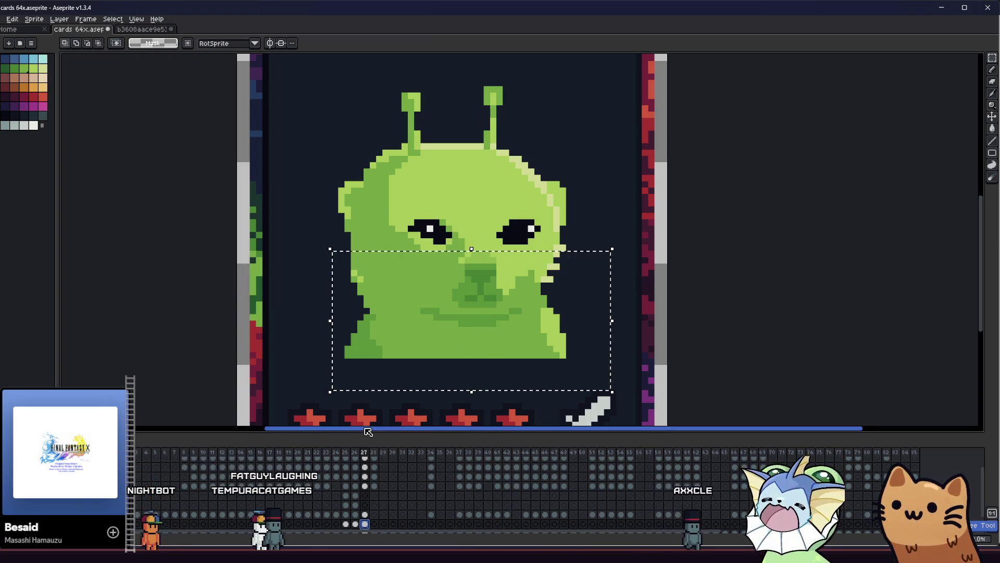
click(365, 524)
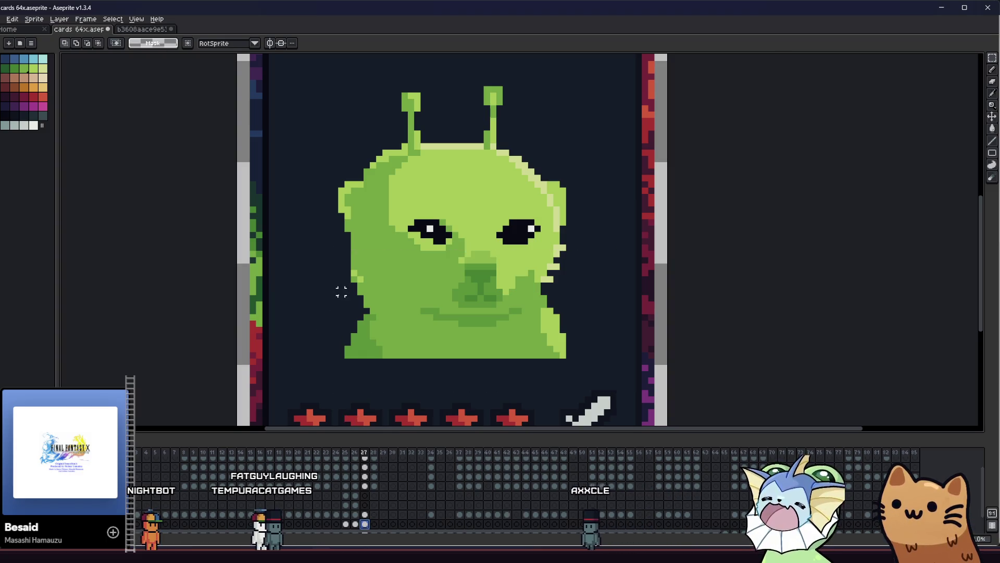
drag(341, 260, 592, 379)
drag(503, 330, 503, 324)
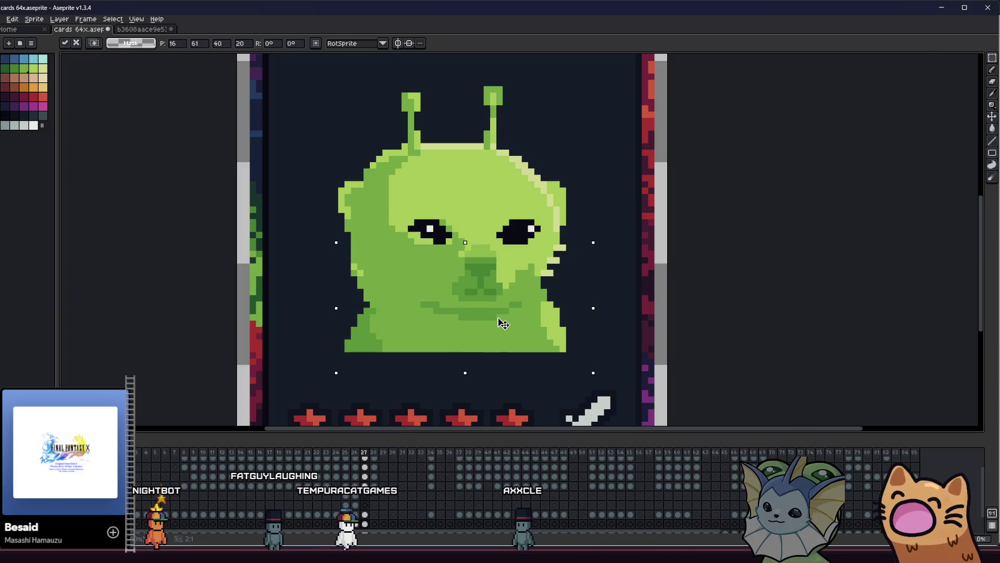
scroll(303, 271, down, 5)
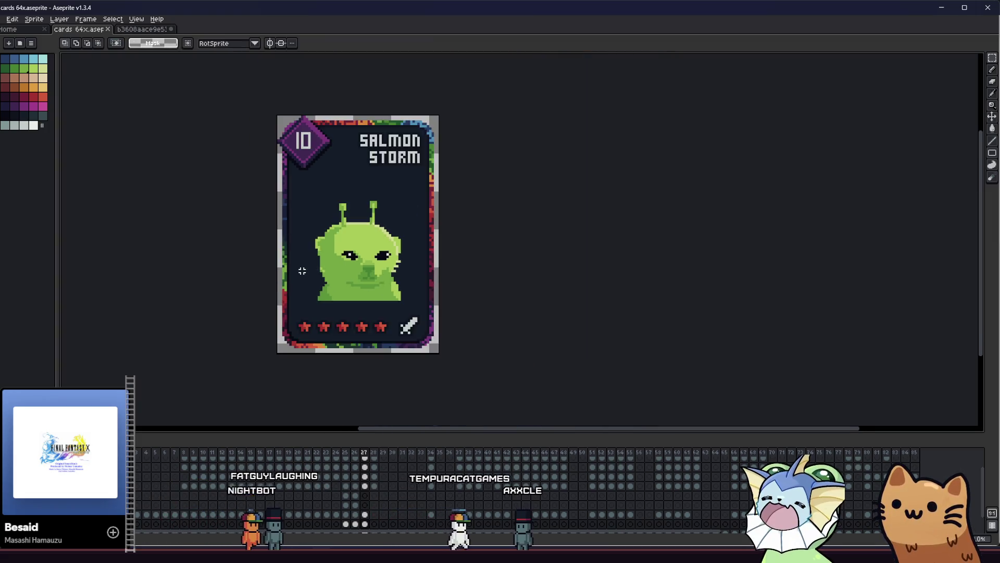
Step: Undo the lower-face move, reselect the lower face and nudge it up one pixel
scroll(318, 274, up, 7)
scroll(328, 286, down, 1)
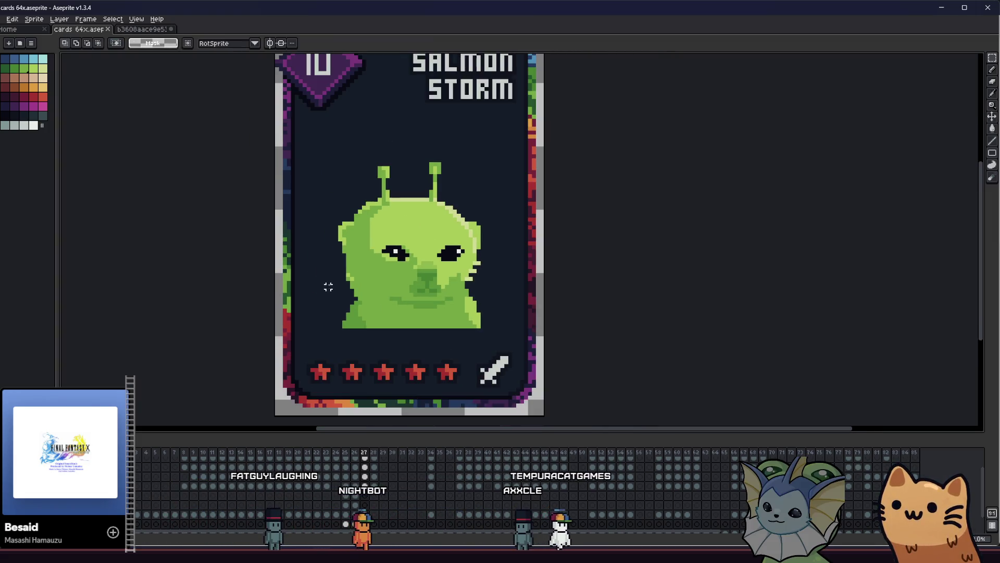
scroll(231, 422, up, 2)
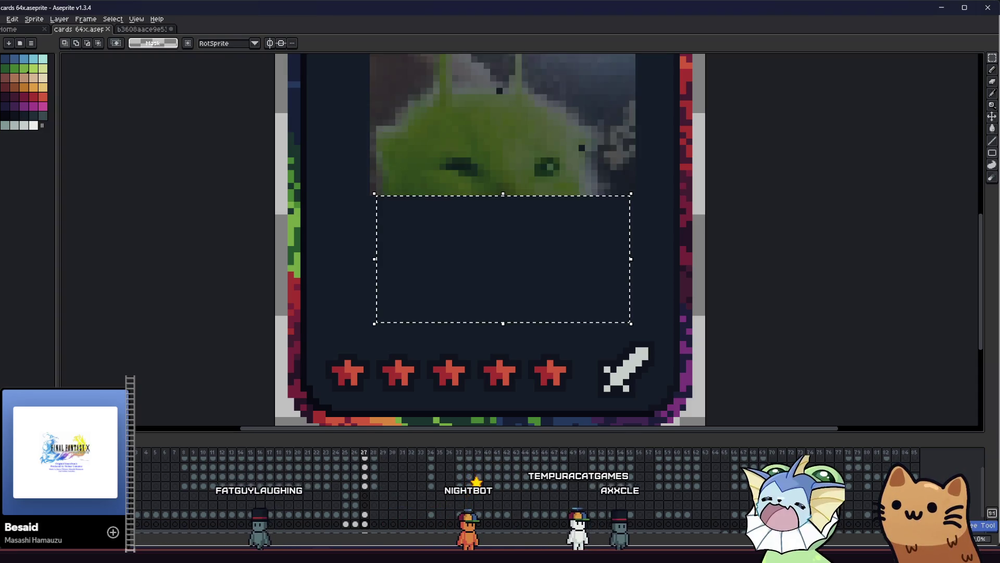
key(ctrl+d)
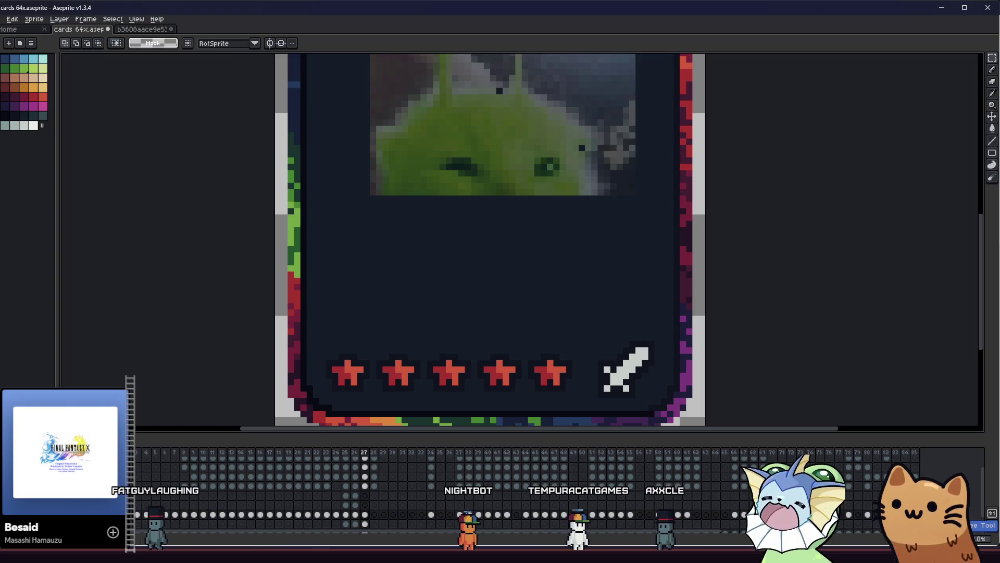
key(ctrl+z)
key(ctrl+z)
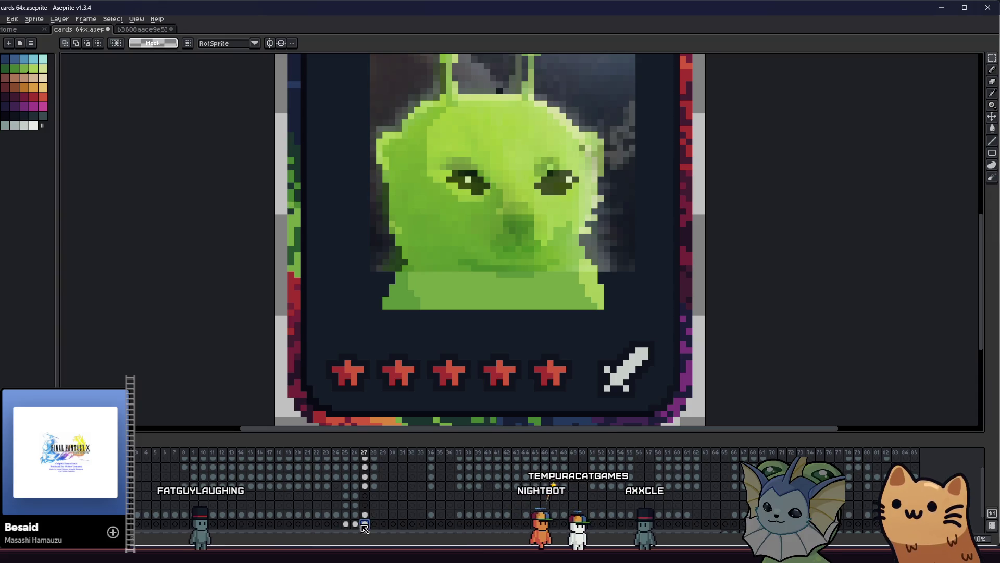
key(ctrl+z)
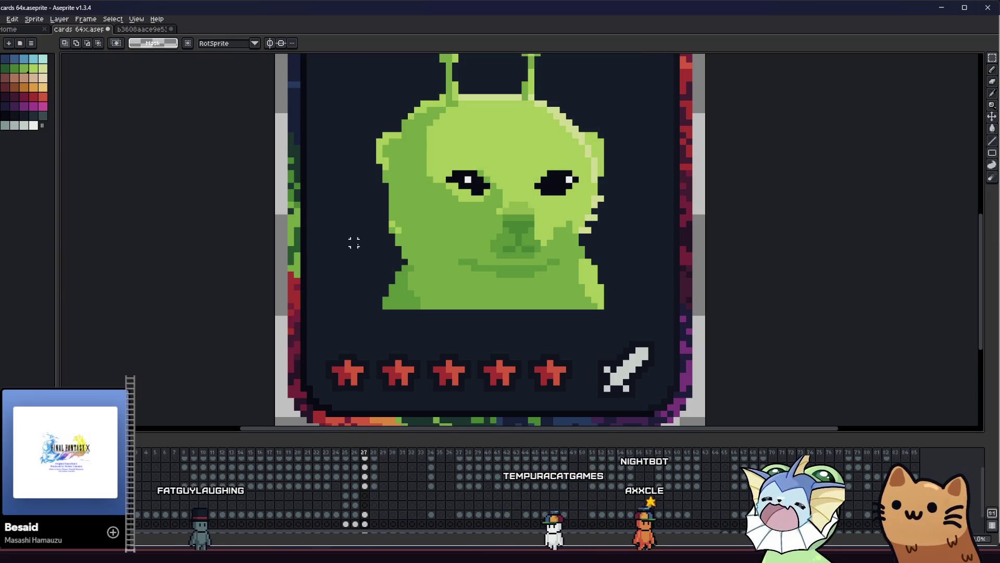
drag(363, 208, 647, 329)
key(Up)
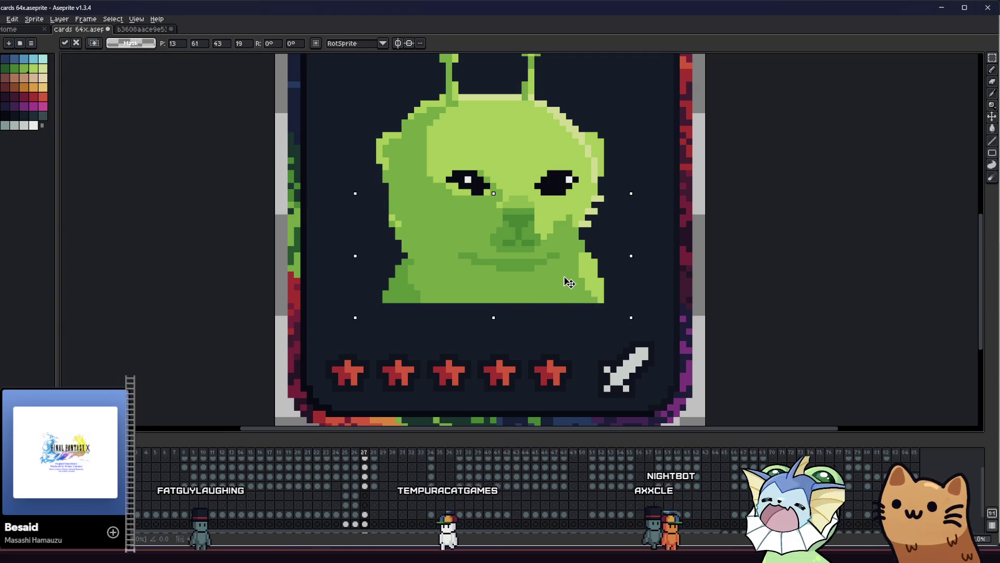
Step: Flip between the pixel art and the reference photo, ending on the crisp alien
key(ctrl+y)
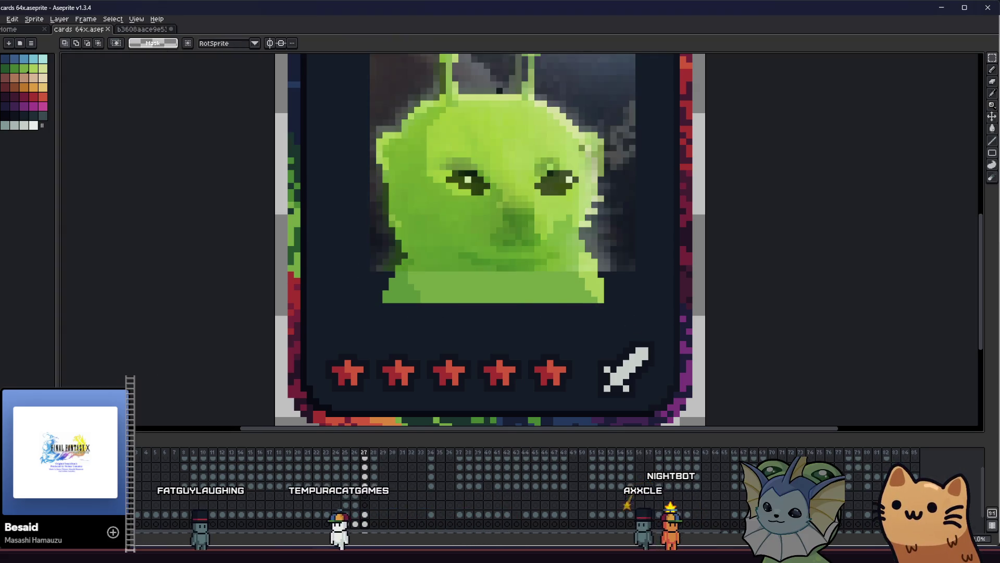
key(ctrl+y)
key(ctrl+z)
key(ctrl+y)
key(ctrl+z)
key(ctrl+y)
key(ctrl+z)
key(ctrl+y)
key(ctrl+z)
key(ctrl+y)
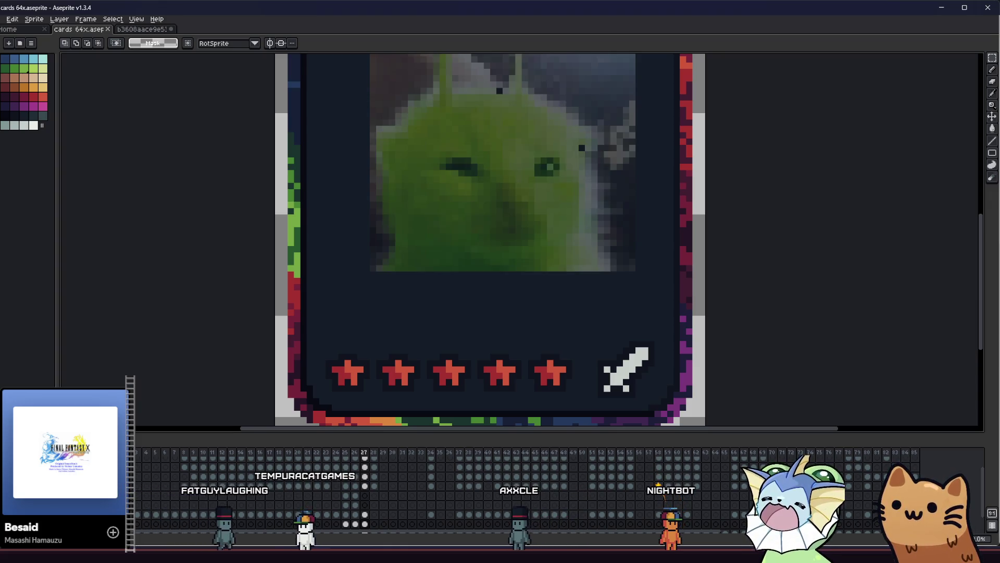
key(ctrl+y)
key(ctrl+z)
Step: Select the whole alien portrait and move it up two pixels
drag(430, 238, 636, 359)
drag(568, 331, 572, 316)
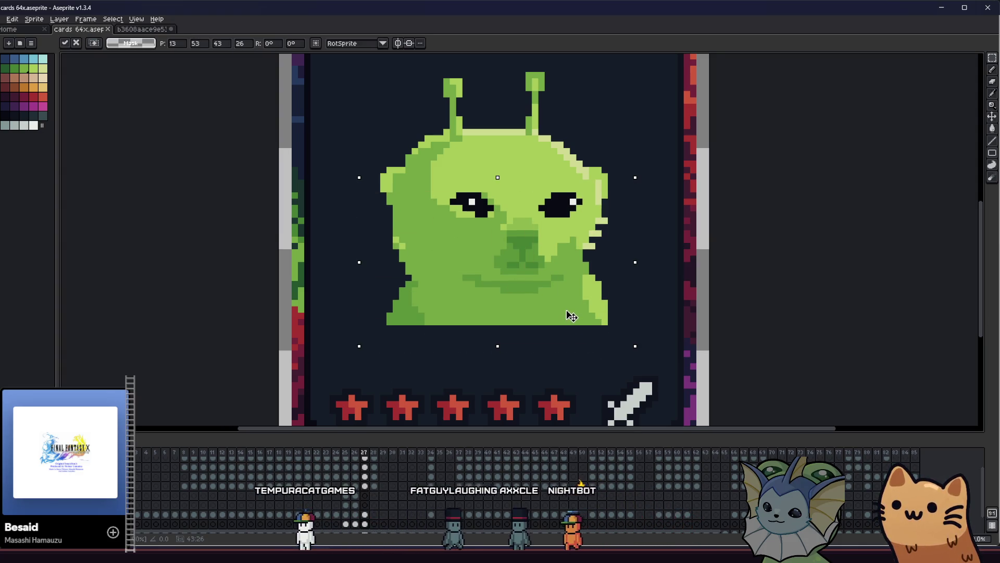
key(ctrl+d)
scroll(393, 253, down, 2)
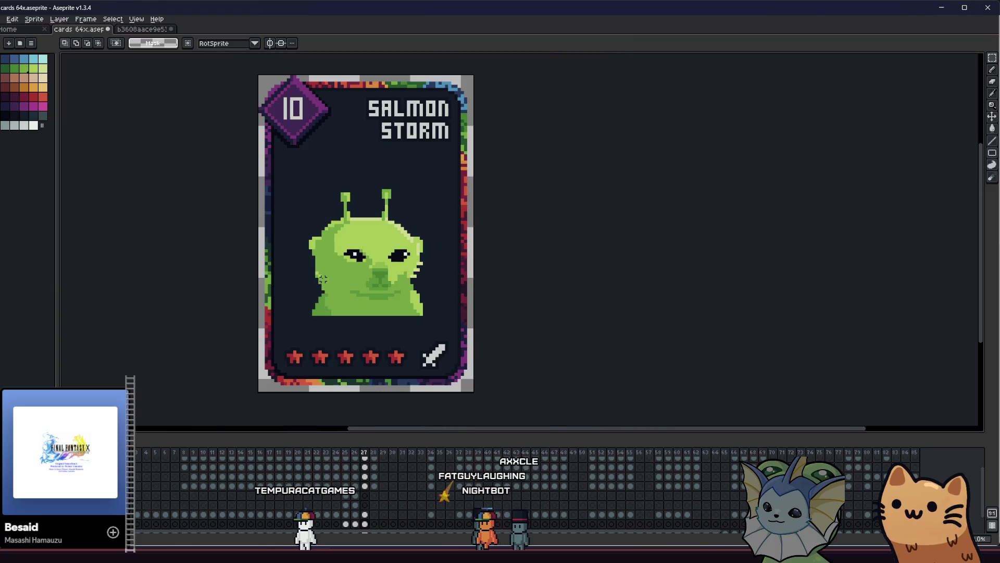
scroll(297, 295, up, 2)
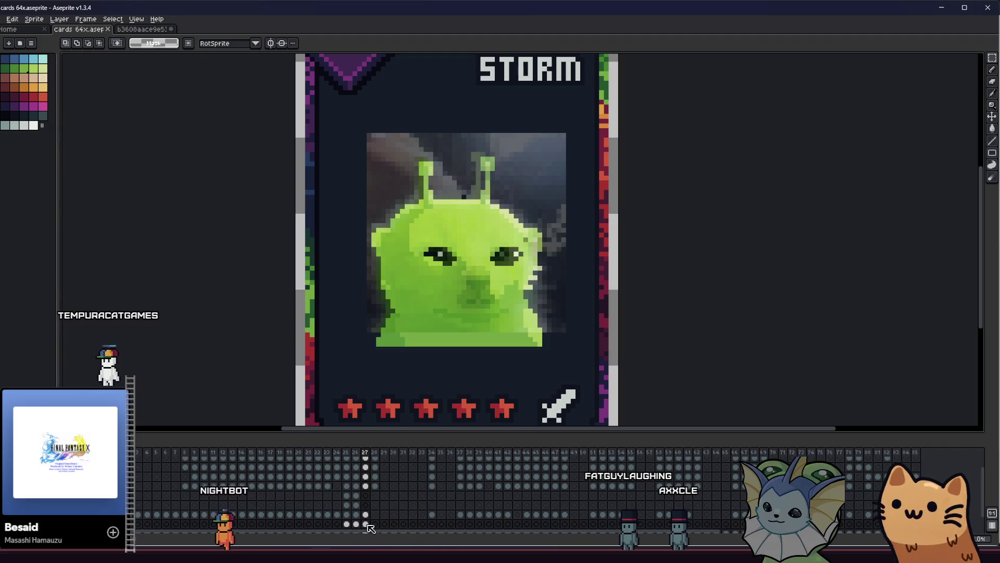
mouse_move(326, 92)
mouse_down()
mouse_move(585, 306)
mouse_move(620, 372)
mouse_up()
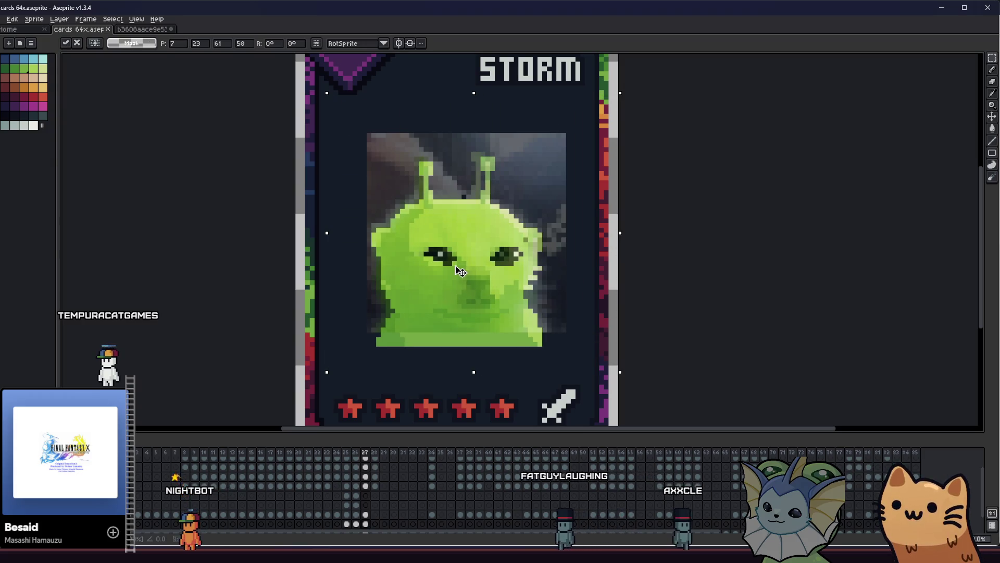
Step: Reselect the portrait, nudge it down one pixel and save the card
key(ctrl+d)
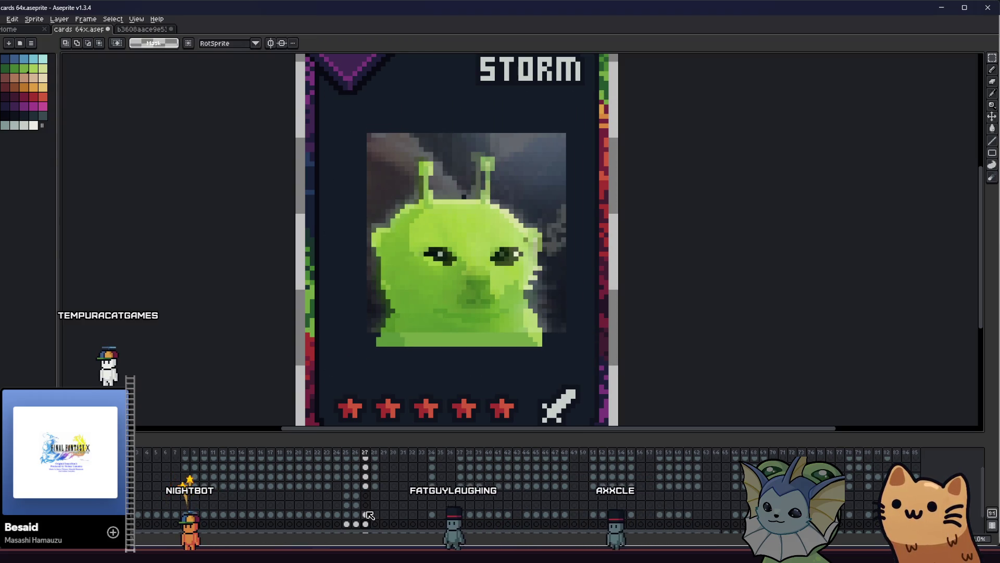
drag(298, 112, 601, 367)
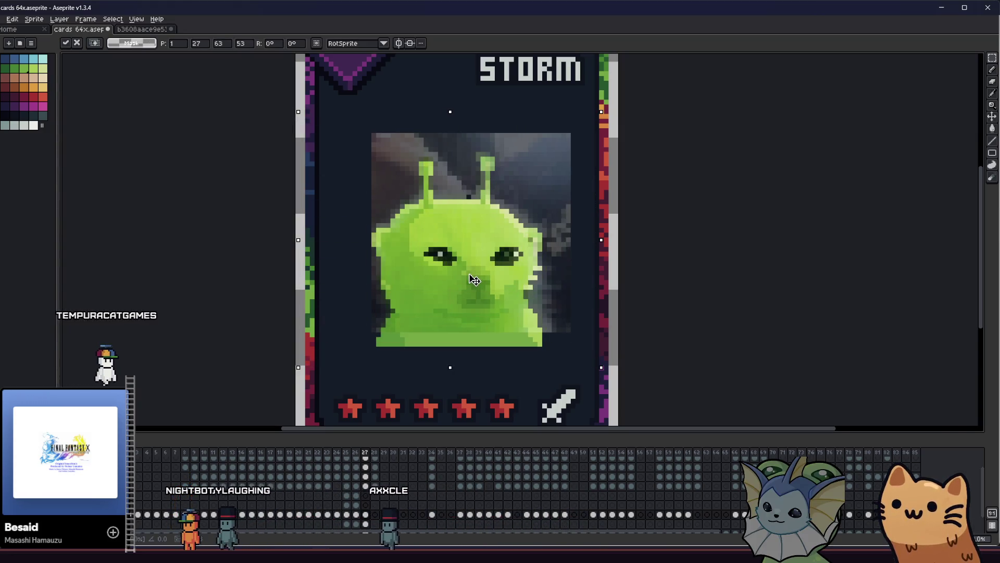
key(Down)
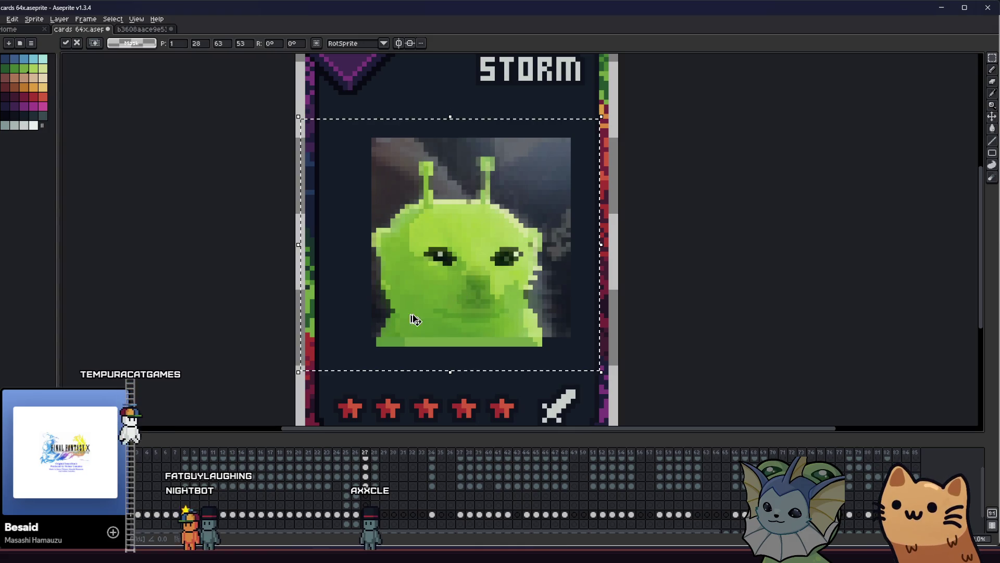
key(ctrl+s)
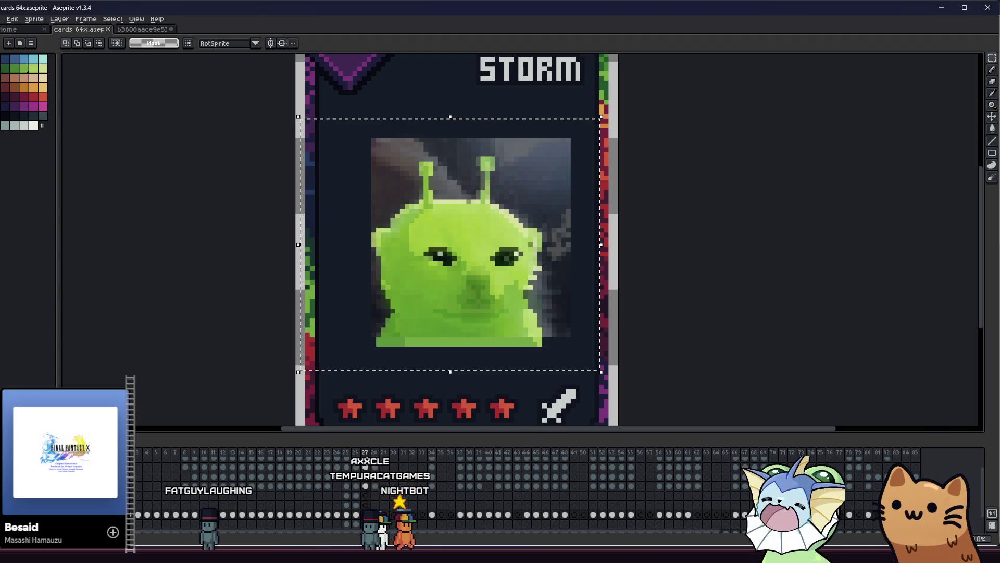
Step: Move the portrait back up one pixel and commit its position
click(400, 282)
drag(400, 282, 401, 277)
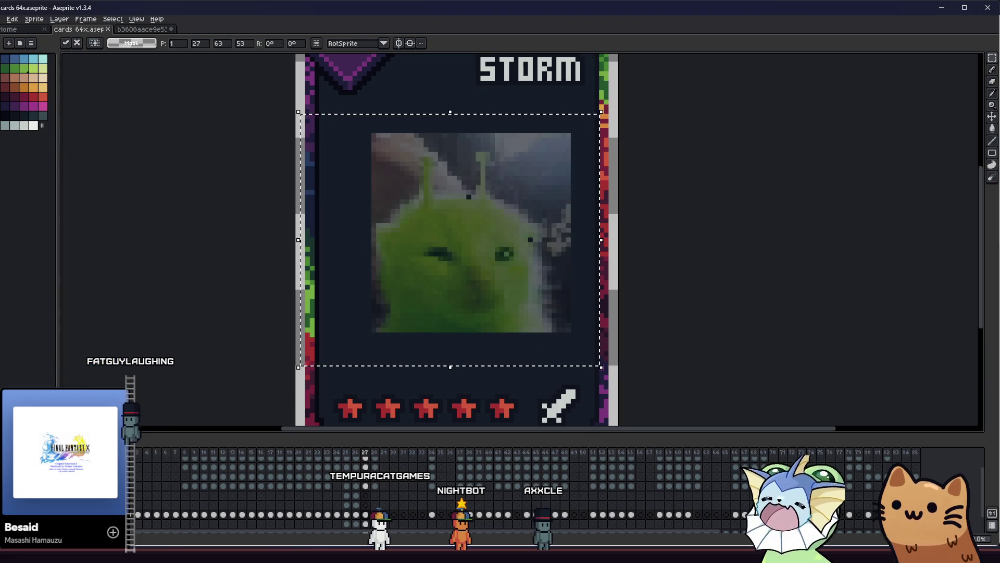
key(Return)
scroll(198, 299, down, 3)
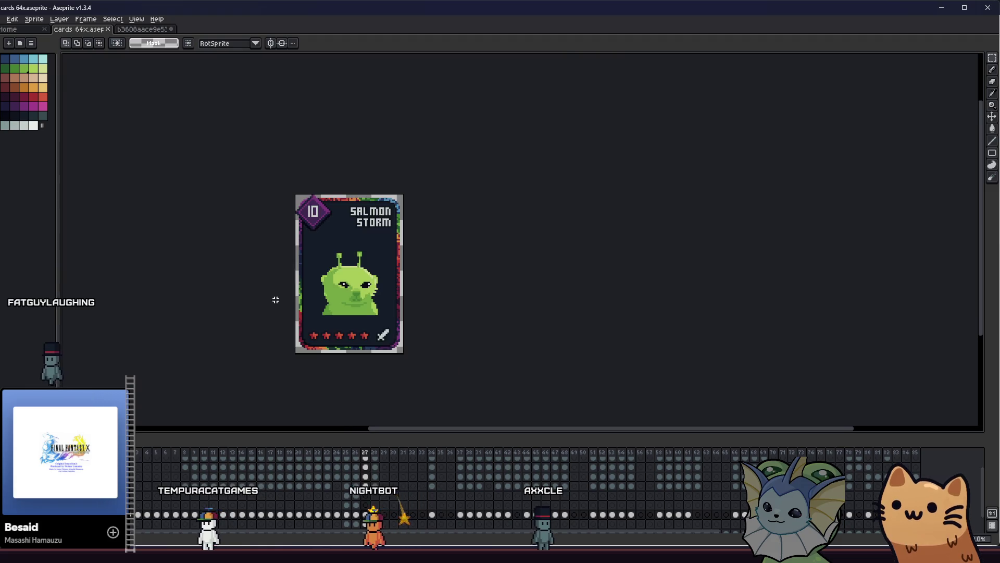
Step: In the frame 27 cel, shade the alien's left cheek with a darker green stroke and save
scroll(300, 290, up, 3)
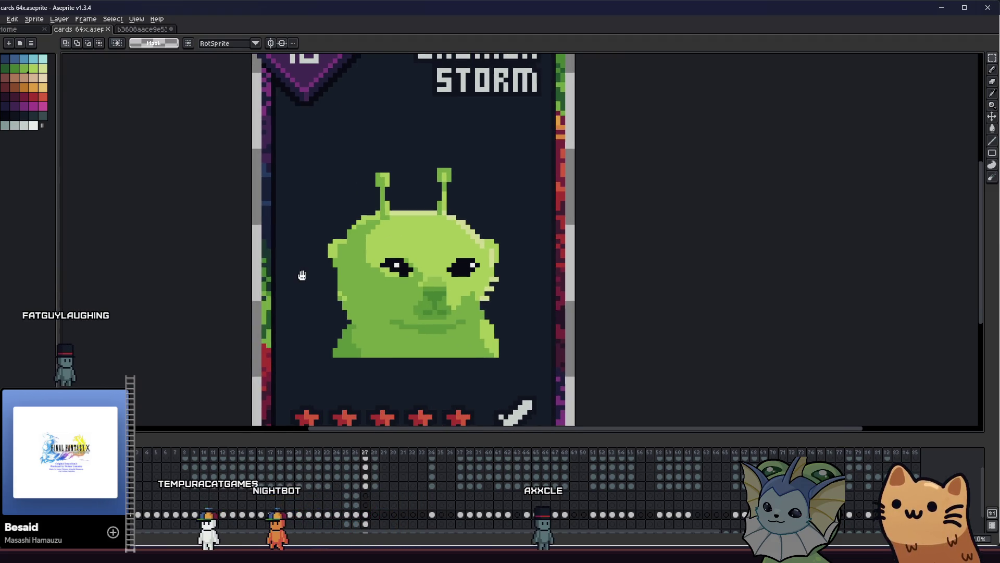
key(i)
scroll(322, 276, up, 1)
scroll(332, 256, up, 1)
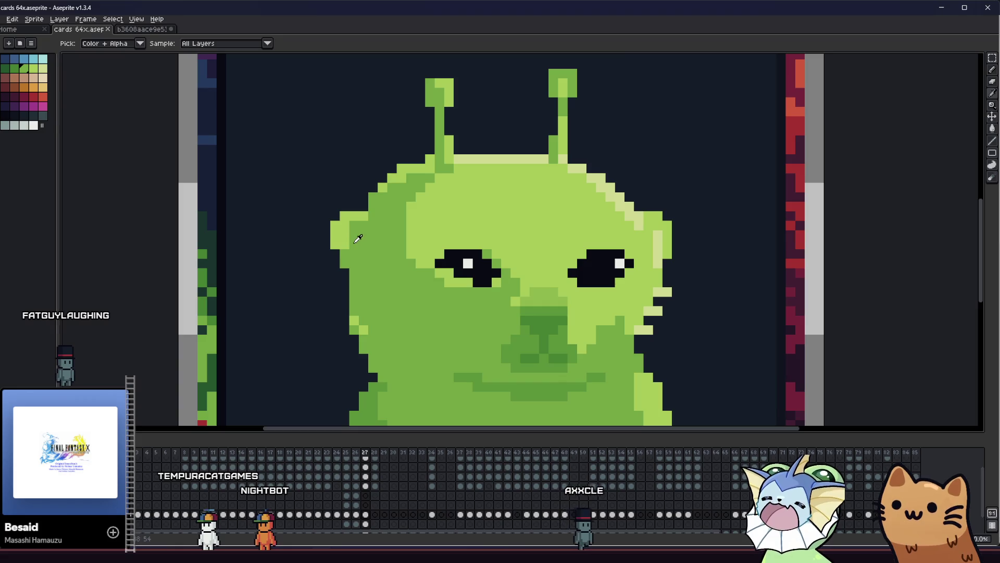
key(b)
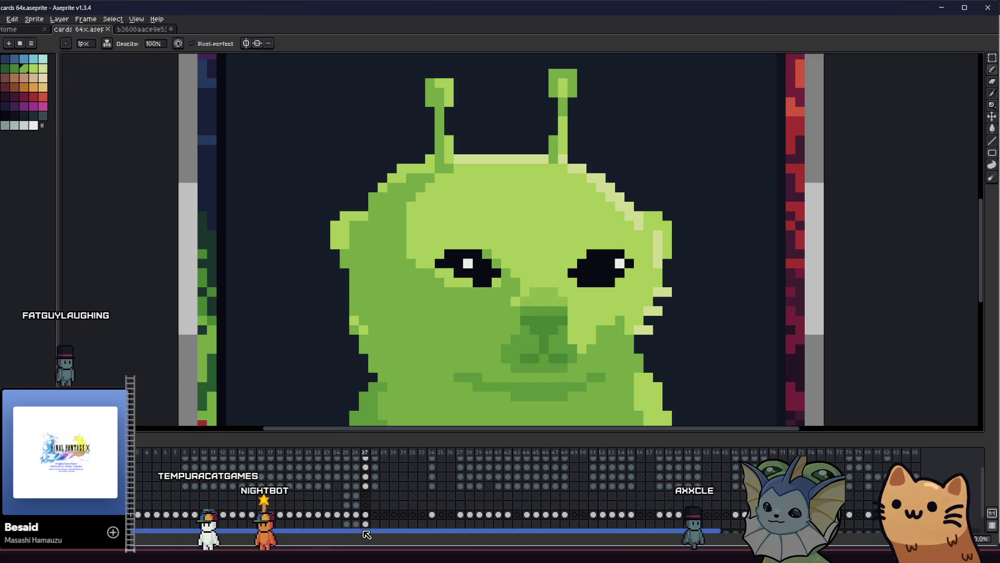
click(365, 525)
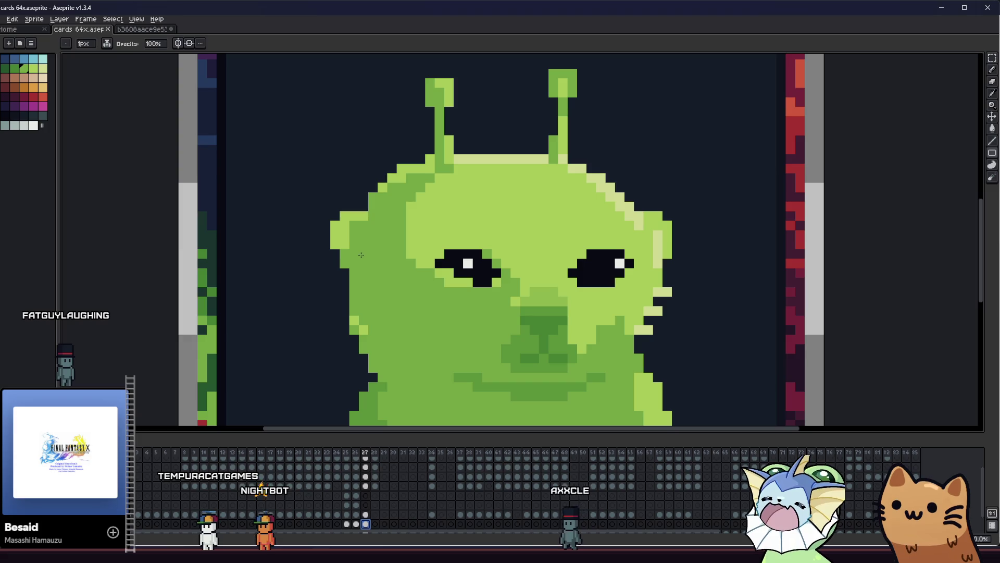
key(b)
drag(284, 283, 276, 257)
drag(364, 248, 346, 230)
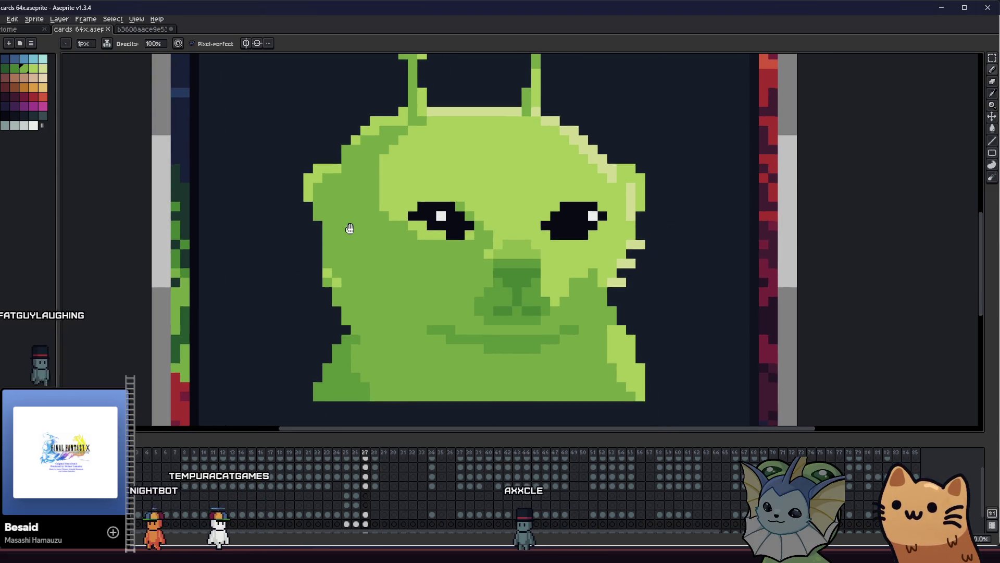
key(i)
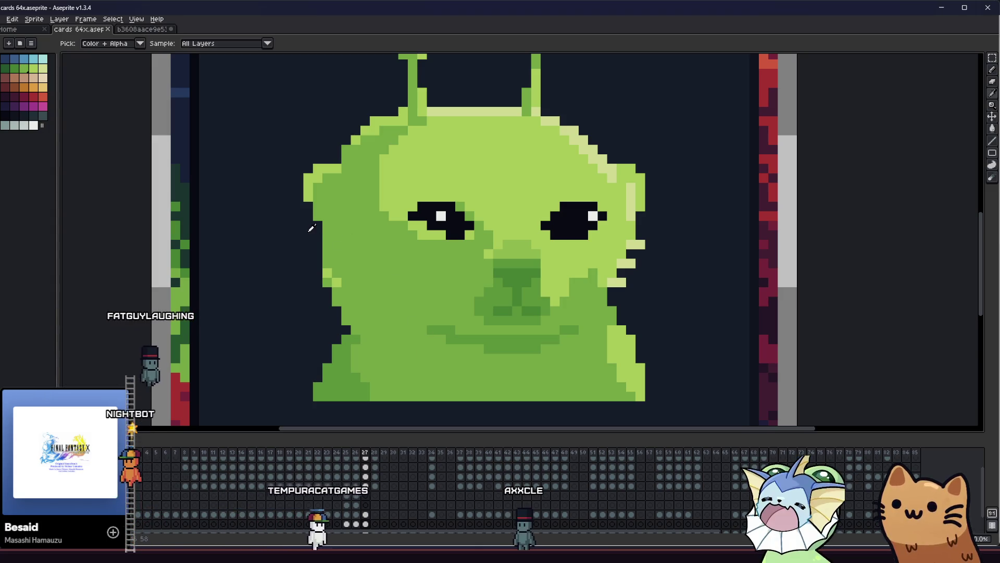
key(b)
drag(344, 192, 332, 278)
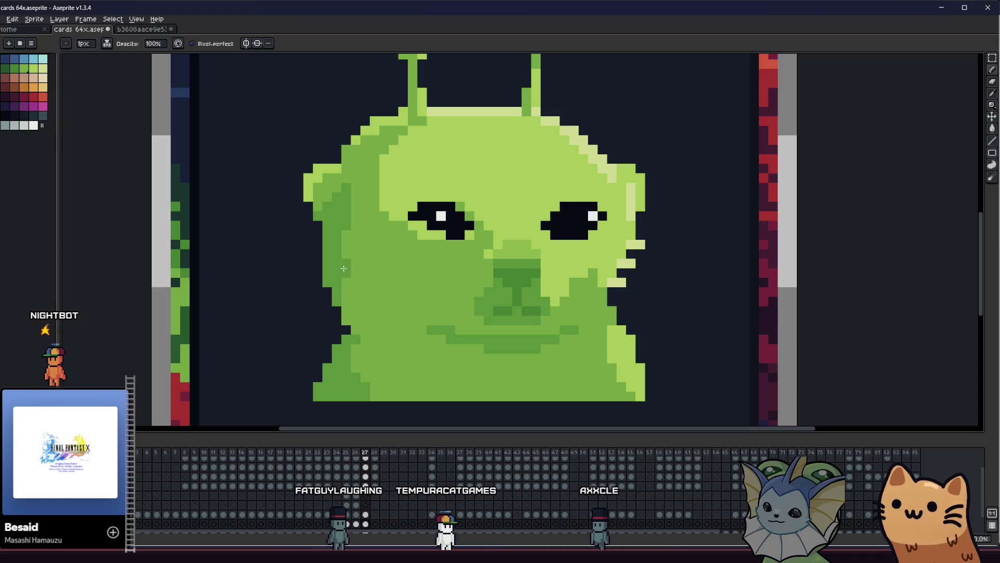
key(ctrl+s)
Step: Review the whole card, re-centre the alien, edit a pixel on its face and save
scroll(343, 286, down, 4)
scroll(312, 291, up, 2)
mouse_move(222, 310)
mouse_down()
mouse_move(159, 299)
mouse_move(111, 268)
mouse_move(252, 277)
mouse_up()
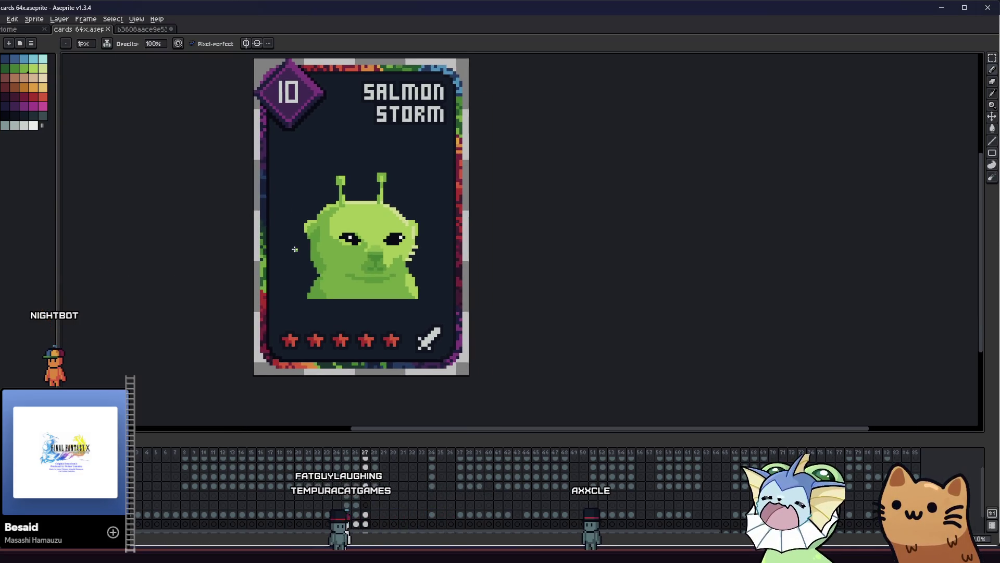
scroll(295, 249, up, 1)
drag(283, 232, 330, 259)
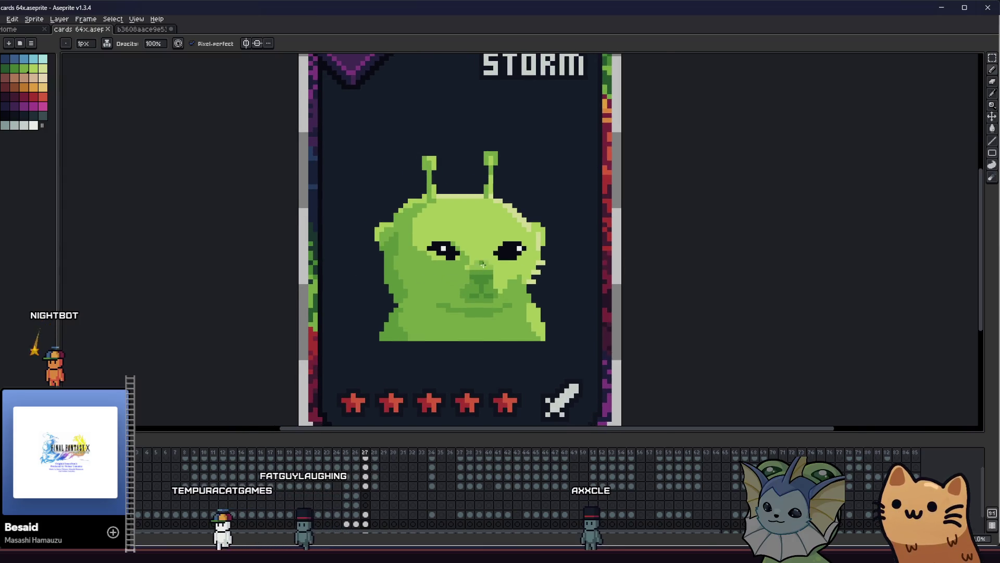
scroll(482, 264, up, 4)
click(512, 266)
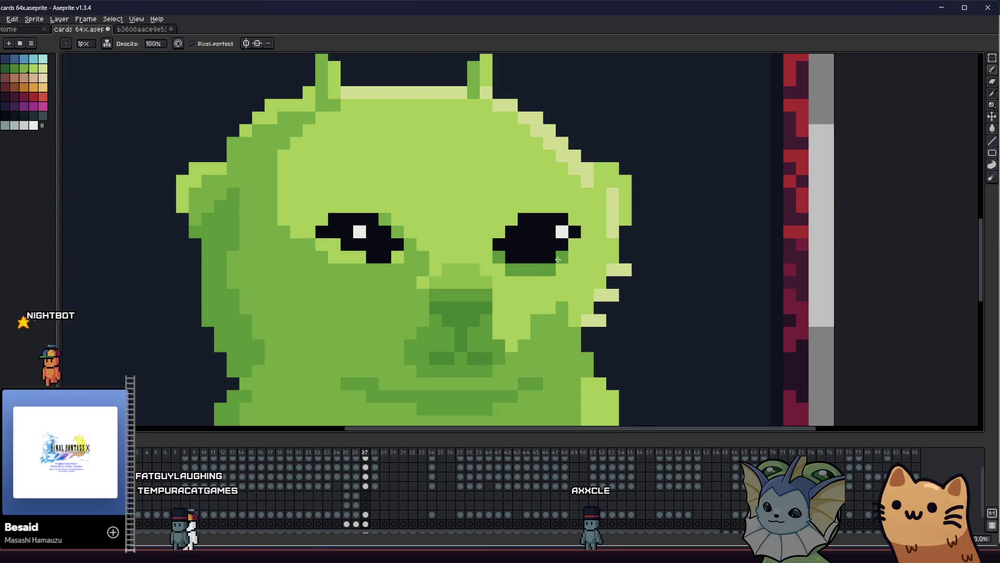
scroll(390, 286, down, 3)
key(ctrl+s)
Step: Recolour a pixel beside the right eye with a green sampled from the face, then save
key(i)
scroll(277, 308, up, 3)
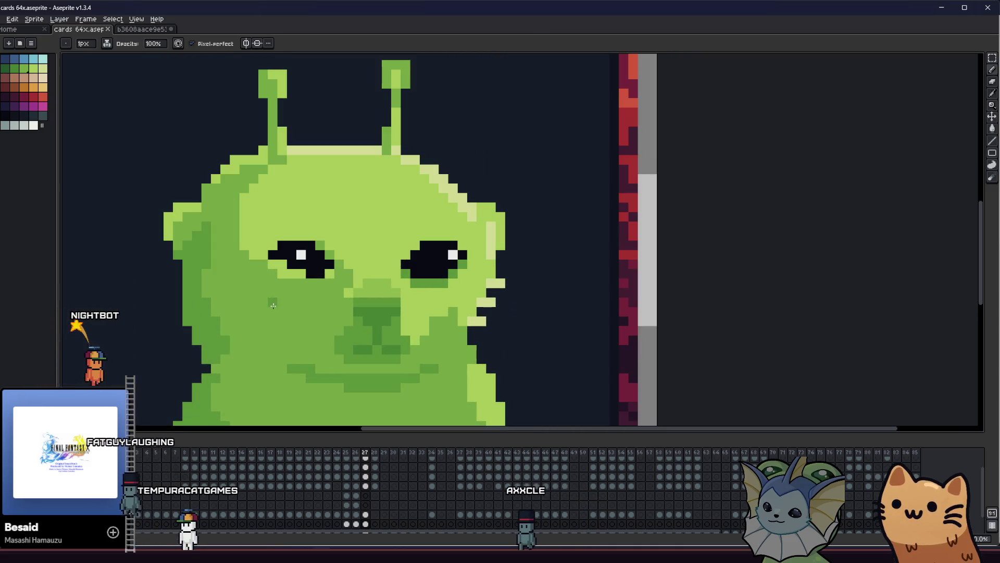
click(277, 296)
key(b)
click(451, 275)
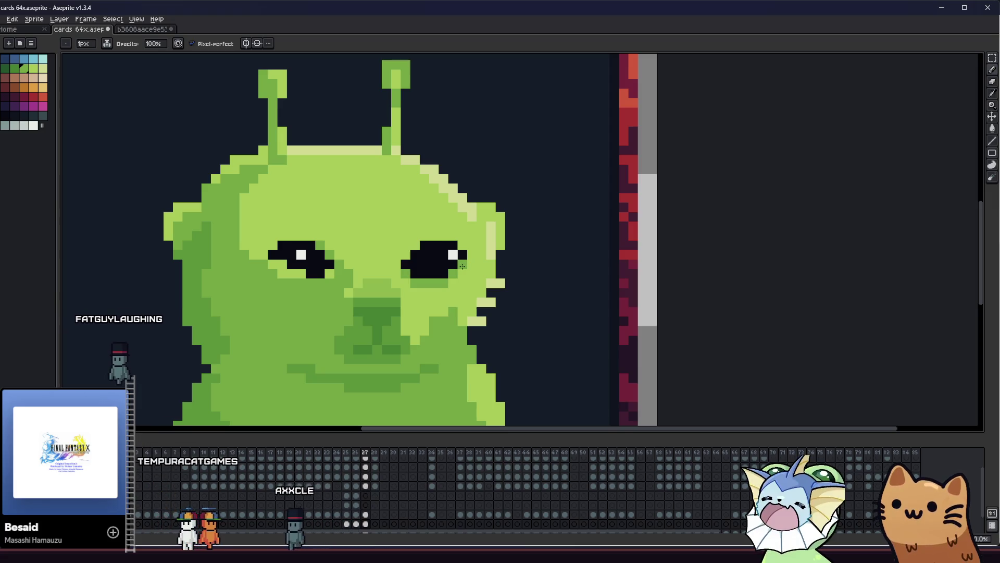
scroll(436, 297, down, 3)
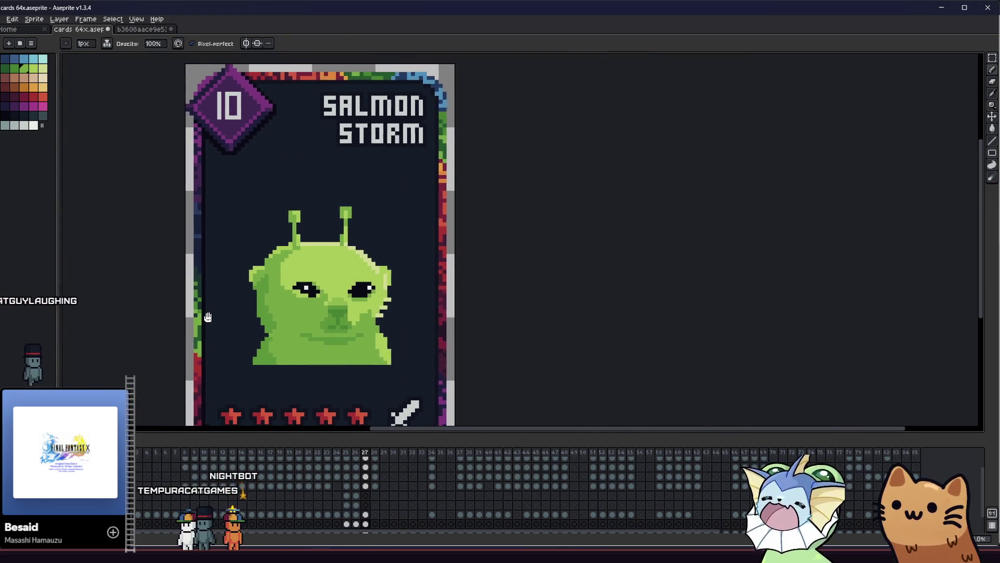
key(ctrl+s)
Step: Bring the card back to the centre of the view and return to the Pencil
scroll(285, 277, up, 3)
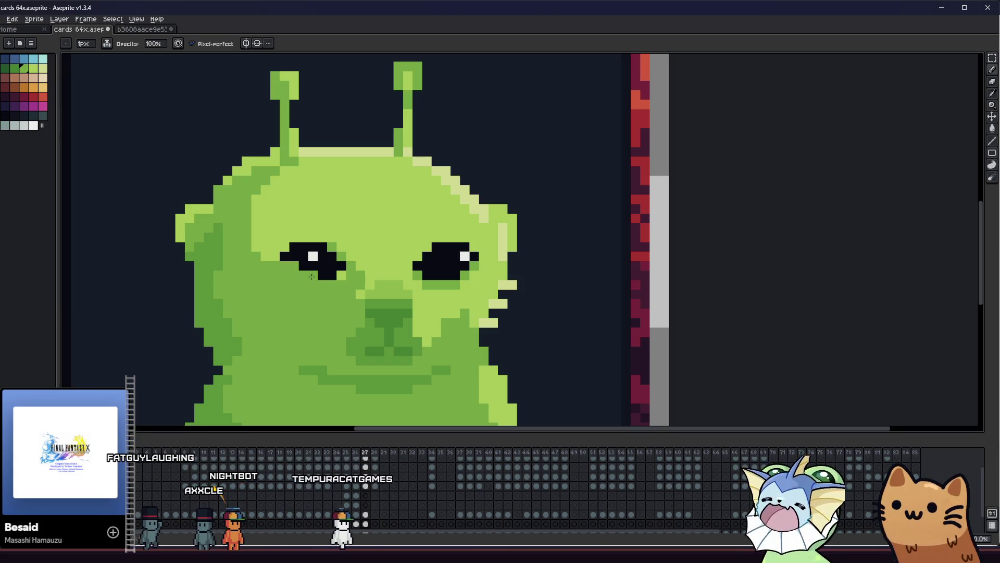
click(339, 276)
scroll(234, 290, right, 1)
key(alt)
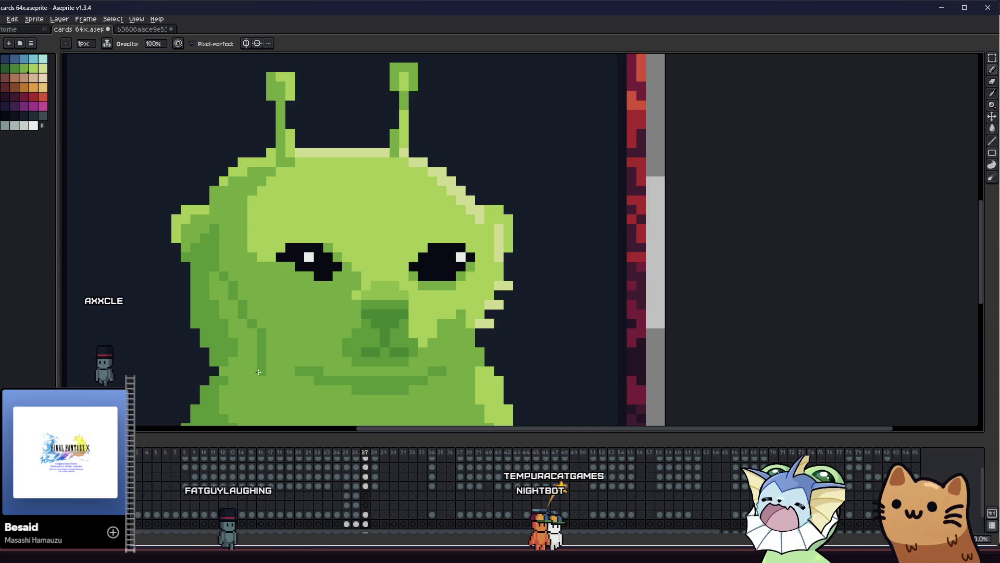
scroll(224, 368, down, 5)
key(g)
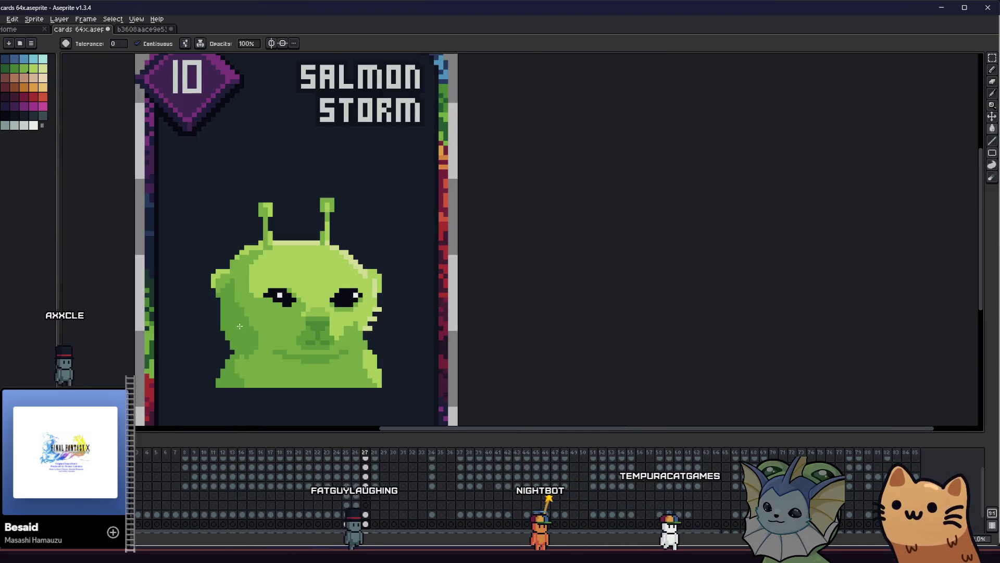
mouse_move(173, 309)
mouse_down()
mouse_move(250, 284)
mouse_move(353, 285)
mouse_up()
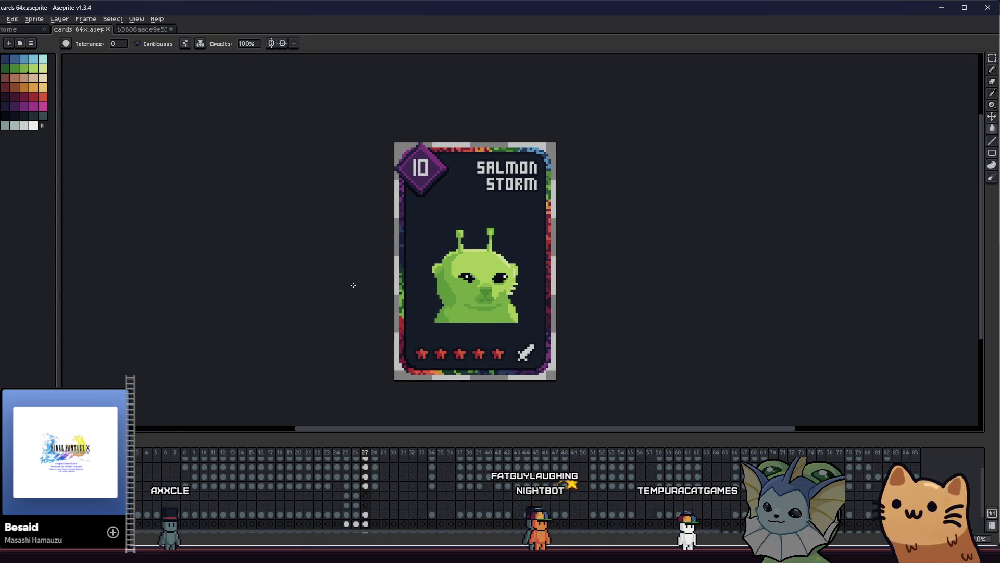
key(b)
scroll(480, 285, up, 6)
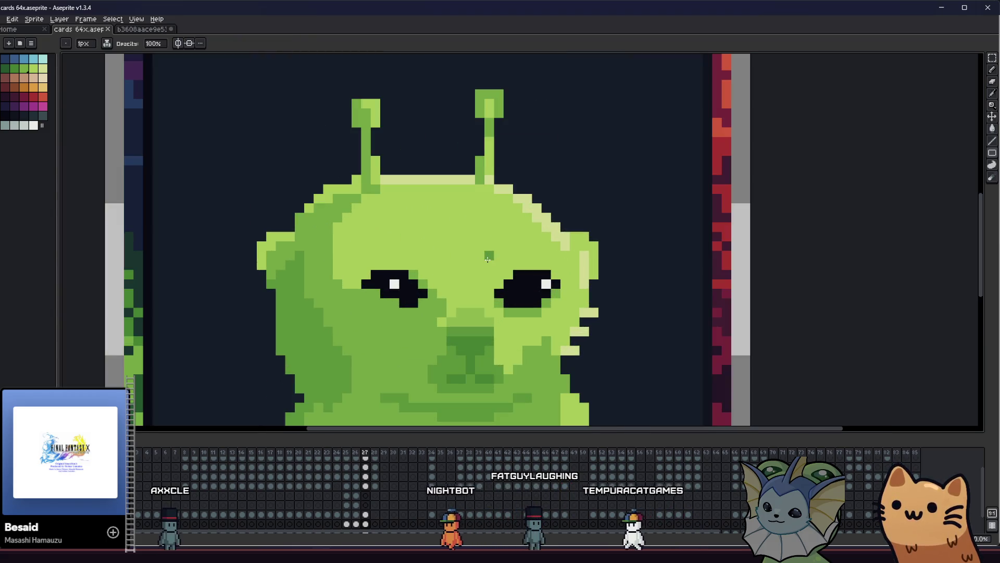
Step: Add a white highlight and wider dark-grey patch to the right eye, plus dark grey in the left
alt+click(512, 275)
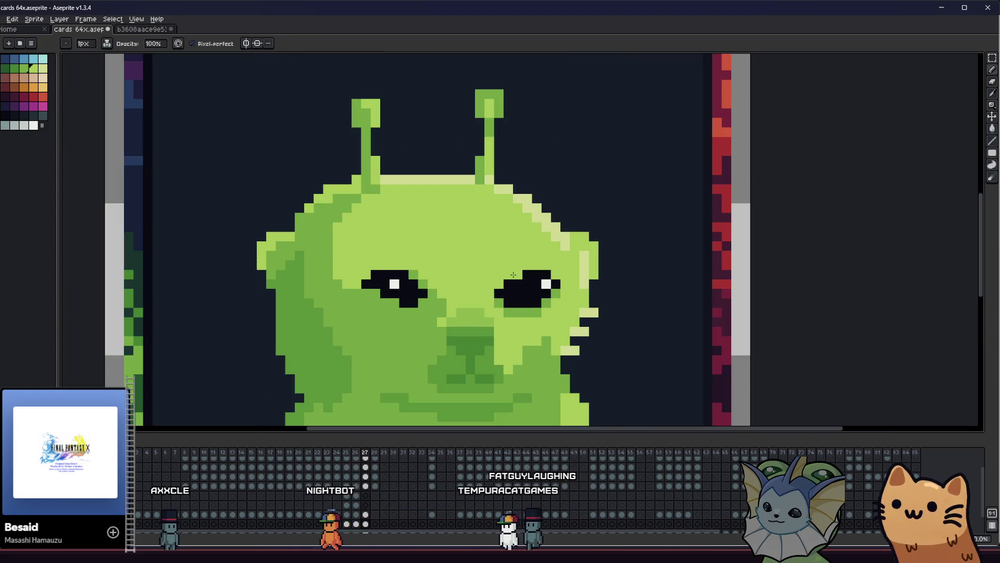
scroll(460, 271, left, 3)
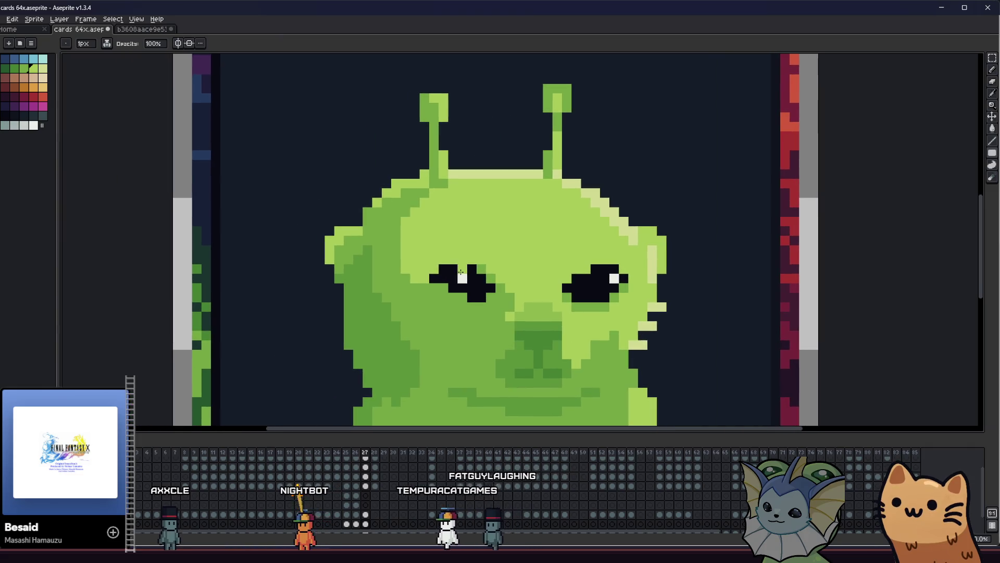
scroll(593, 268, up, 2)
click(579, 276)
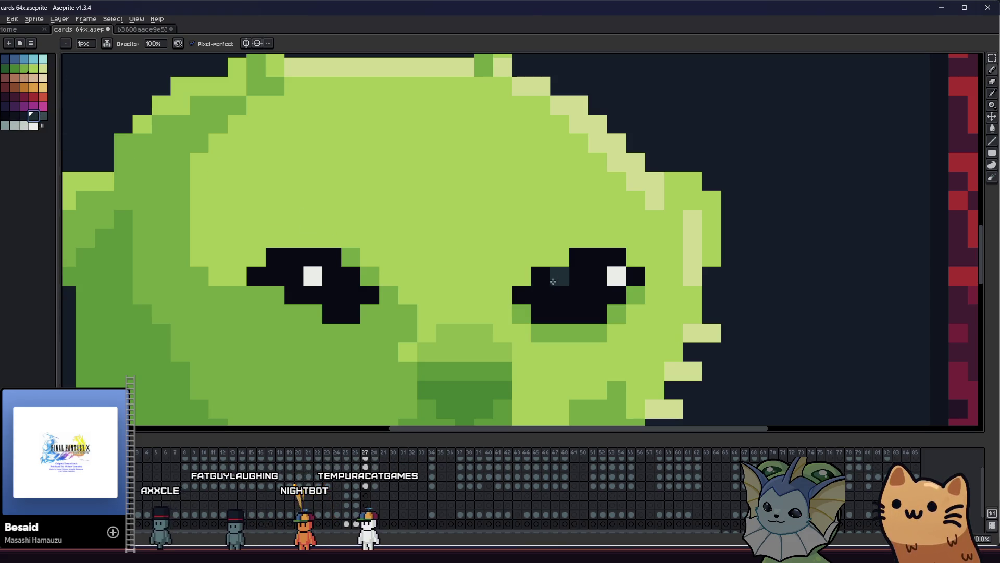
click(597, 292)
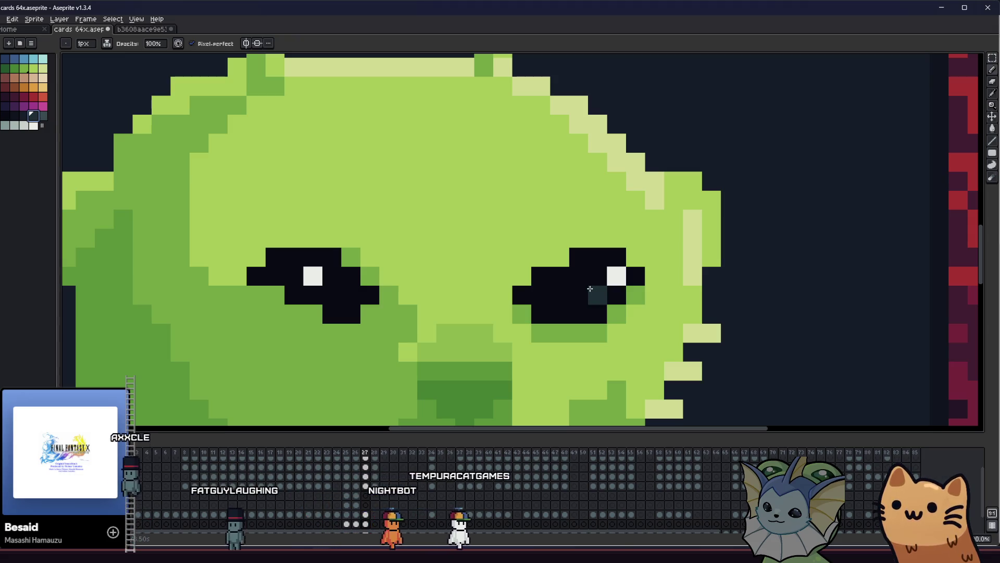
click(331, 295)
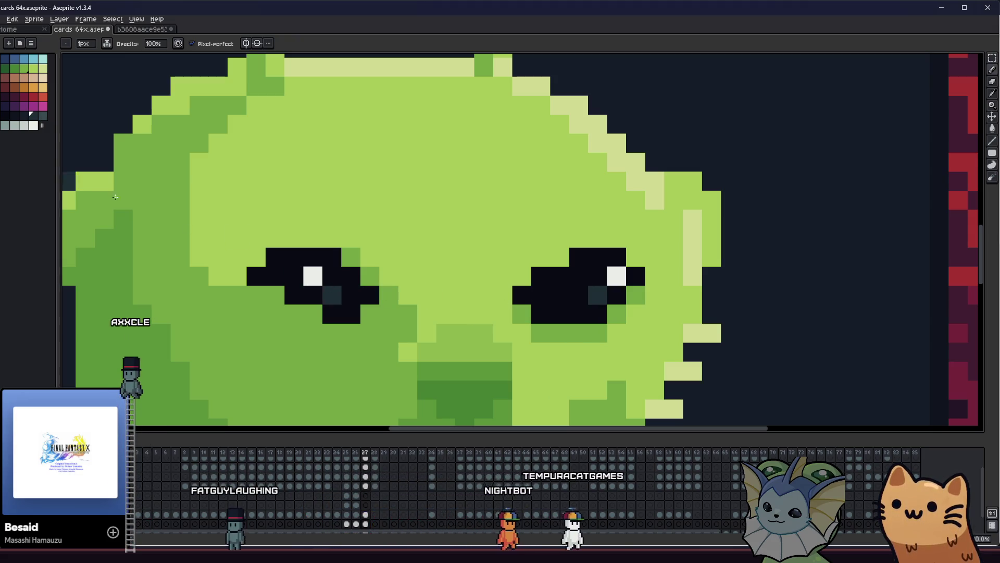
Step: Add a darker-grey pixel inside the left eye, then zoom out to see the whole card
click(43, 115)
click(359, 311)
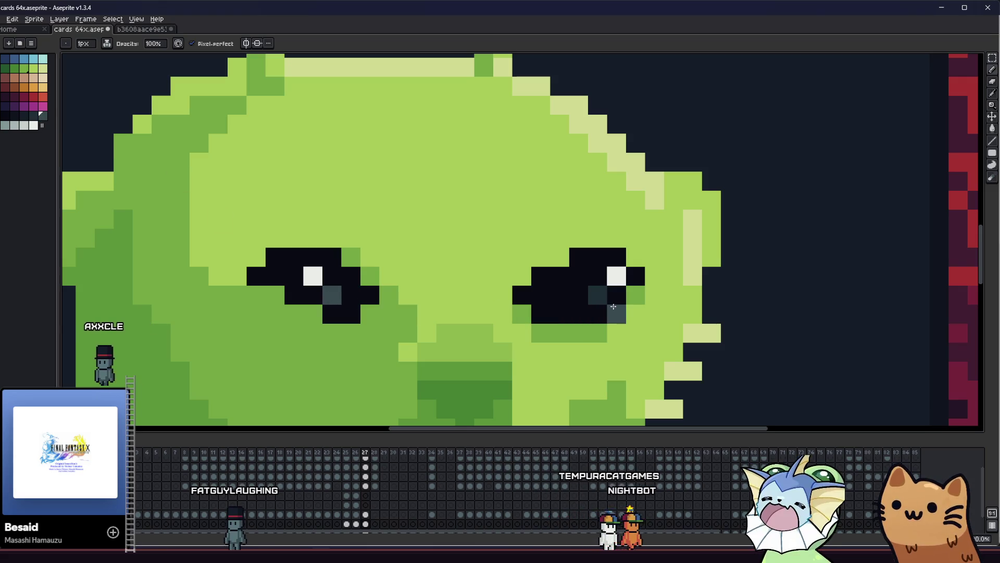
click(16, 126)
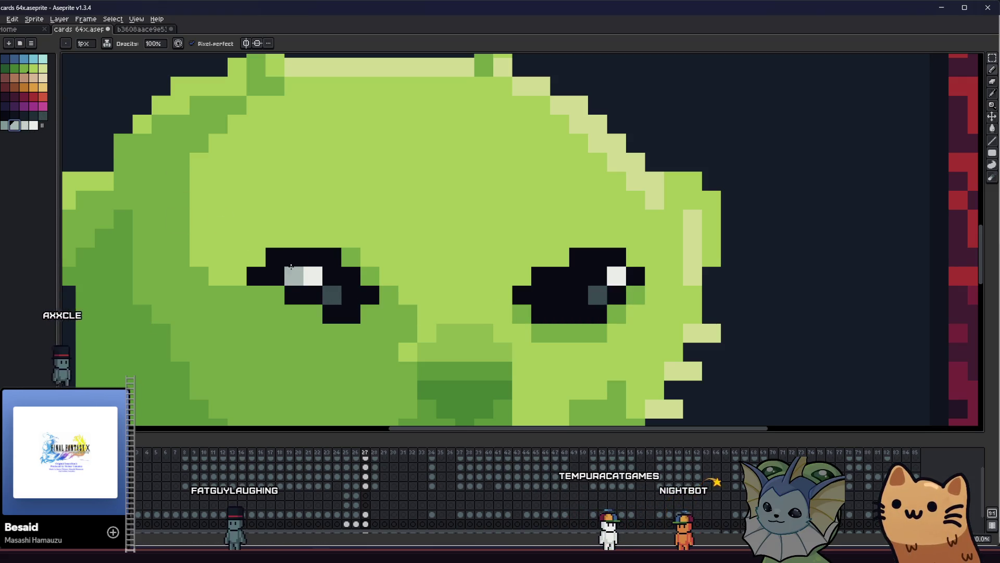
scroll(601, 276, down, 5)
mouse_move(414, 301)
mouse_down()
mouse_move(218, 324)
mouse_move(274, 318)
mouse_move(281, 365)
mouse_move(289, 262)
mouse_up()
scroll(239, 335, down, 2)
scroll(239, 335, up, 2)
scroll(275, 317, up, 2)
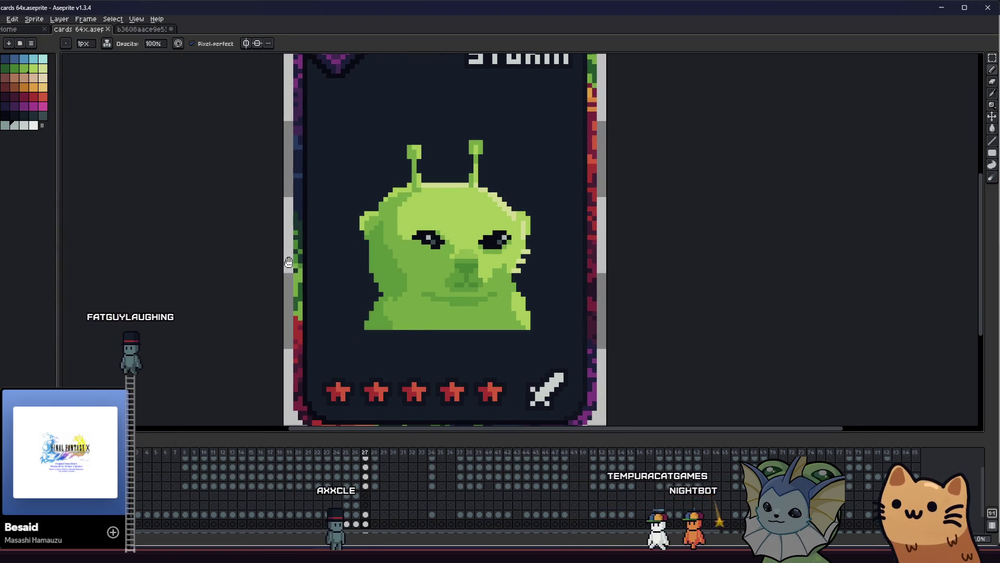
scroll(288, 262, up, 1)
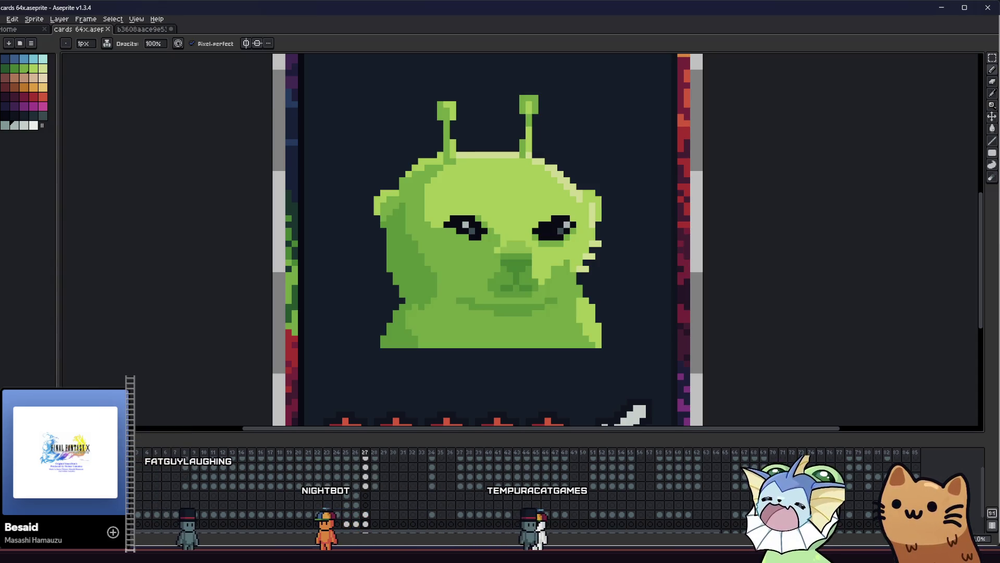
key(minus)
key(minus)
key(Delete)
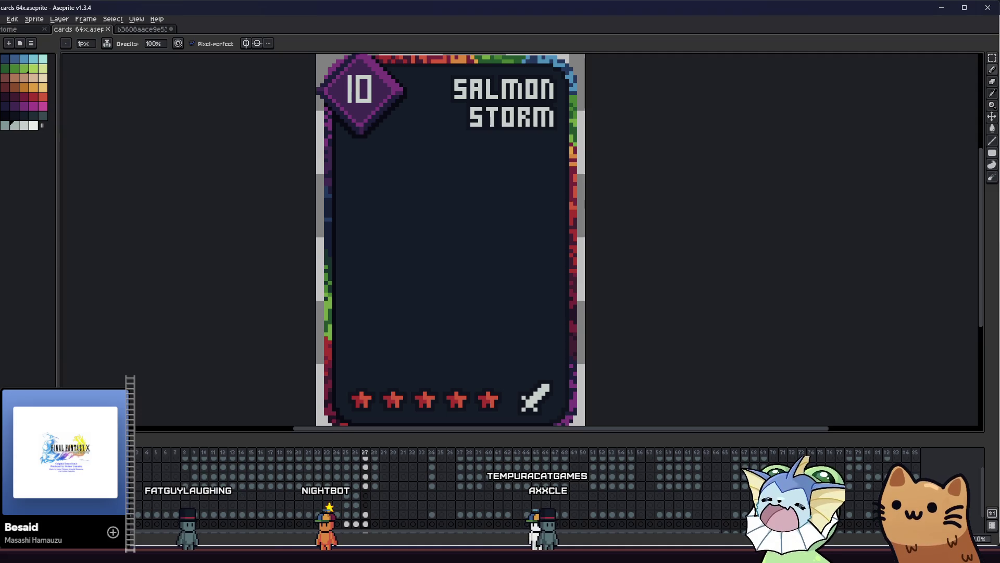
key(ctrl+z)
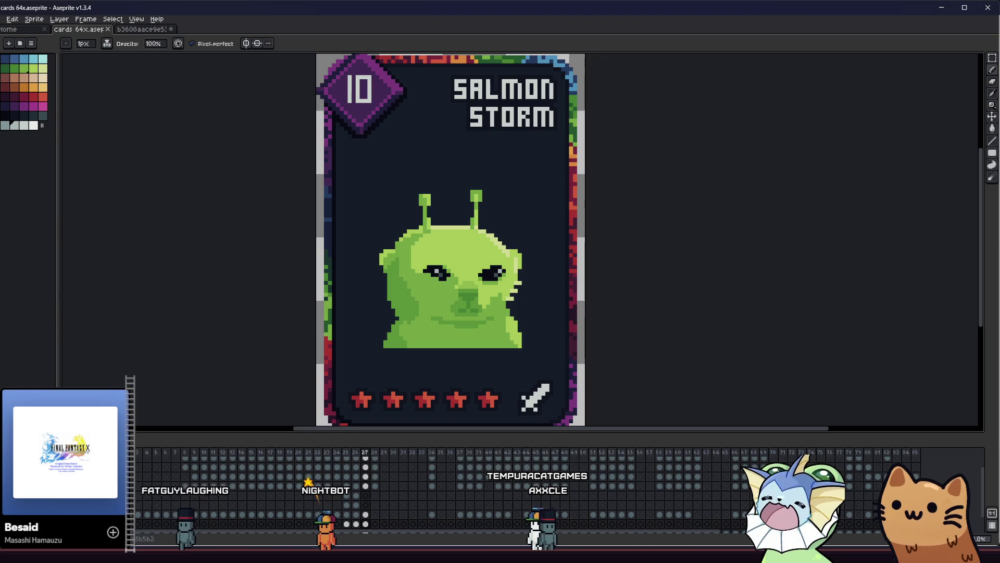
double_click(78, 514)
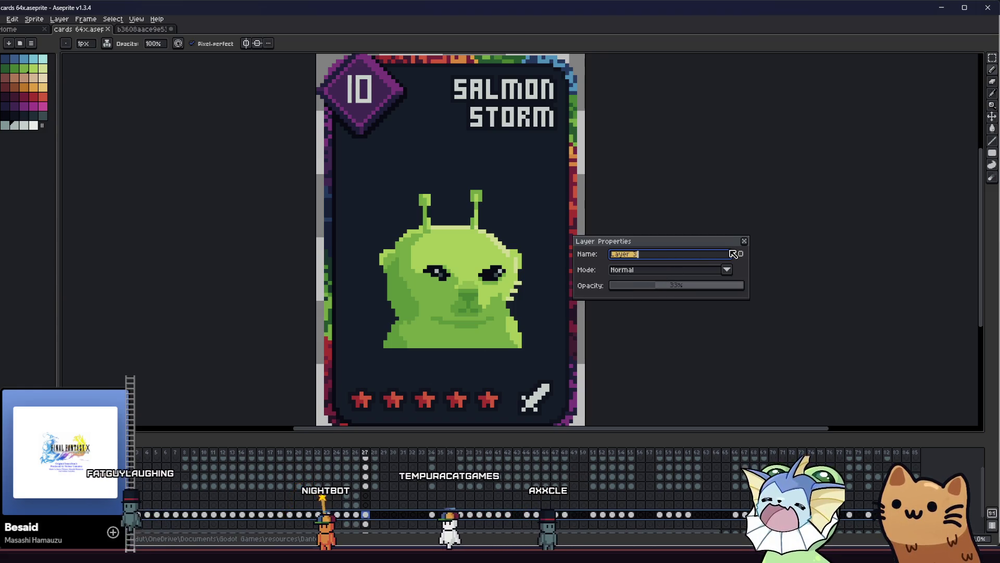
click(744, 241)
key(ctrl+v)
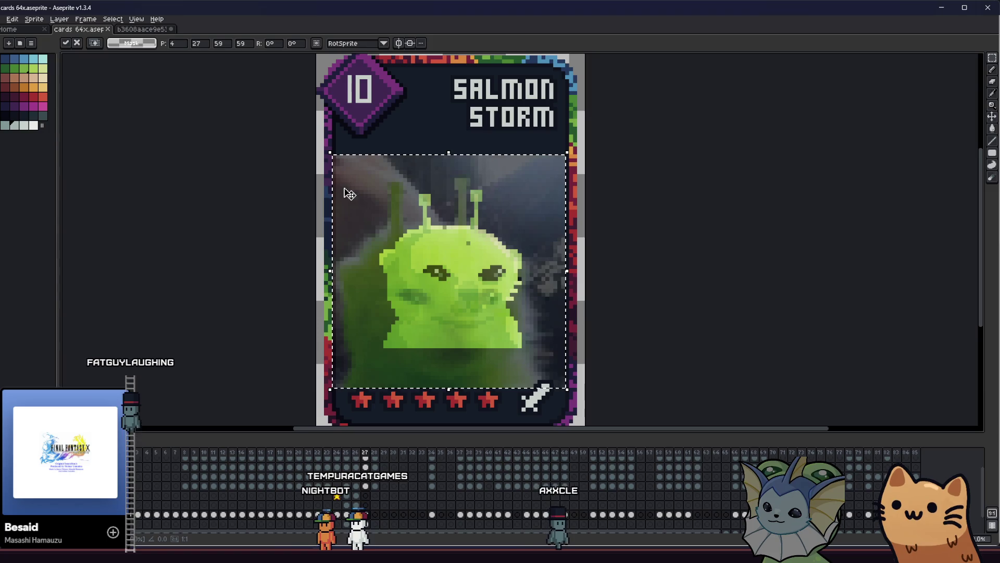
key(ctrl+z)
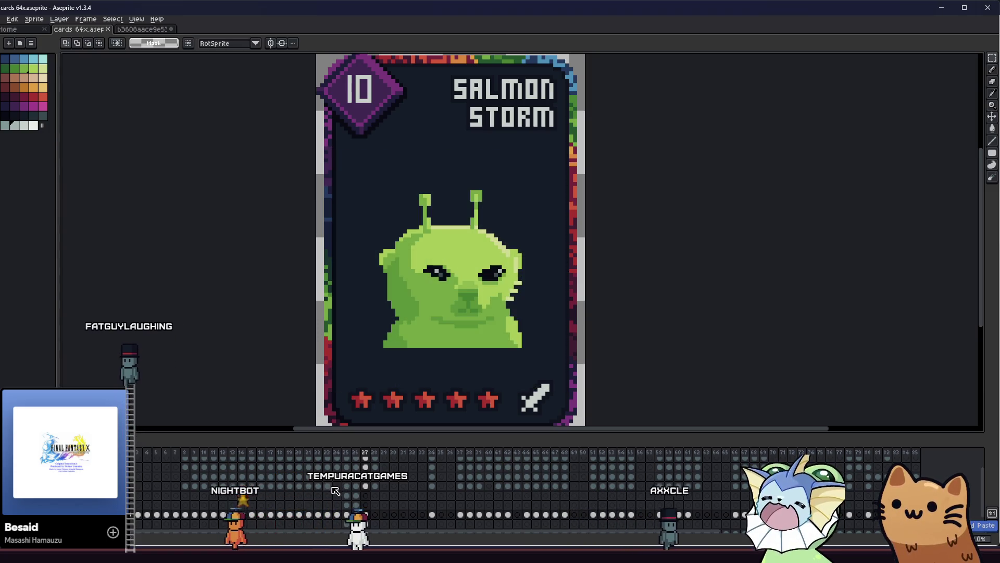
scroll(442, 280, up, 1)
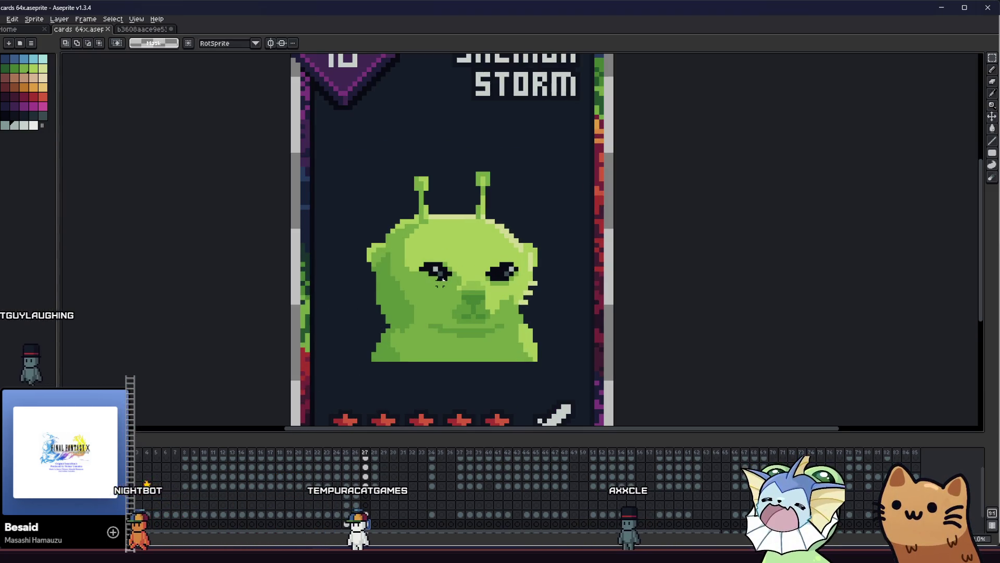
key(i)
scroll(436, 267, up, 3)
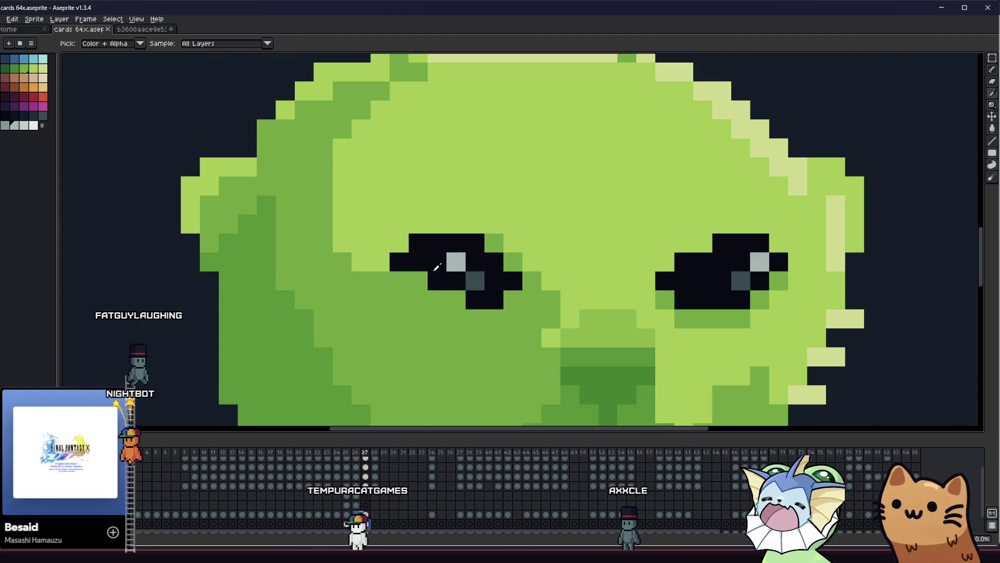
key(b)
scroll(451, 267, down, 4)
drag(384, 291, 311, 293)
scroll(396, 302, up, 1)
scroll(487, 265, up, 3)
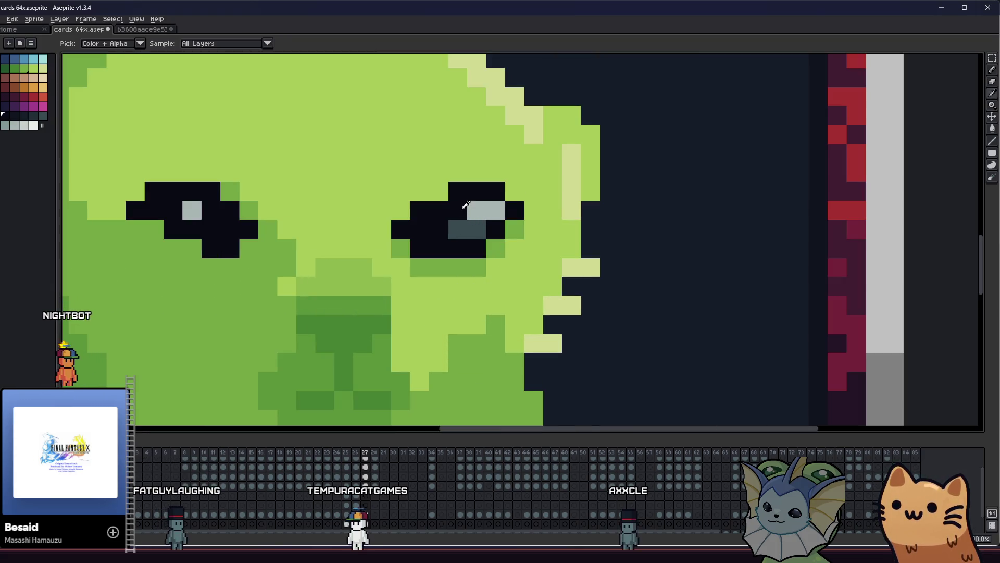
scroll(483, 228, down, 3)
mouse_move(458, 329)
mouse_down()
mouse_move(607, 329)
mouse_move(563, 329)
mouse_up()
scroll(482, 325, down, 2)
drag(464, 325, 225, 326)
scroll(419, 331, down, 1)
scroll(422, 330, up, 1)
scroll(278, 312, up, 1)
key(i)
scroll(282, 302, up, 2)
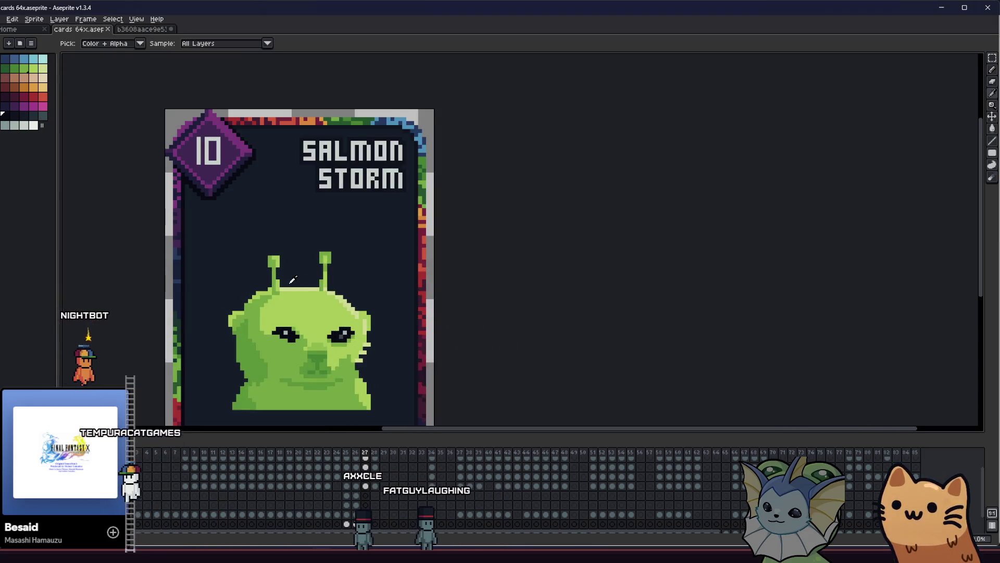
drag(289, 284, 338, 278)
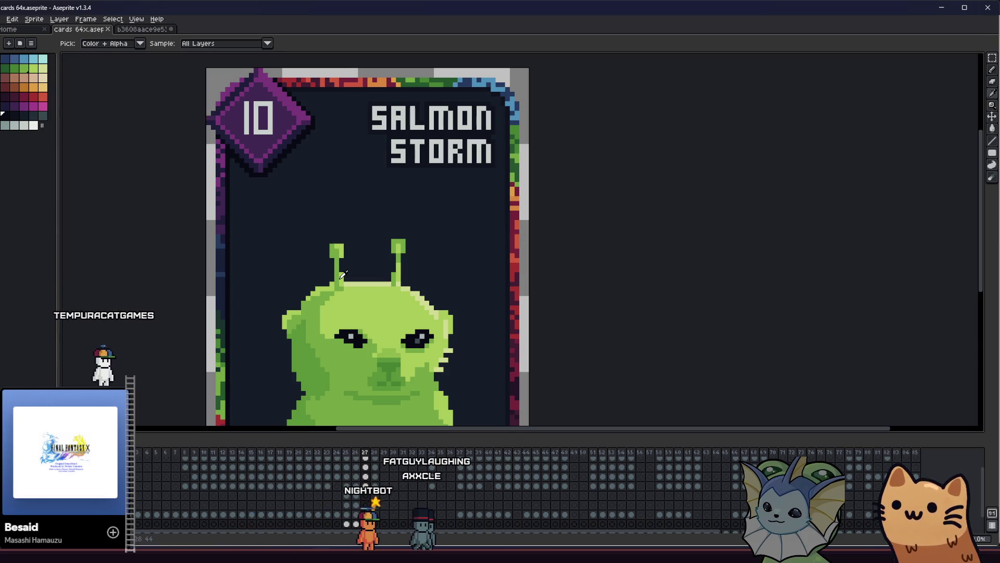
drag(231, 282, 250, 263)
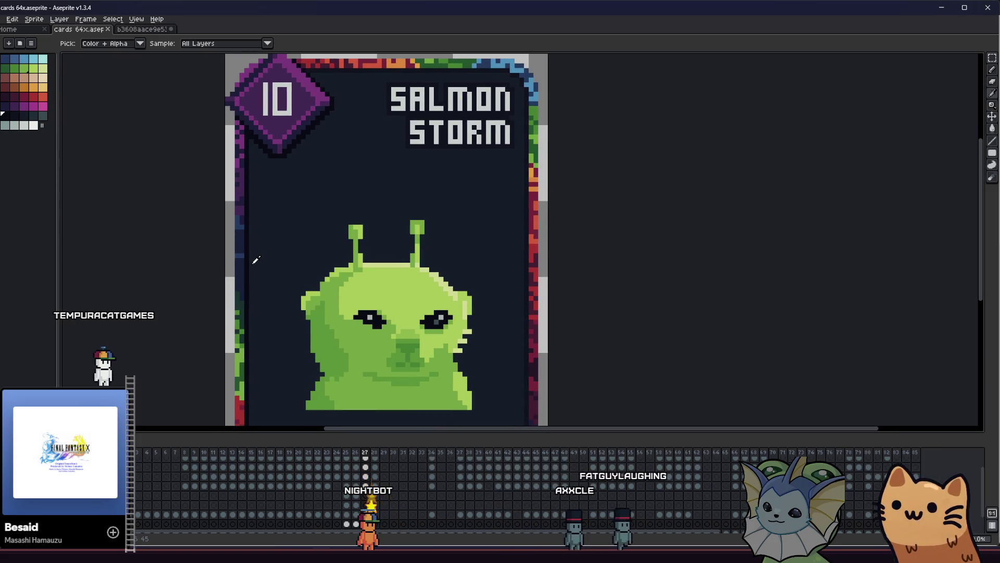
scroll(258, 266, right, 1)
scroll(266, 283, down, 2)
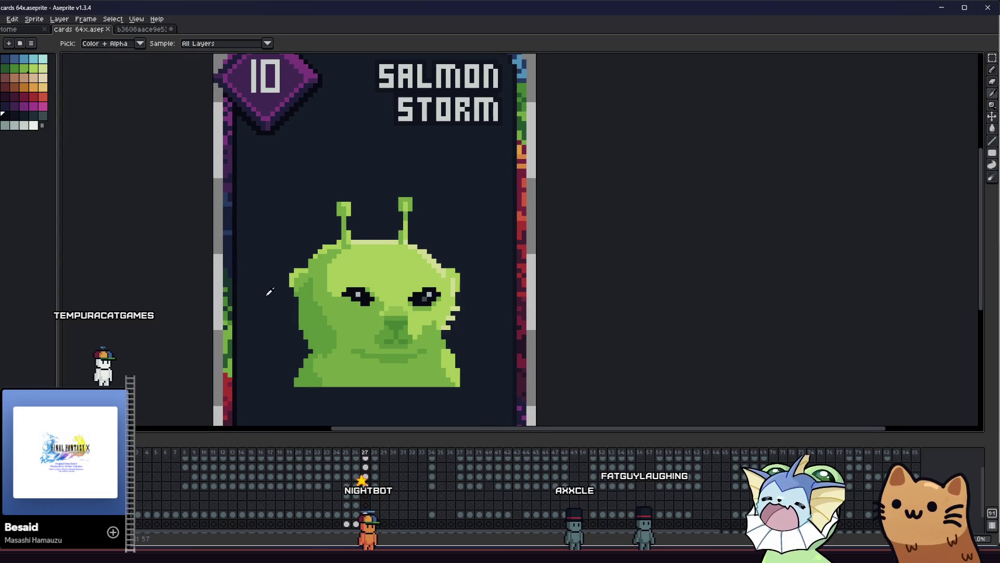
scroll(269, 291, up, 2)
scroll(307, 279, down, 2)
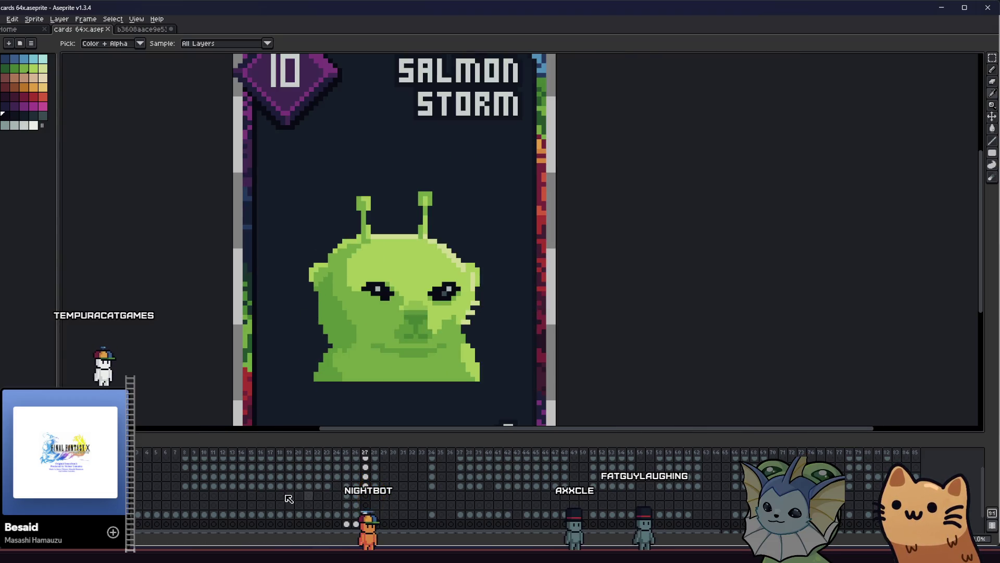
scroll(297, 323, down, 3)
scroll(283, 314, up, 2)
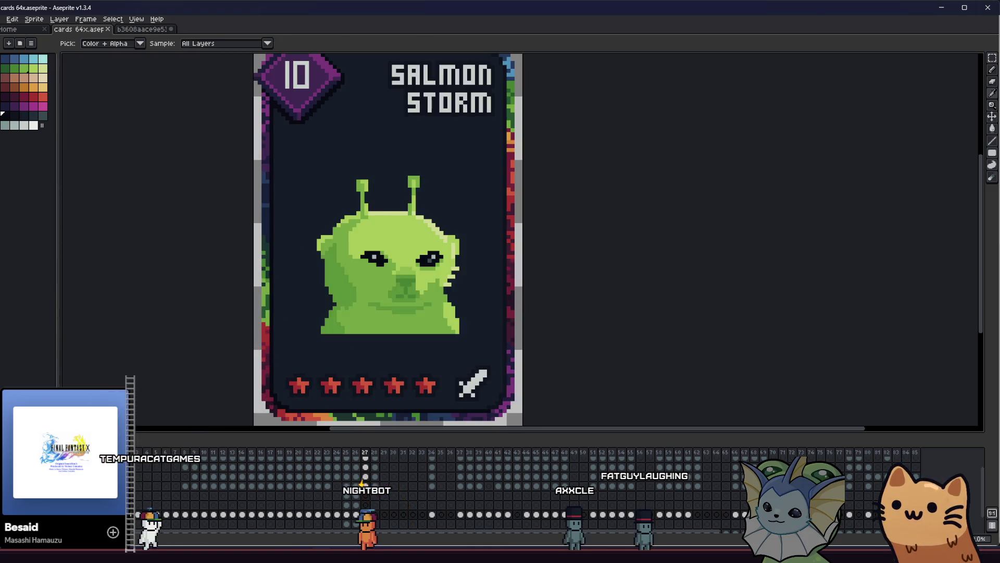
key(ctrl+v)
mouse_move(267, 139)
mouse_down()
mouse_move(375, 246)
mouse_move(263, 144)
mouse_move(308, 201)
mouse_up()
mouse_move(381, 291)
mouse_down()
mouse_move(374, 241)
mouse_move(363, 238)
mouse_up()
drag(291, 150, 332, 179)
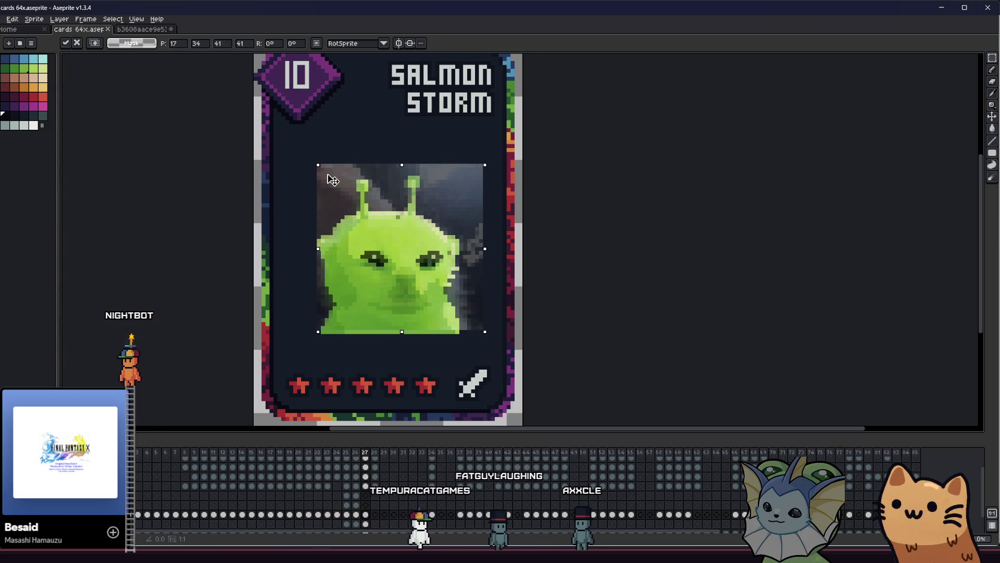
key(Return)
key(ctrl+d)
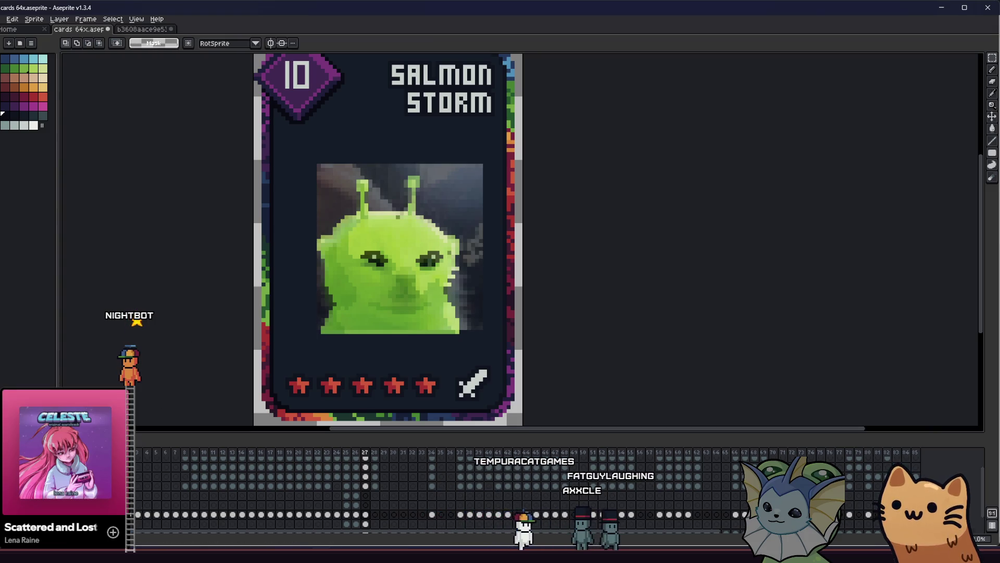
key(ctrl+z)
key(ctrl+y)
key(ctrl+z)
key(ctrl+y)
key(ctrl+z)
key(ctrl+z)
key(ctrl+y)
key(ctrl+y)
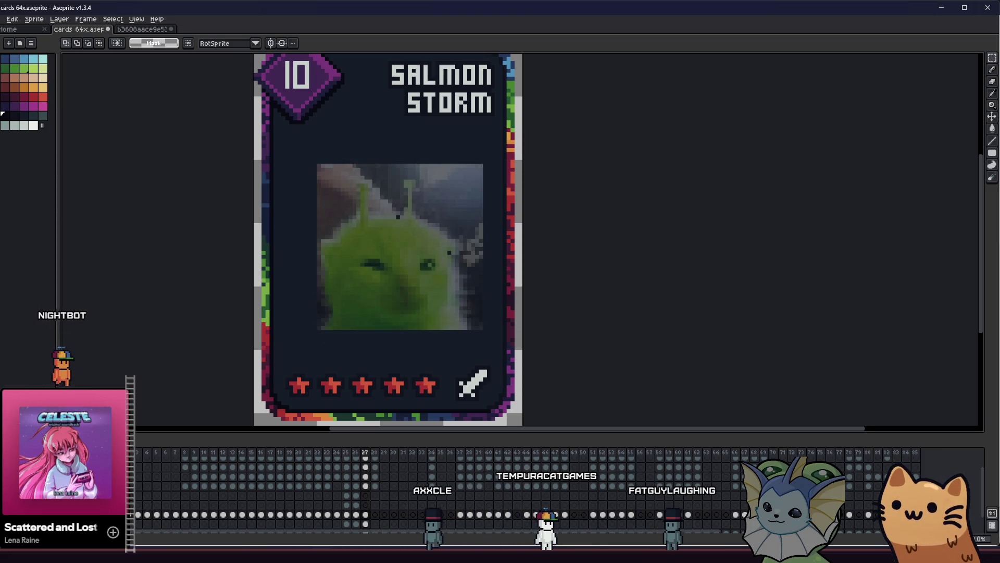
key(ctrl+y)
key(ctrl+y)
key(ctrl+z)
key(ctrl+y)
key(ctrl+z)
key(ctrl+y)
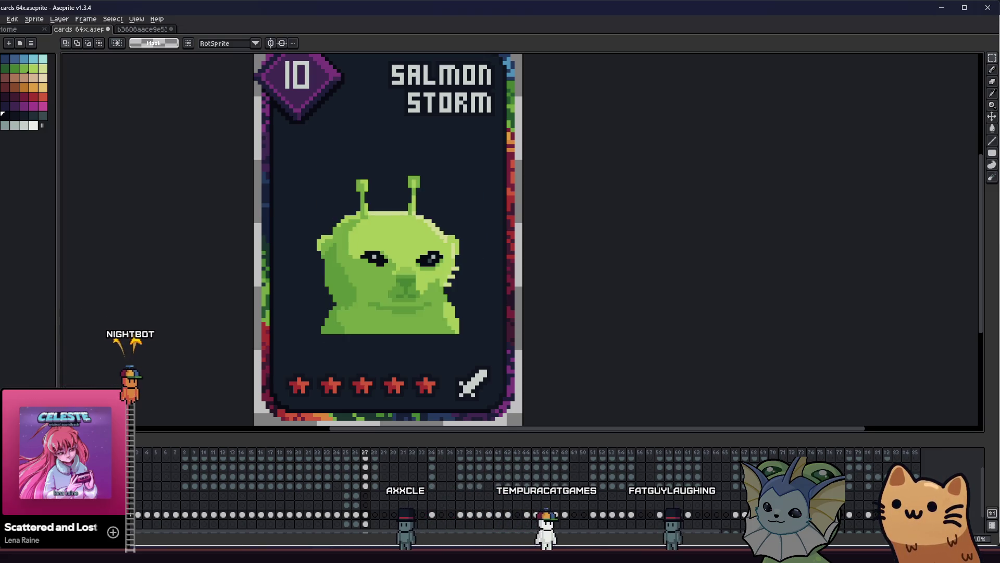
key(ctrl+z)
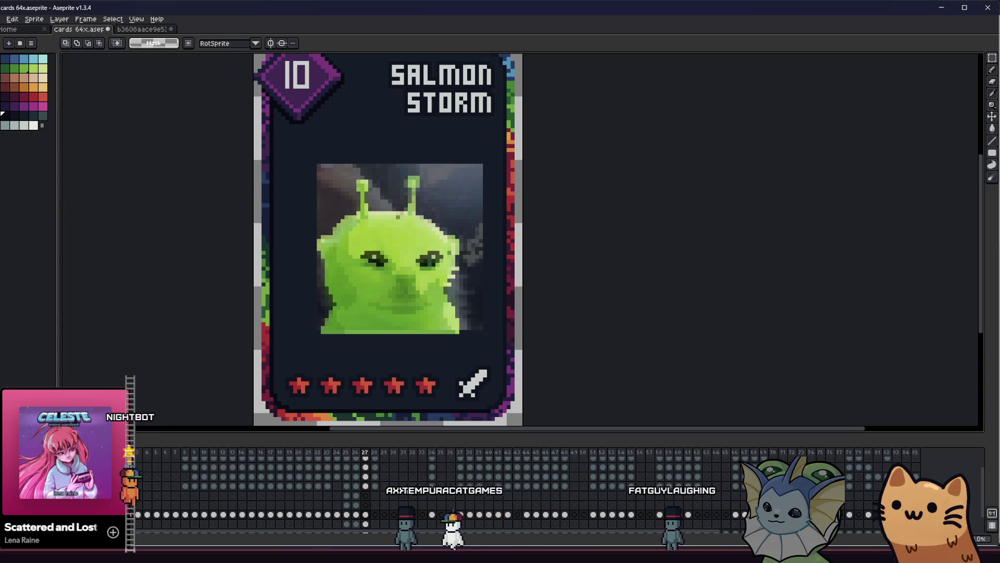
key(ctrl+z)
key(ctrl+y)
key(ctrl+z)
key(ctrl+y)
key(ctrl+z)
key(ctrl+y)
key(ctrl+z)
key(ctrl+y)
key(ctrl+z)
key(ctrl+y)
key(ctrl+z)
key(ctrl+y)
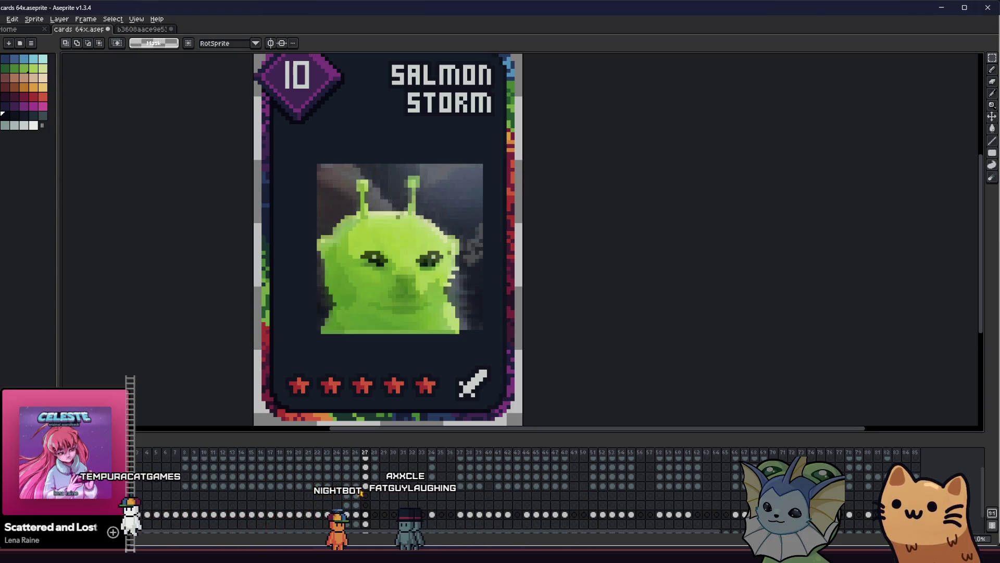
key(ctrl+z)
key(ctrl+y)
key(ctrl+z)
key(ctrl+y)
key(ctrl+z)
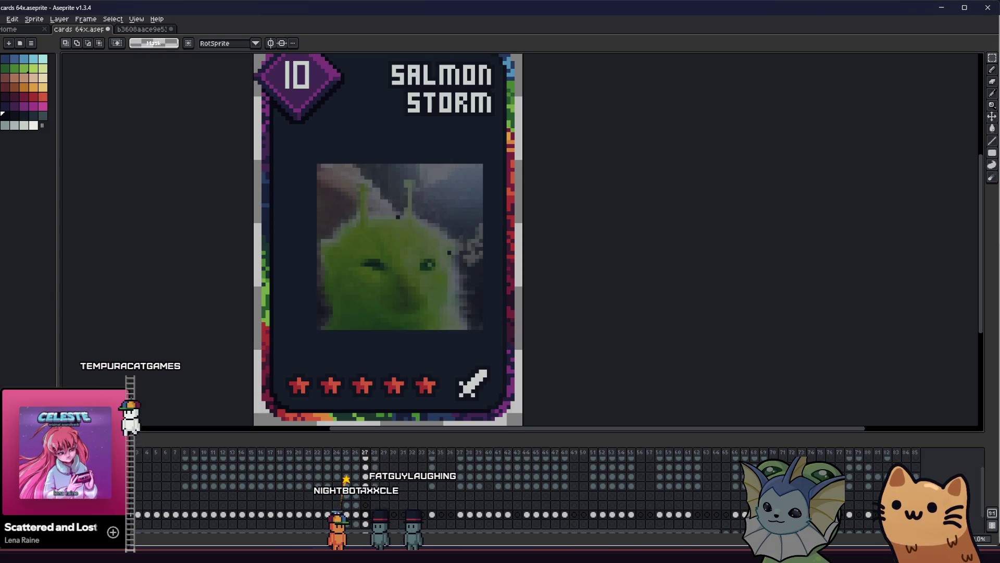
key(ctrl+z)
key(ctrl+y)
key(ctrl+y)
scroll(313, 229, up, 2)
key(b)
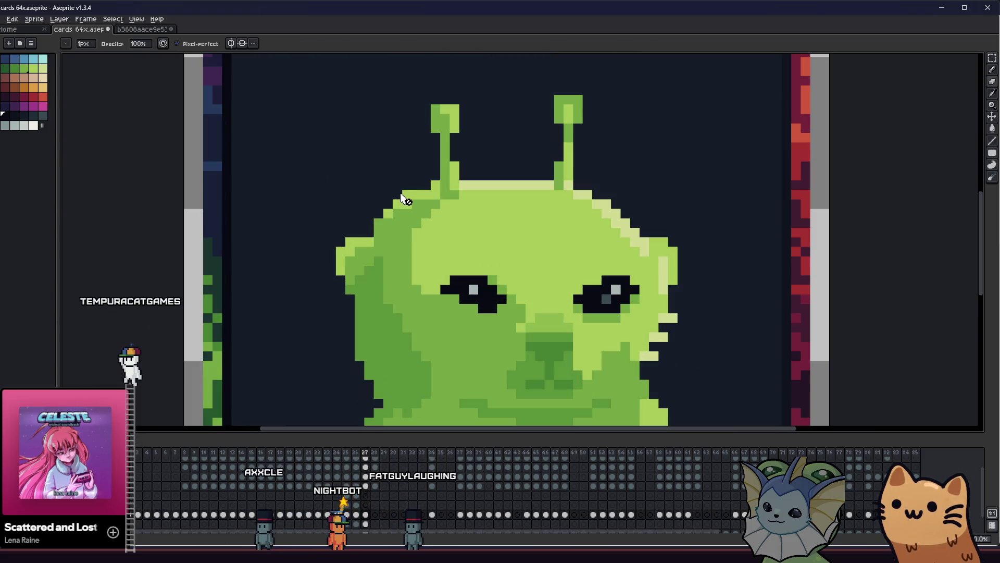
Step: Select the alien's left ear, then cancel the move and clear the selection
scroll(394, 206, down, 1)
scroll(393, 206, right, 1)
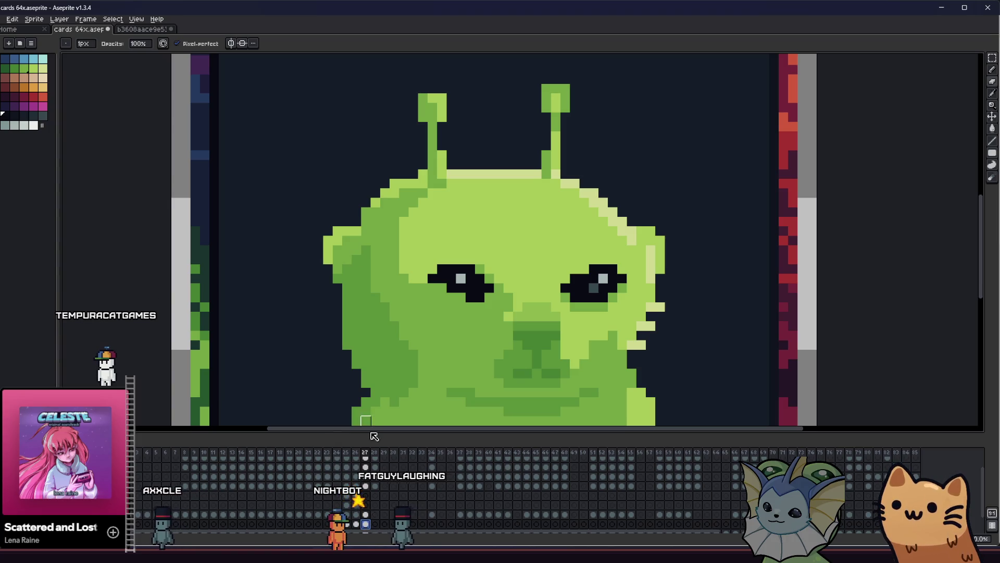
key(m)
drag(312, 215, 363, 303)
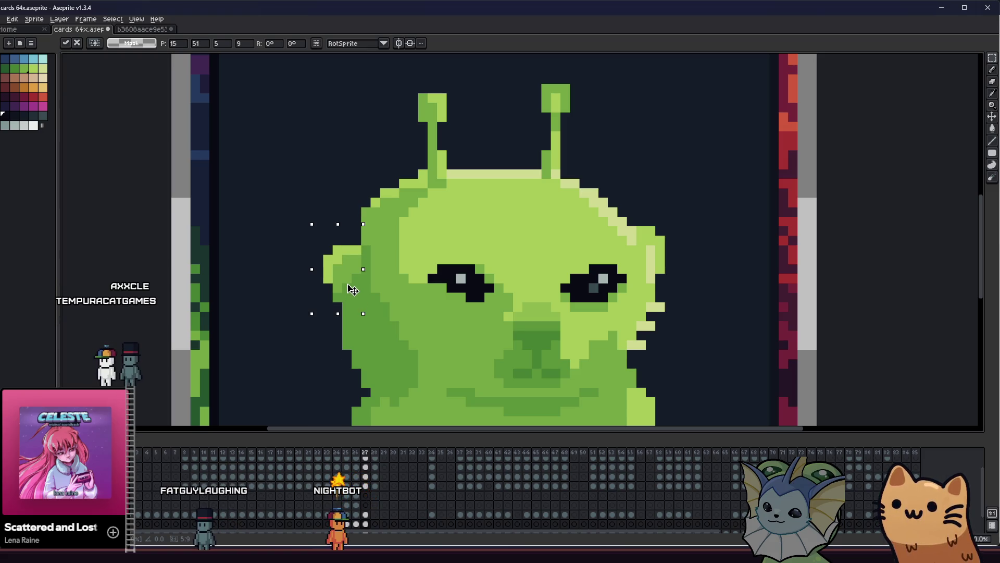
key(Escape)
key(ctrl+d)
key(b)
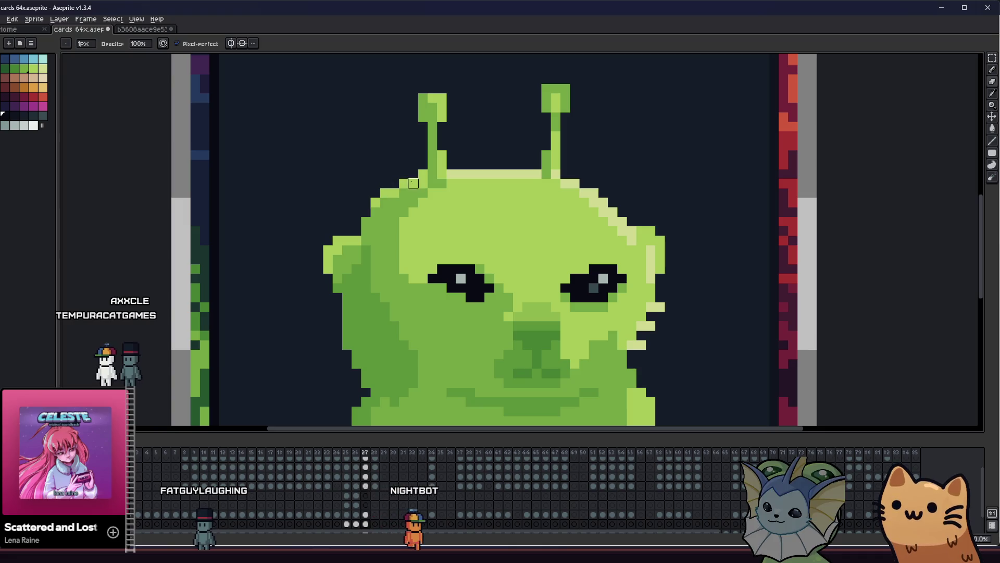
Step: Pick the lighter green from the head and paint two head-outline pixels with it
scroll(346, 212, down, 3)
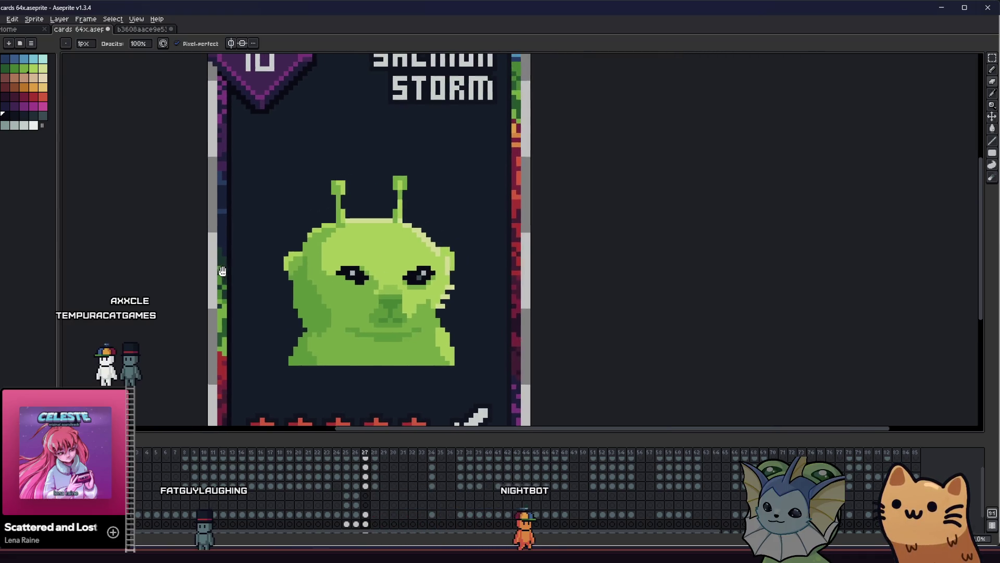
scroll(277, 244, up, 3)
scroll(277, 244, left, 2)
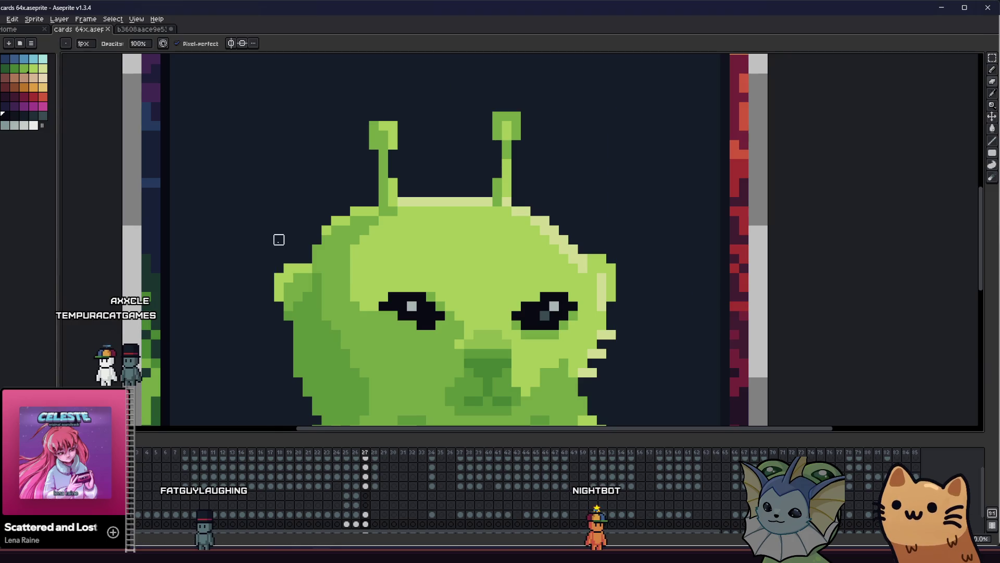
scroll(279, 239, down, 5)
scroll(323, 219, up, 6)
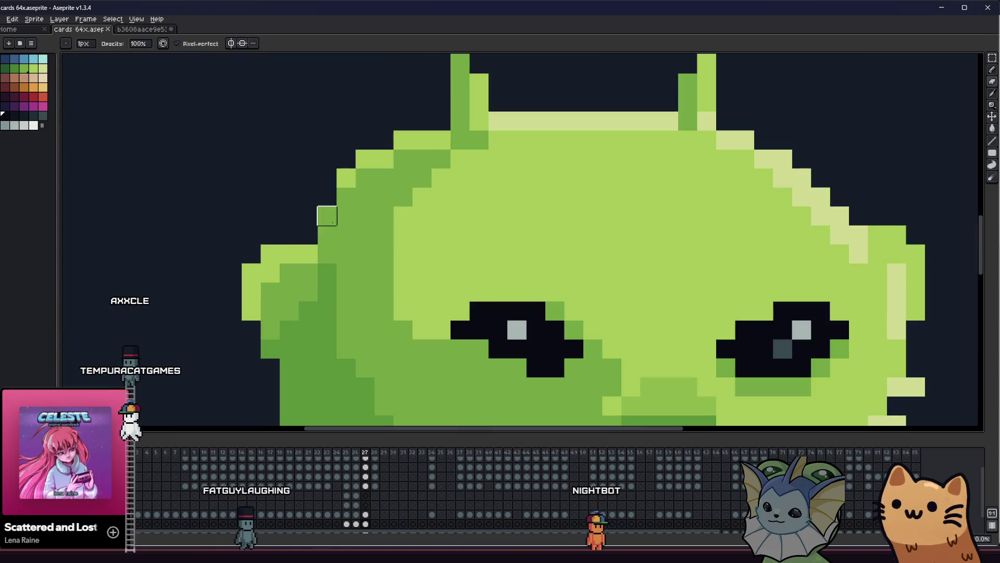
alt+click(351, 175)
click(403, 159)
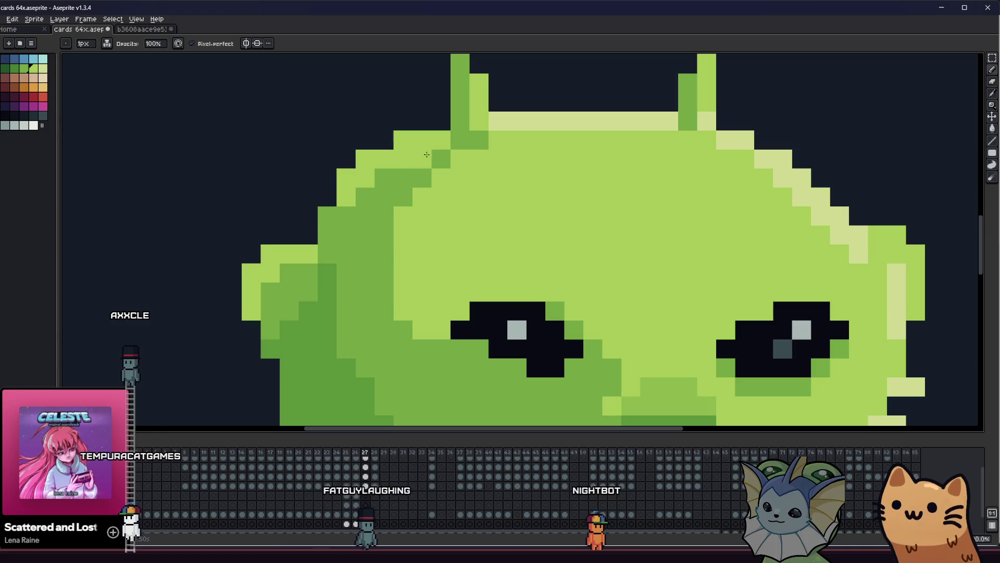
click(327, 225)
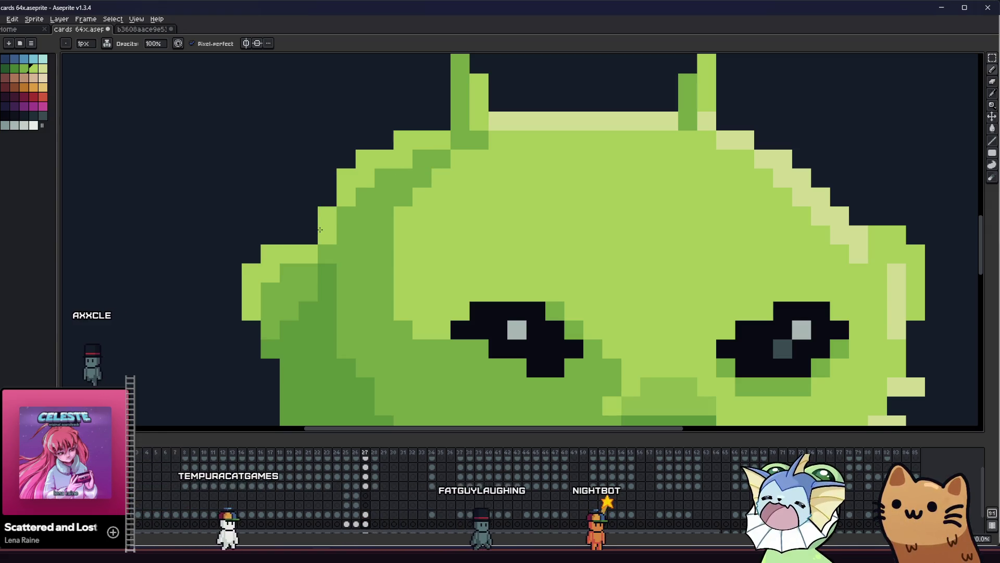
Step: Paint one more light-green pixel on the alien's head and zoom back out
scroll(320, 230, down, 5)
scroll(252, 296, up, 5)
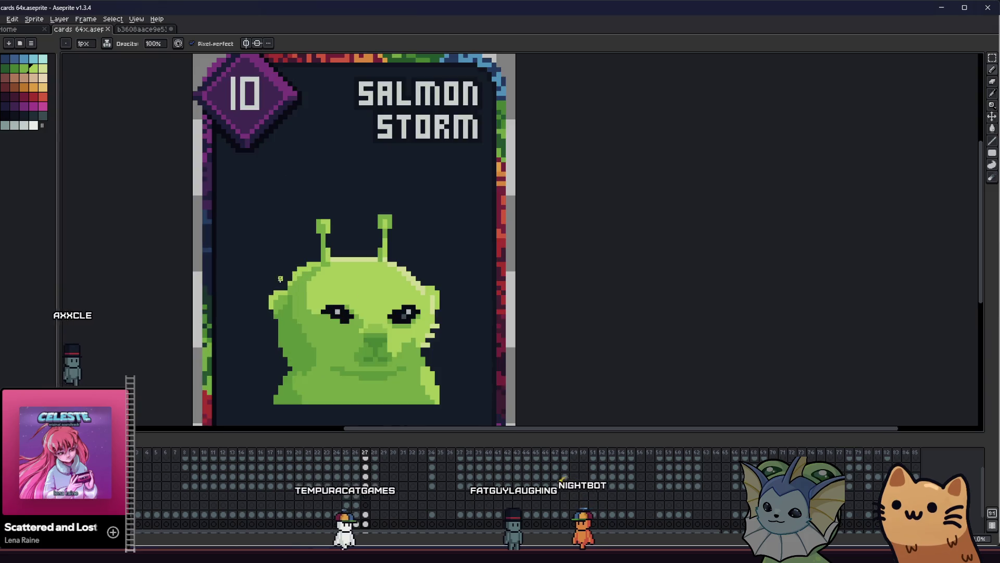
scroll(252, 296, down, 4)
scroll(346, 274, up, 3)
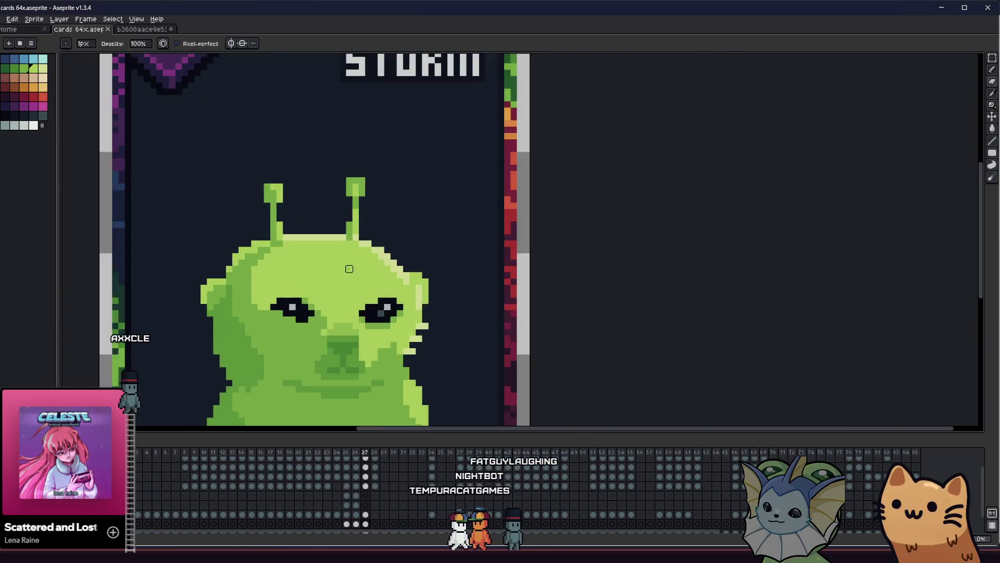
click(330, 230)
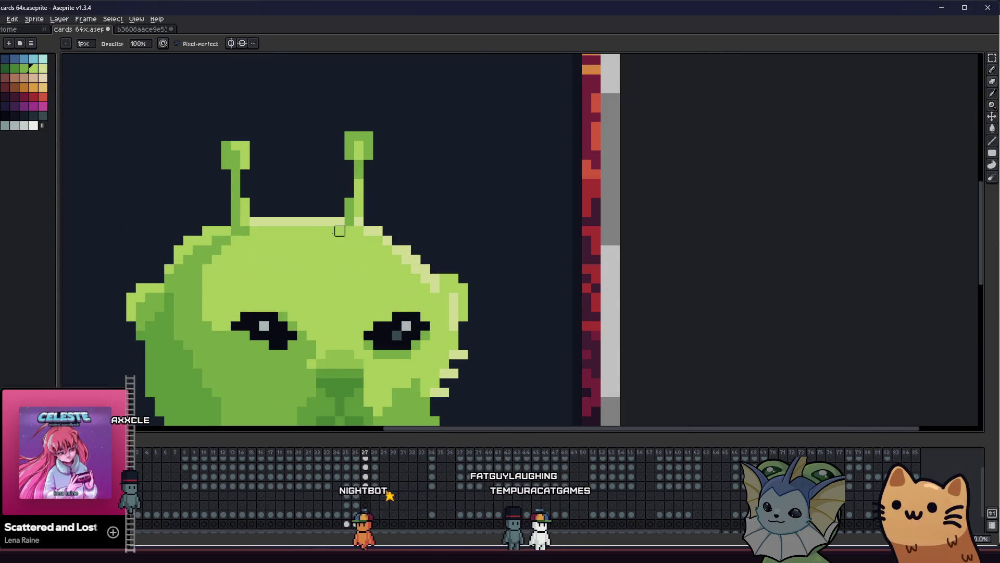
key(m)
scroll(232, 276, down, 3)
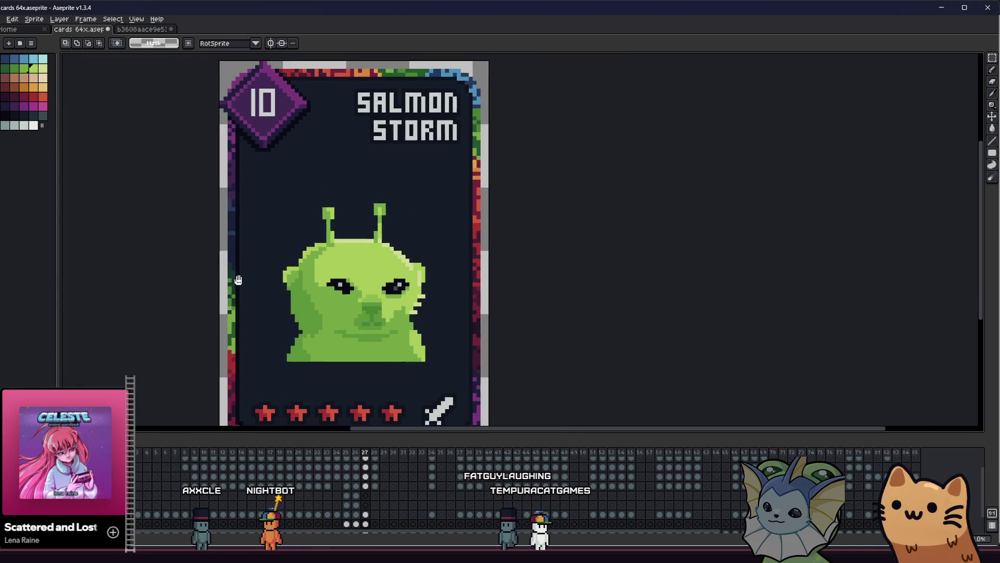
Step: Pick a darker green and draw a vertical shading line down beside the alien's nose
drag(231, 276, 330, 293)
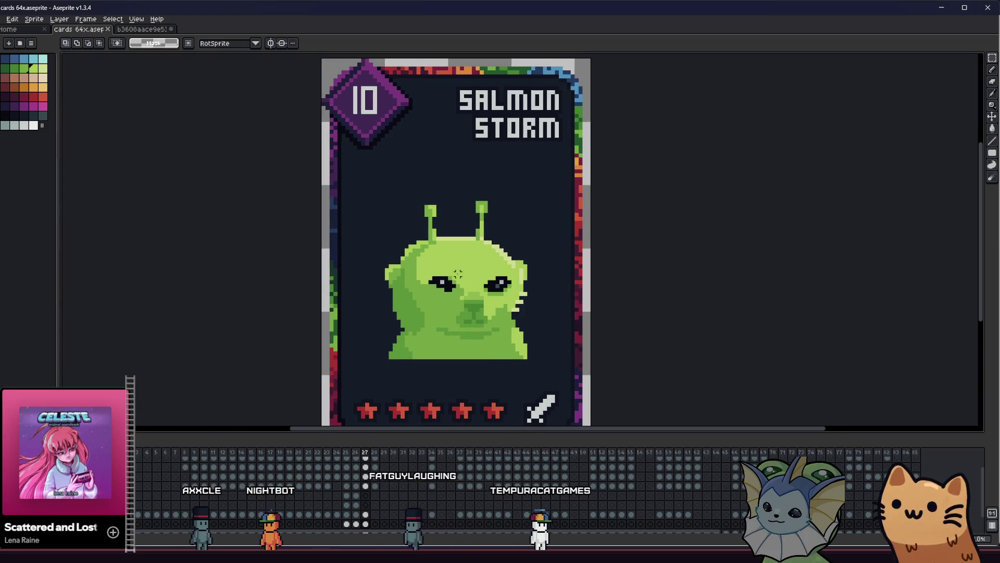
scroll(318, 279, up, 2)
key(i)
scroll(314, 274, down, 3)
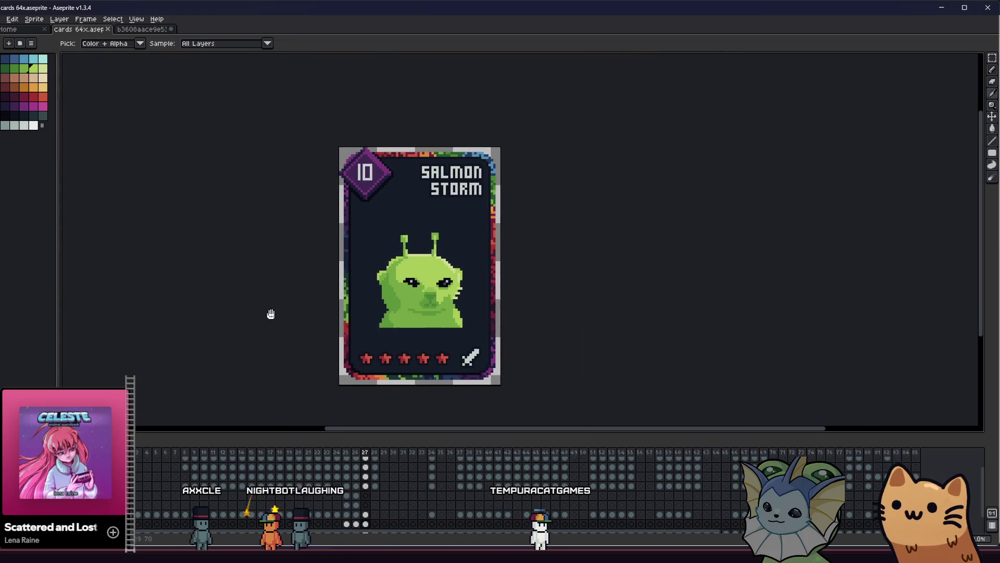
scroll(315, 319, up, 1)
drag(315, 320, 268, 316)
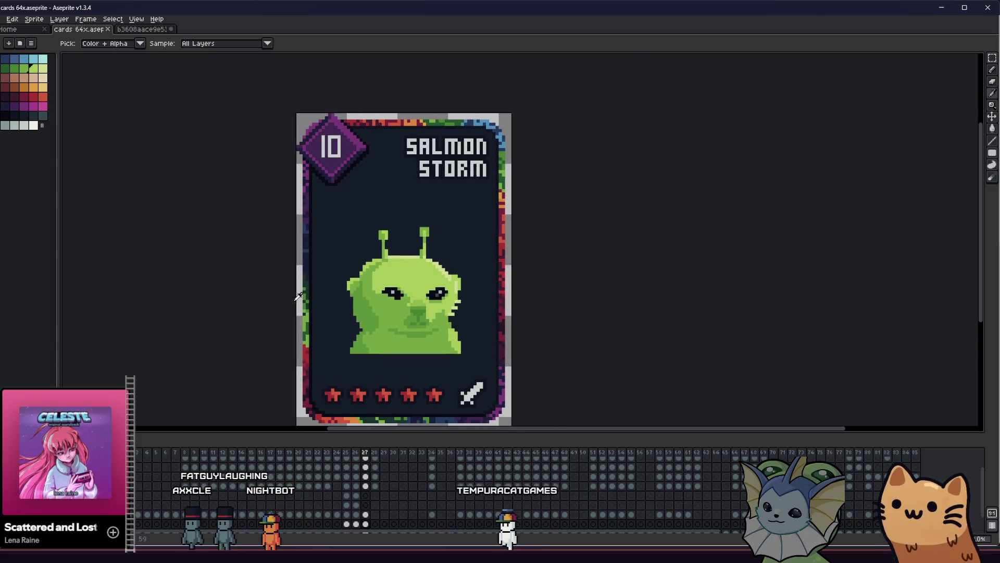
scroll(303, 302, up, 3)
drag(368, 305, 328, 303)
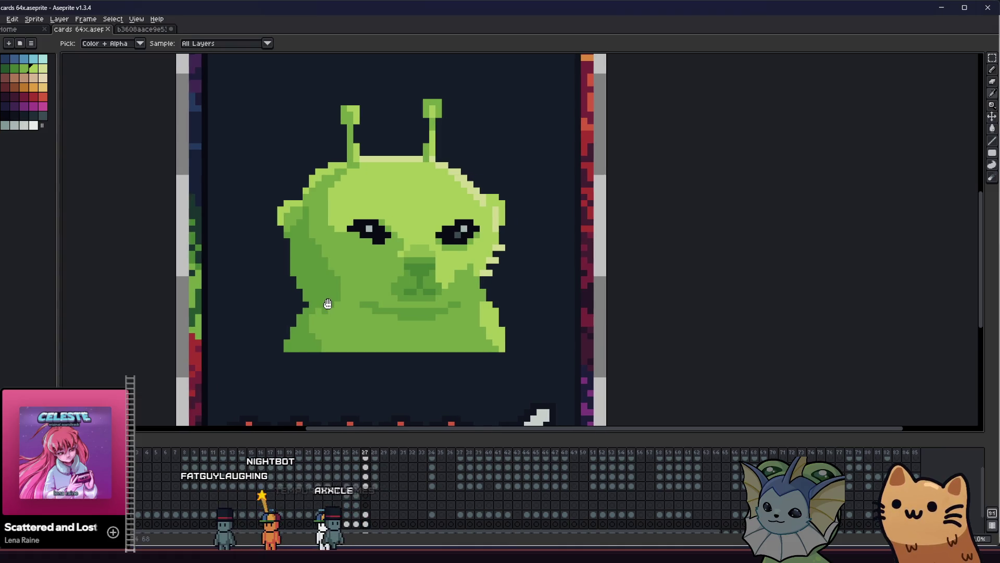
scroll(405, 271, up, 1)
scroll(410, 272, up, 1)
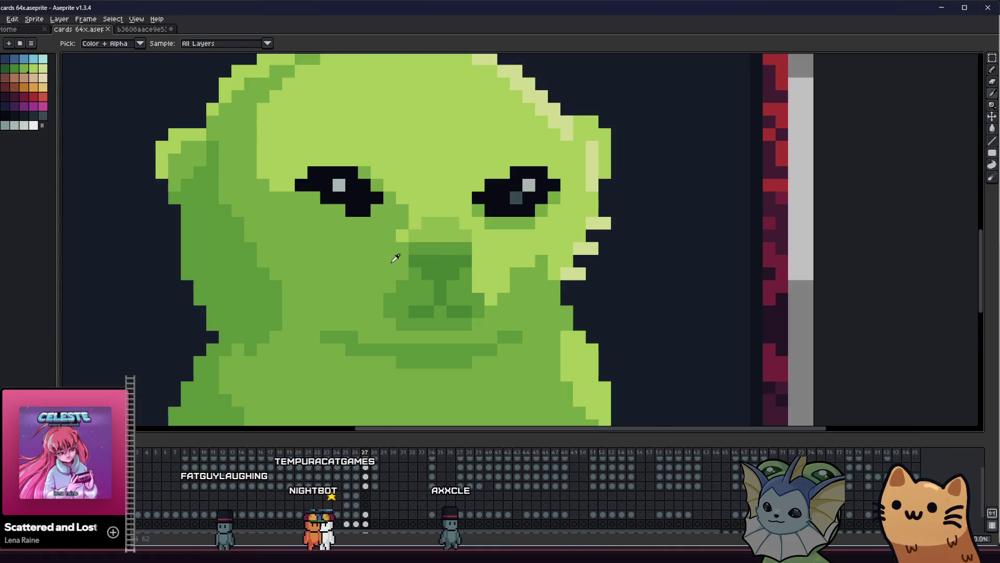
key(b)
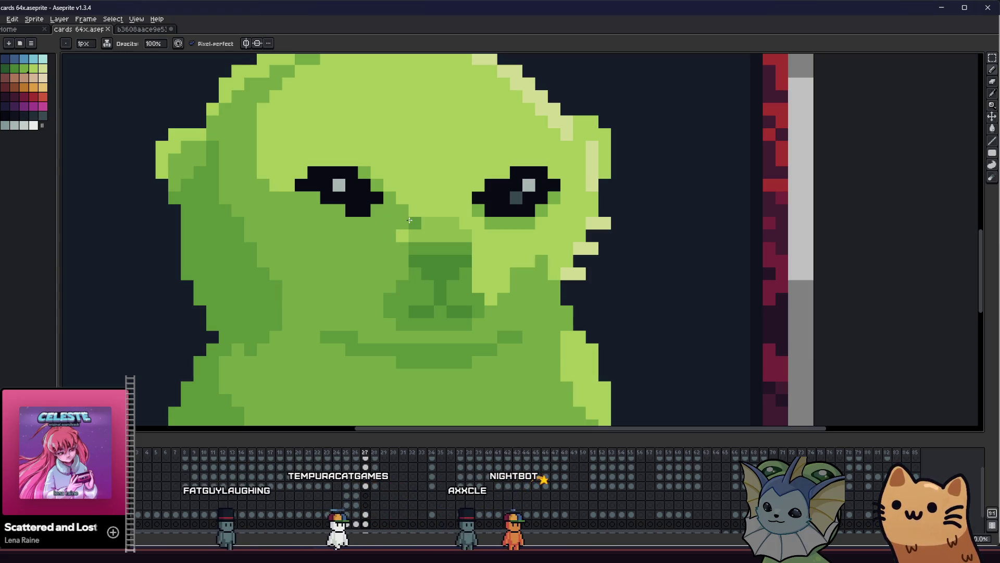
mouse_move(385, 235)
mouse_down()
mouse_move(377, 307)
mouse_move(388, 324)
mouse_move(352, 284)
mouse_up()
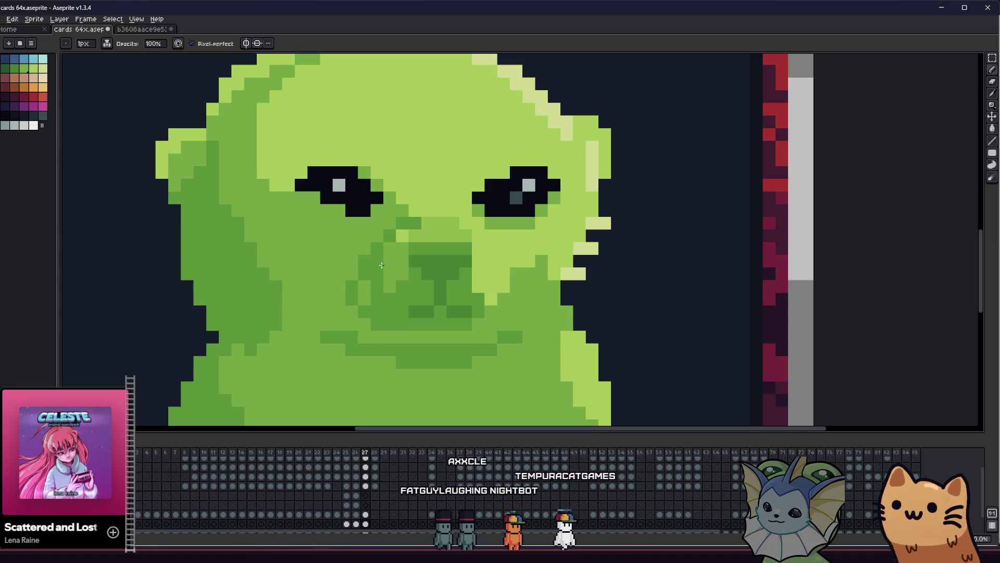
Step: Zoom out and pan around the card to review the new nose shading
scroll(378, 265, down, 3)
drag(288, 292, 337, 333)
scroll(337, 334, down, 4)
scroll(368, 341, down, 3)
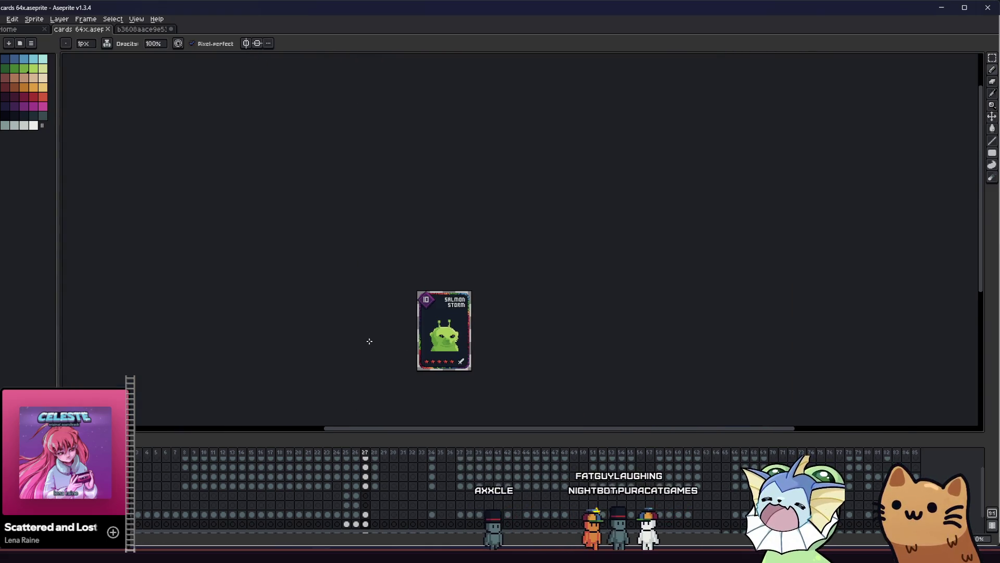
scroll(365, 342, up, 2)
drag(364, 342, 243, 337)
key(i)
scroll(319, 276, up, 4)
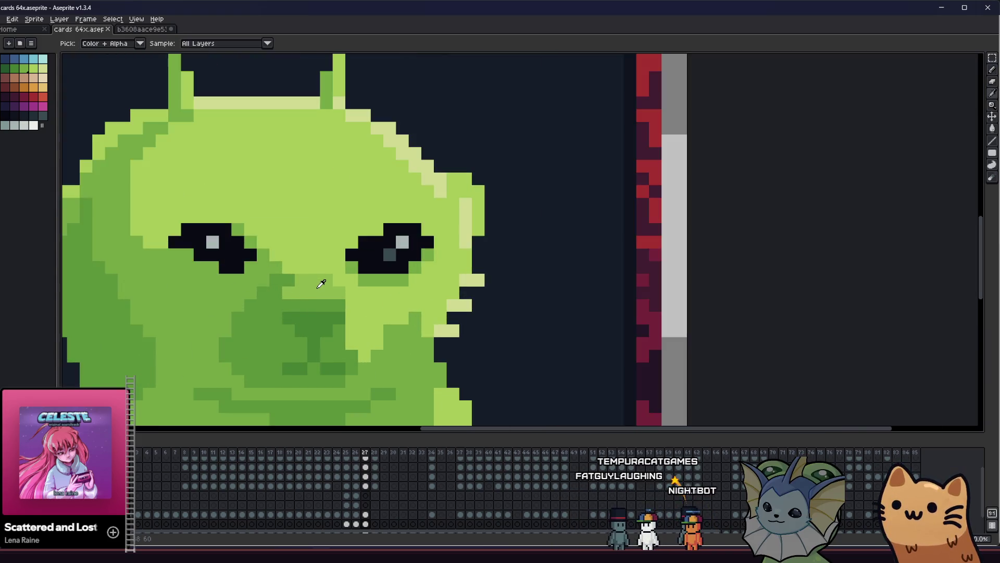
scroll(371, 358, down, 2)
scroll(376, 361, down, 2)
key(v)
mouse_move(291, 340)
mouse_down()
mouse_move(179, 335)
mouse_move(150, 348)
mouse_move(336, 356)
mouse_up()
scroll(160, 334, down, 2)
scroll(224, 351, up, 3)
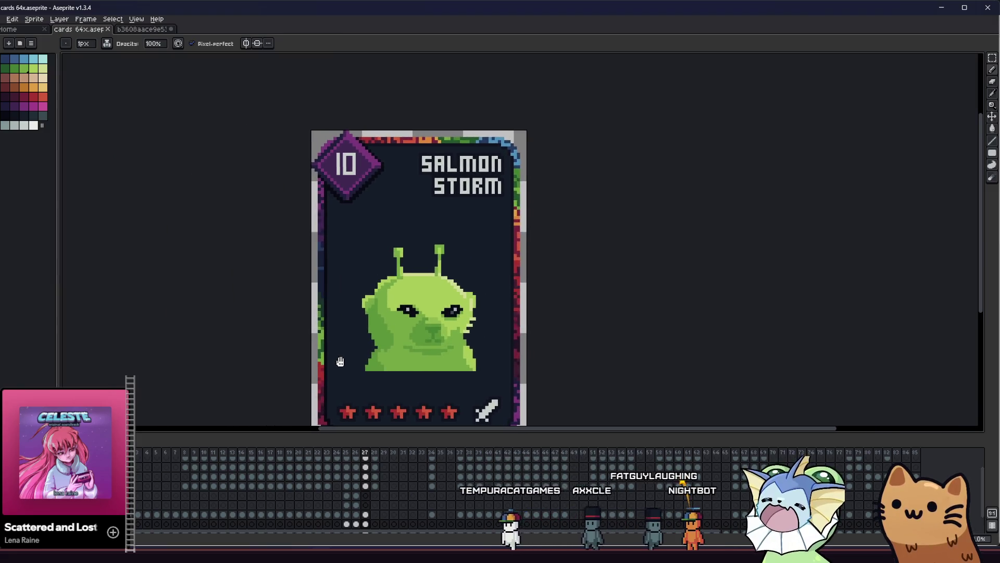
scroll(367, 357, up, 2)
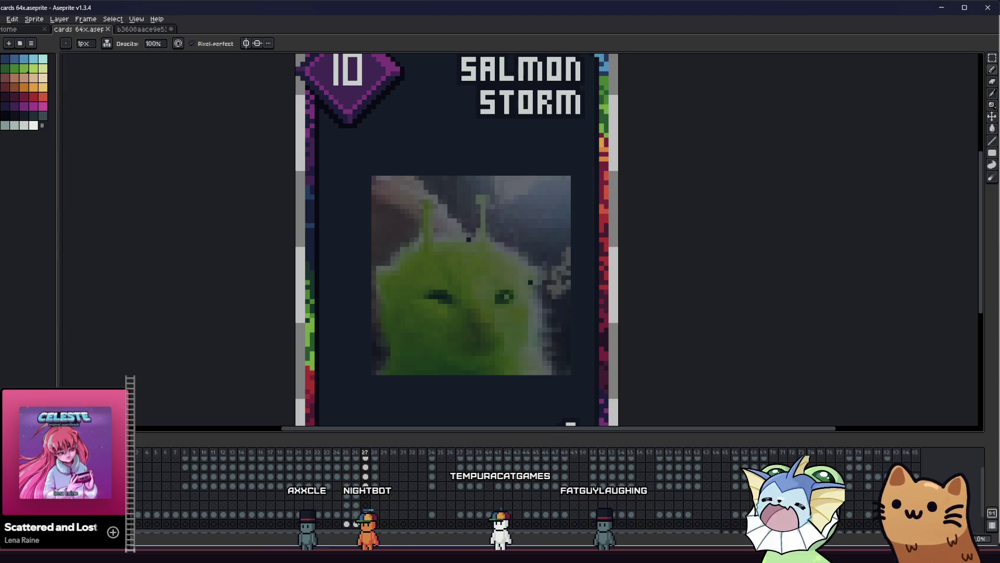
Step: Marquee the art area, nudge the creature down, compare frames 26 and 27, then nudge it up
drag(343, 156, 600, 423)
key(Down)
key(Down)
key(ctrl+d)
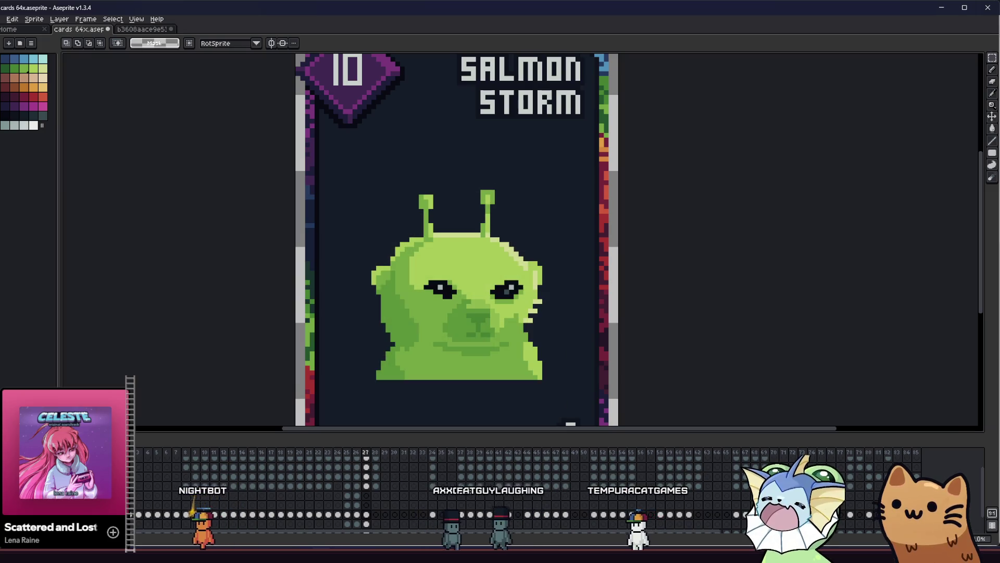
click(359, 515)
click(366, 515)
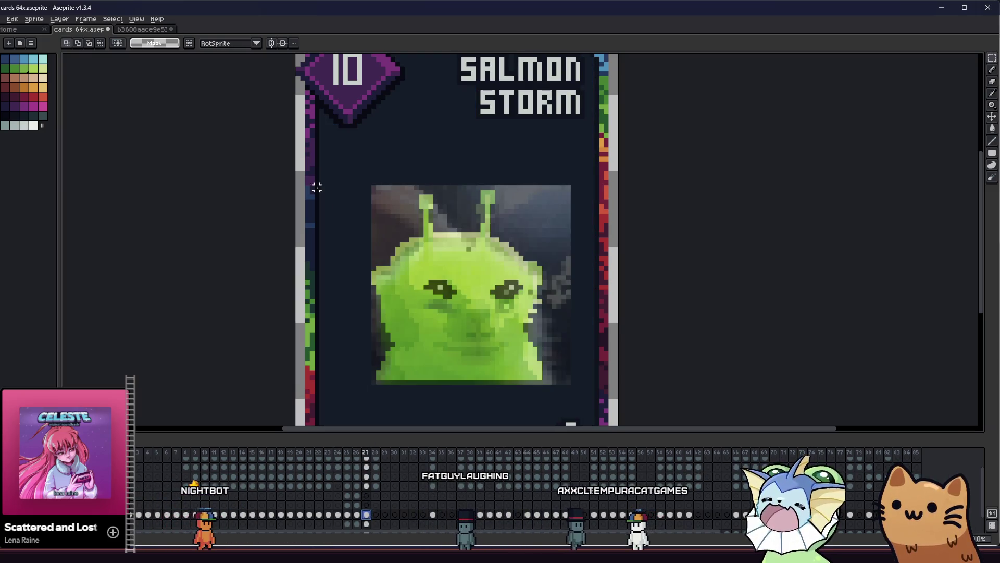
scroll(317, 187, down, 1)
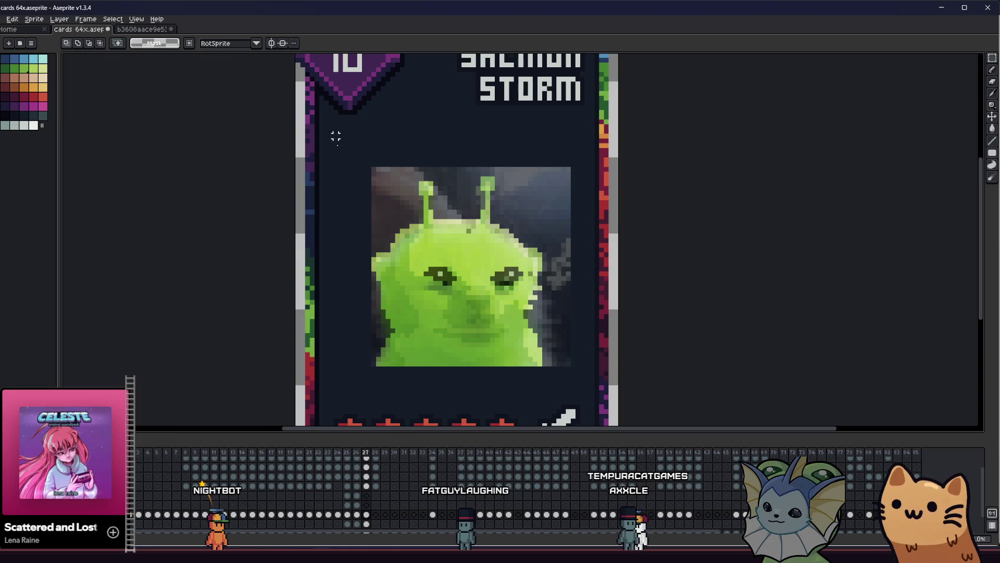
drag(315, 100, 620, 391)
key(Up)
key(Up)
key(Up)
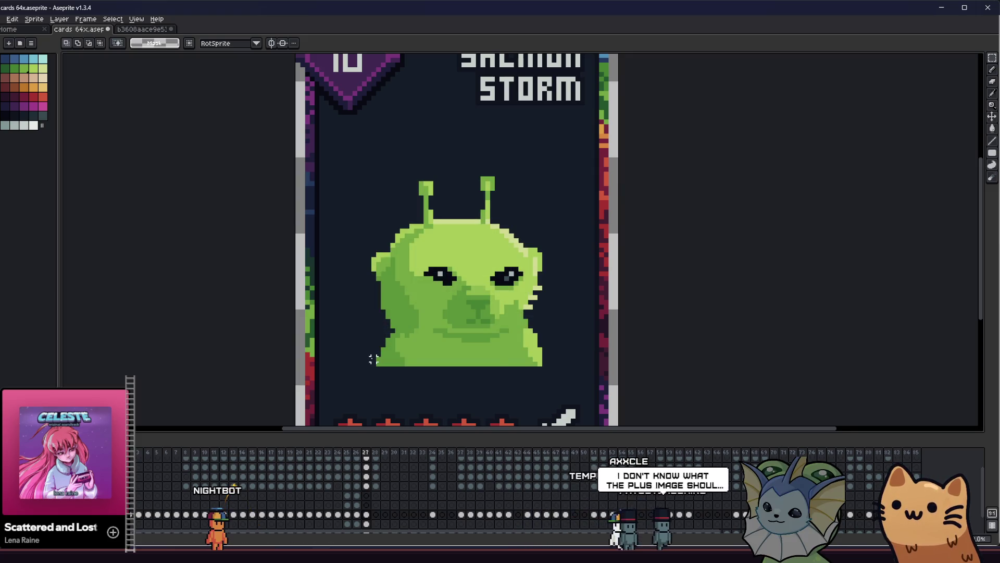
Step: Pan the alien close-up left, then switch to the Firefox window showing Tiles.png
drag(364, 351, 339, 351)
scroll(332, 328, up, 1)
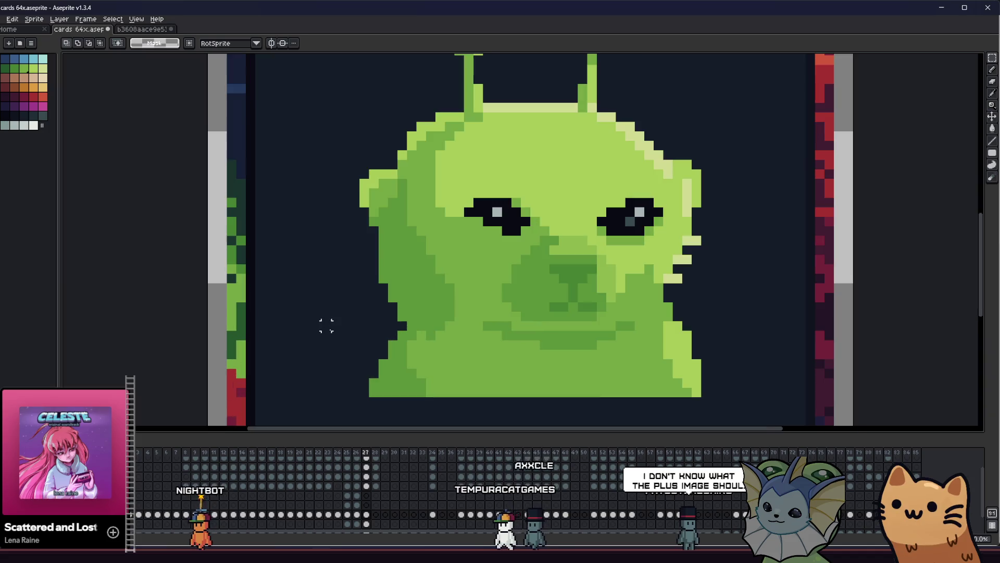
drag(345, 297, 302, 305)
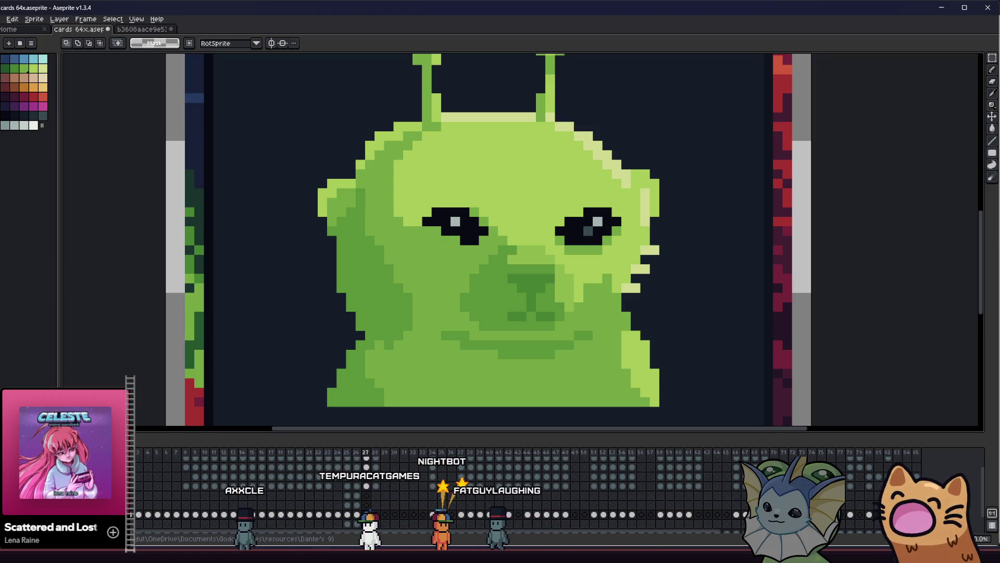
mouse_move(136, 547)
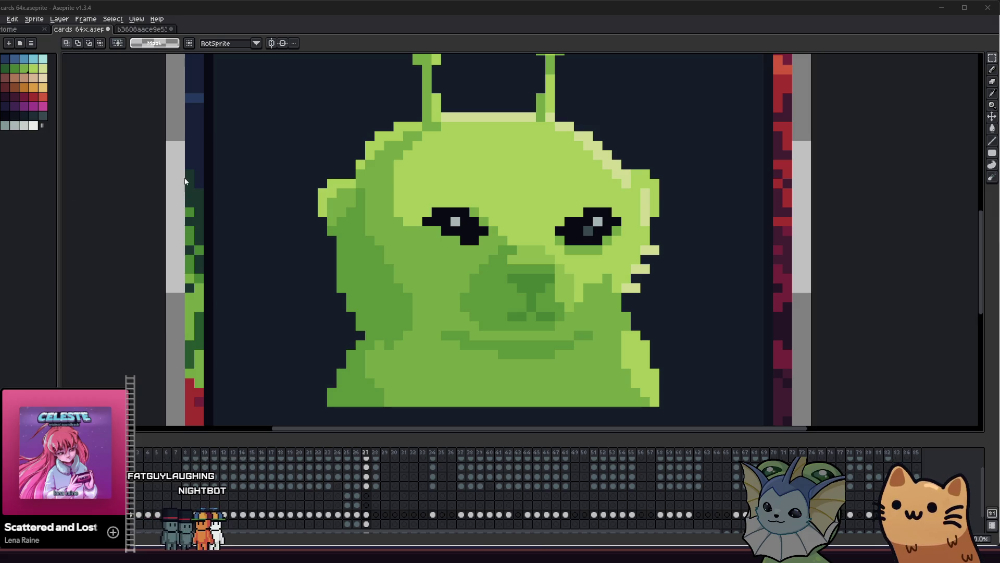
key(alt+Tab)
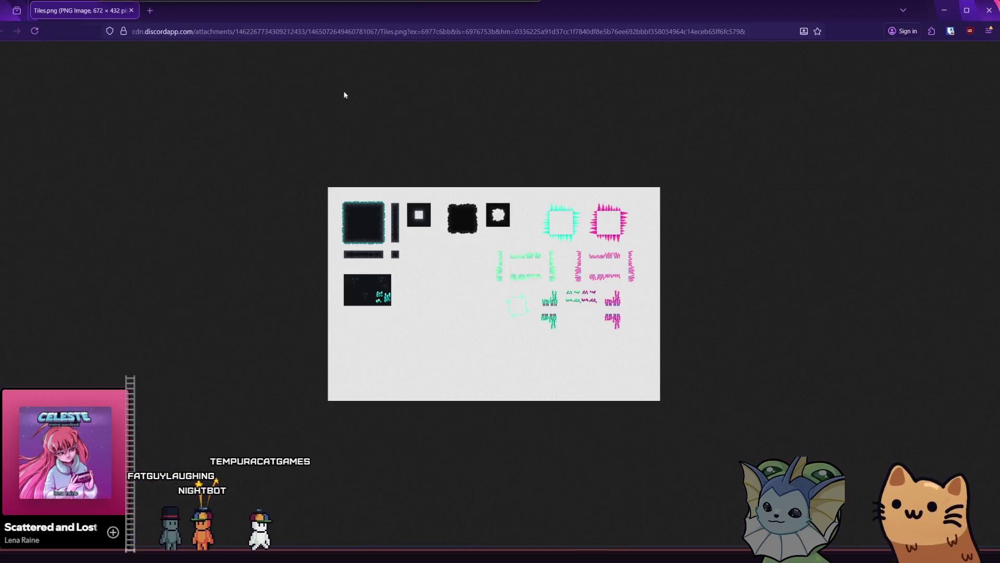
Step: Zoom the Tiles.png page in to 500%, then close the browser window
scroll(415, 206, up, 7)
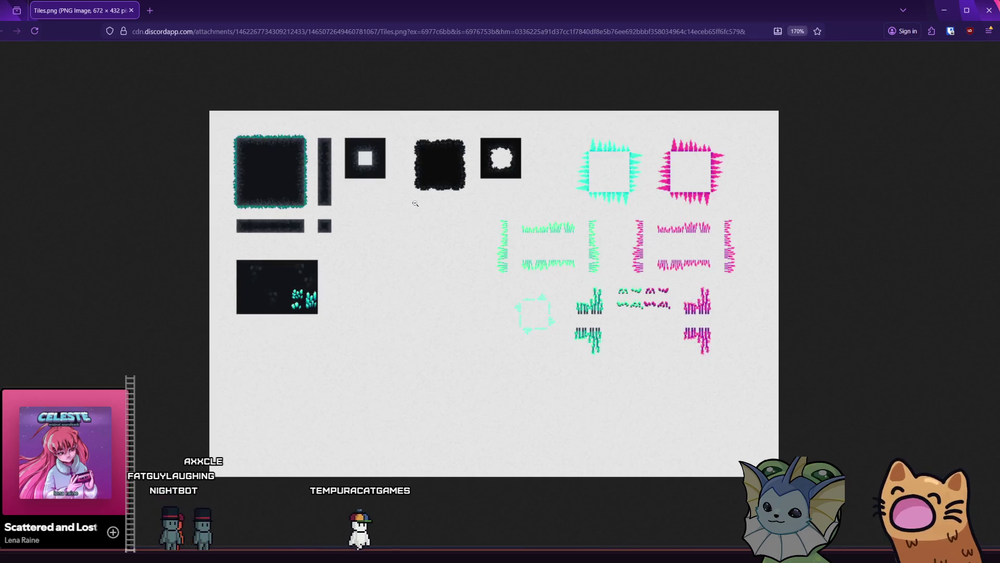
scroll(416, 203, up, 2)
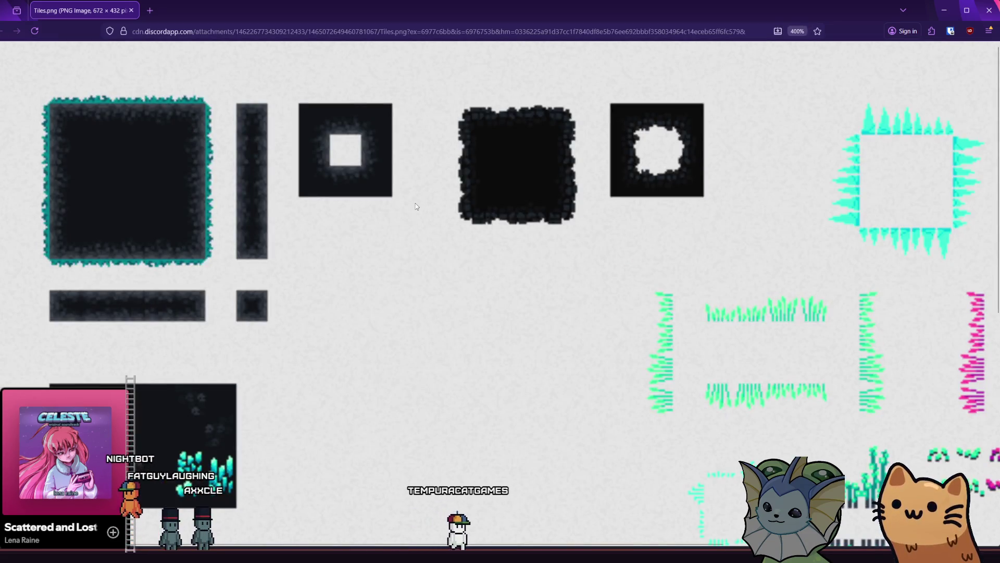
scroll(415, 206, up, 1)
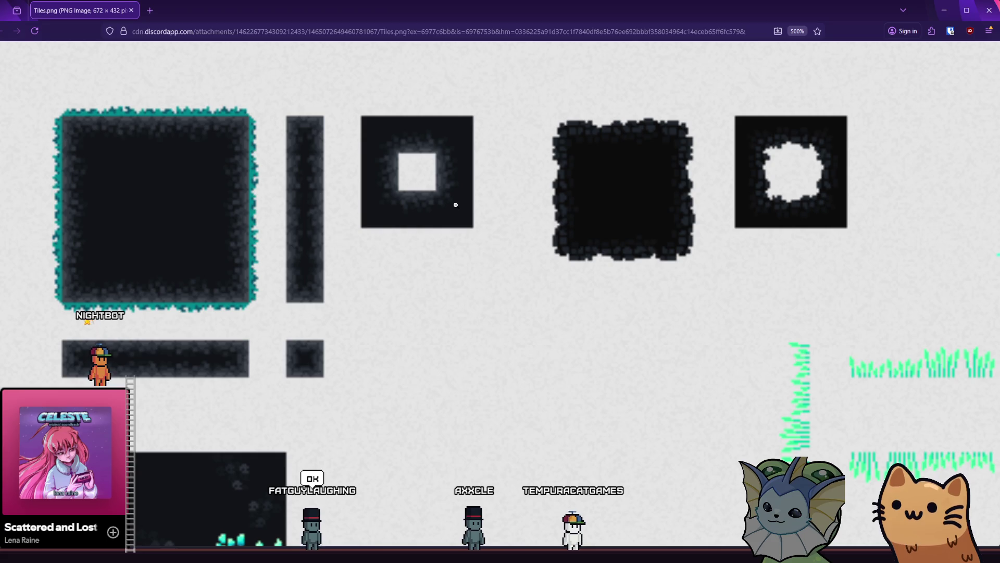
click(986, 12)
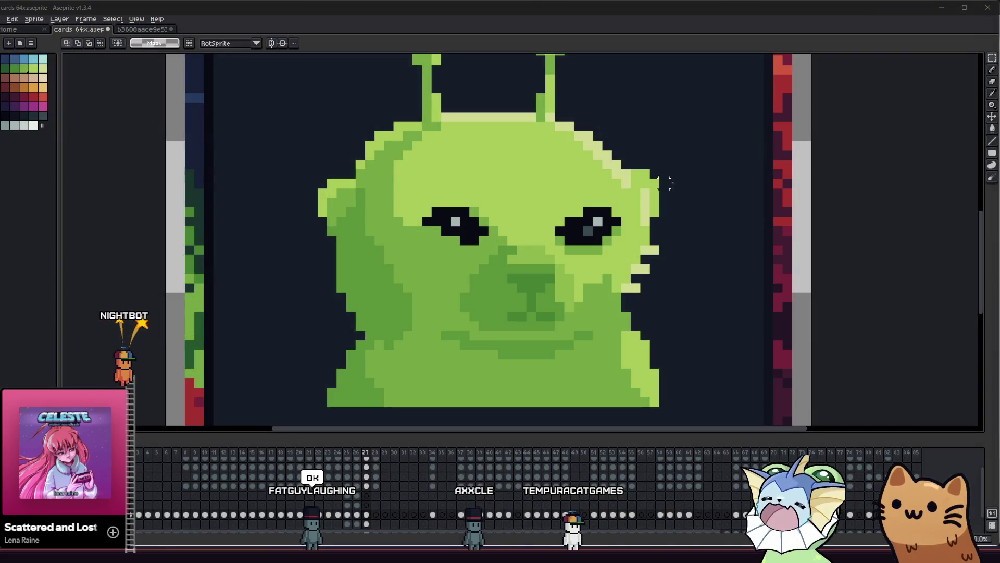
Step: Flip between frames 26 and 27, sample the alien's skin green, and select its frame 27 cel
scroll(384, 297, right, 3)
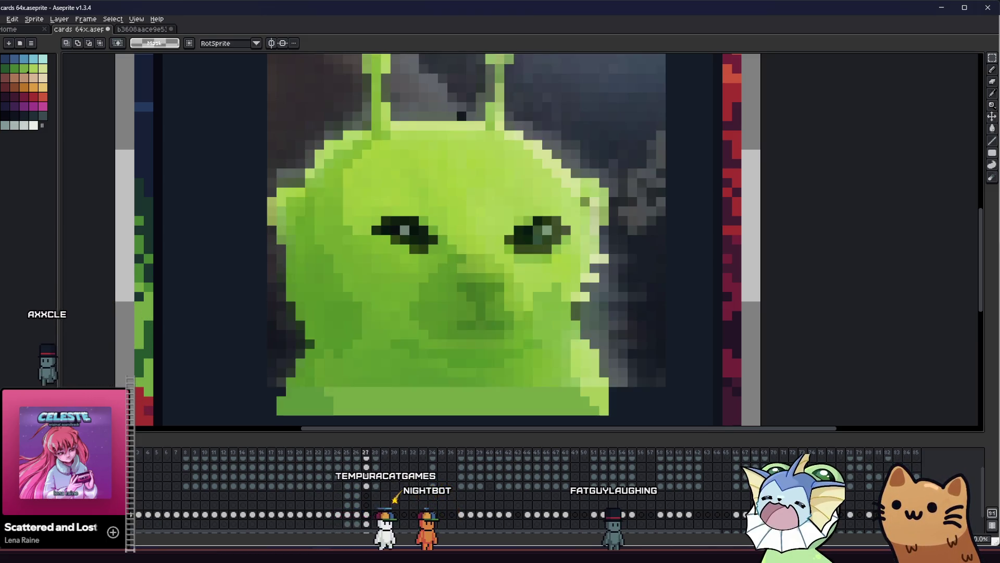
scroll(390, 214, up, 2)
key(Left)
key(Right)
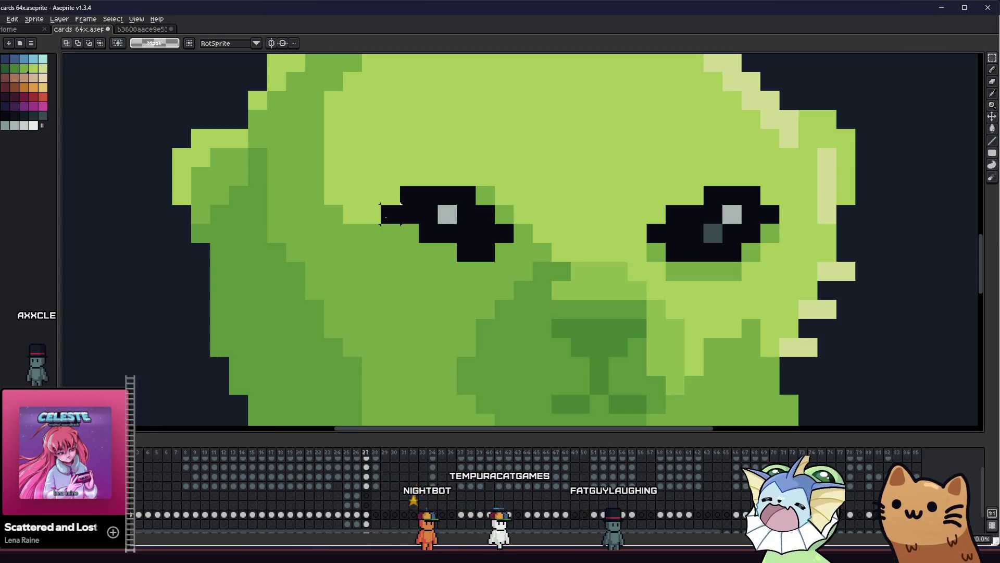
alt+click(385, 264)
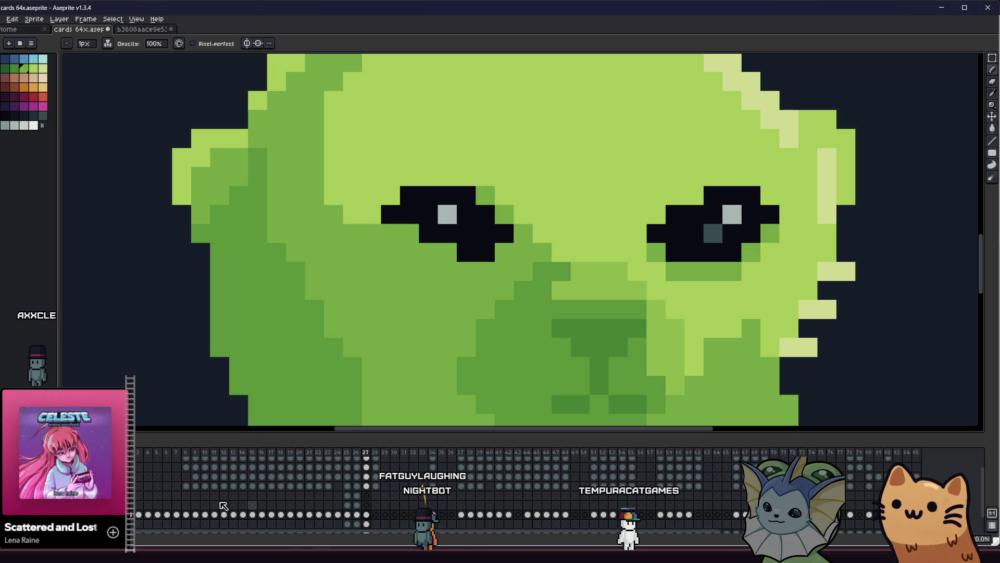
click(366, 524)
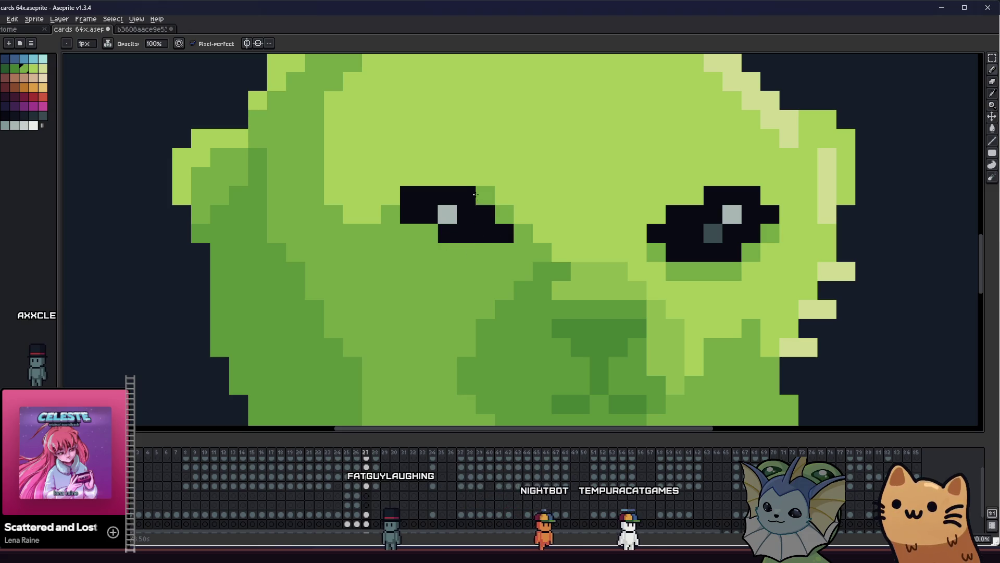
scroll(243, 281, down, 3)
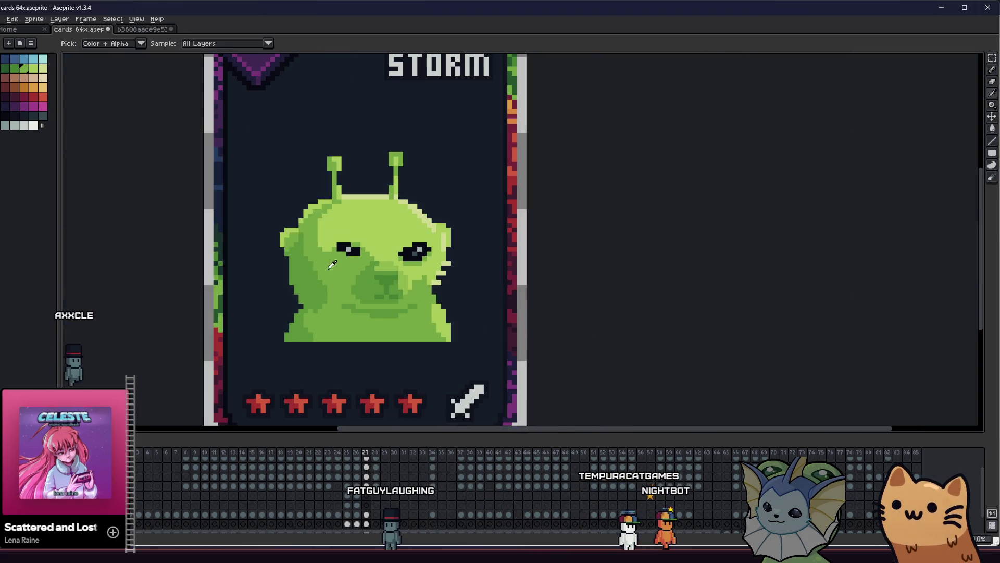
Step: Zoom in on the alien's face and pencil the left eye's grey highlight black
drag(271, 284, 242, 317)
scroll(333, 284, up, 3)
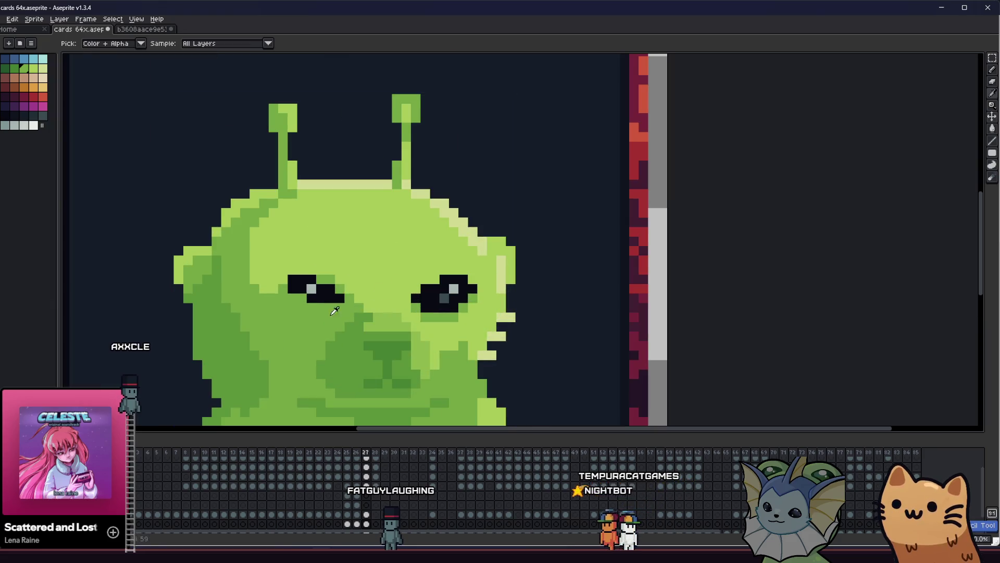
drag(369, 311, 307, 318)
scroll(241, 300, up, 1)
key(b)
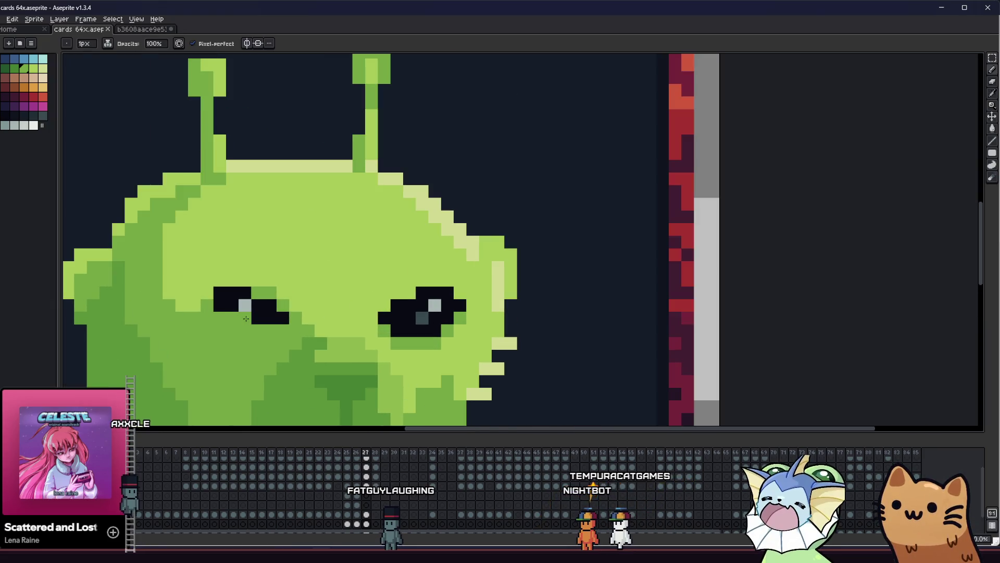
alt+click(238, 292)
click(245, 304)
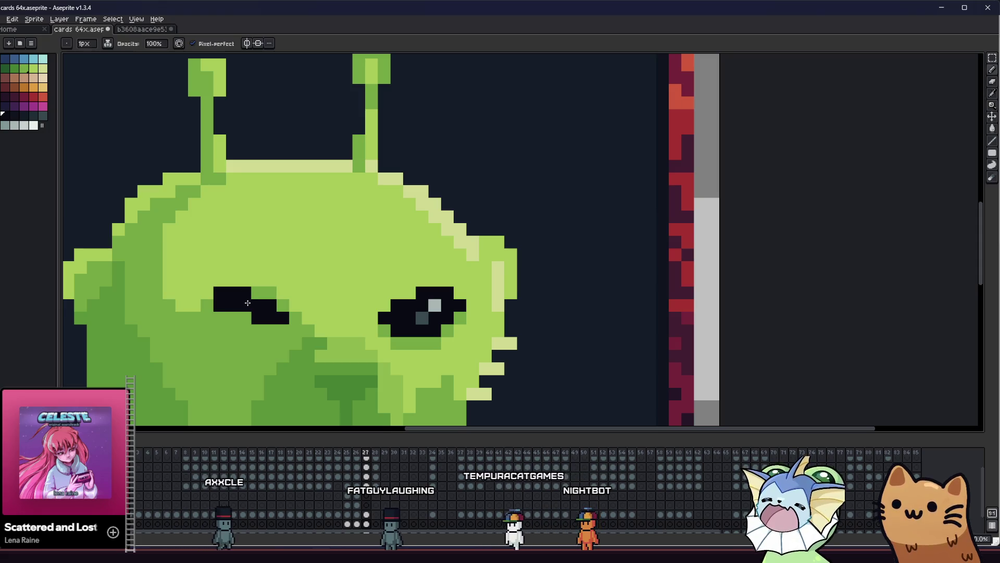
Step: Trim the right eye's lower edge with light green and paint its grey pixels black
key(i)
scroll(240, 297, down, 2)
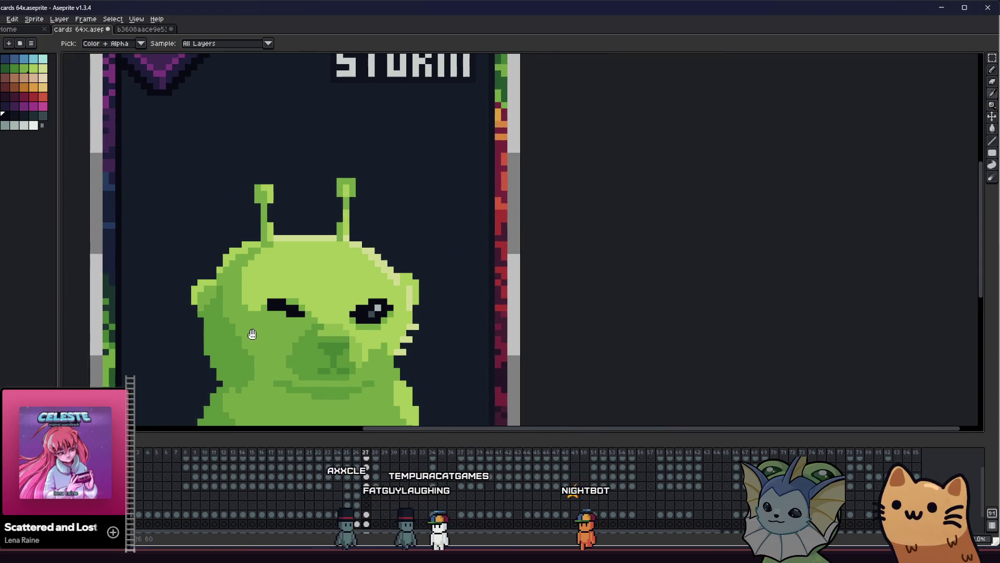
scroll(339, 339, up, 3)
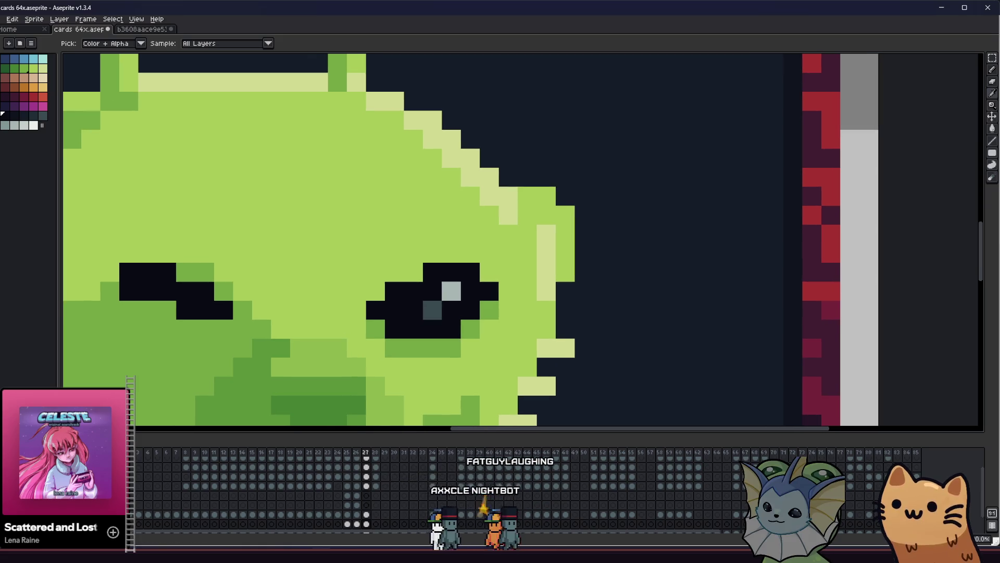
scroll(490, 240, up, 1)
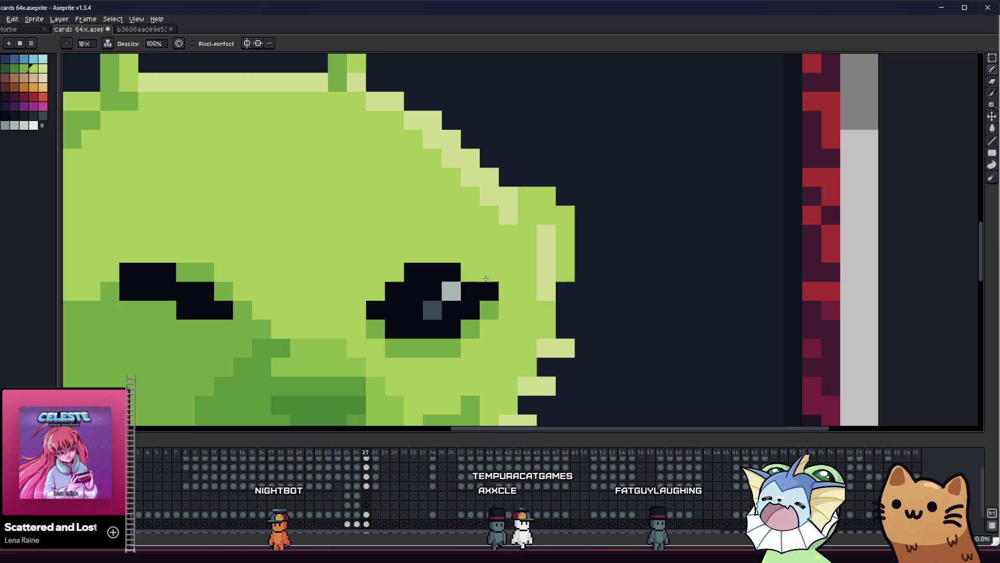
drag(432, 347, 471, 311)
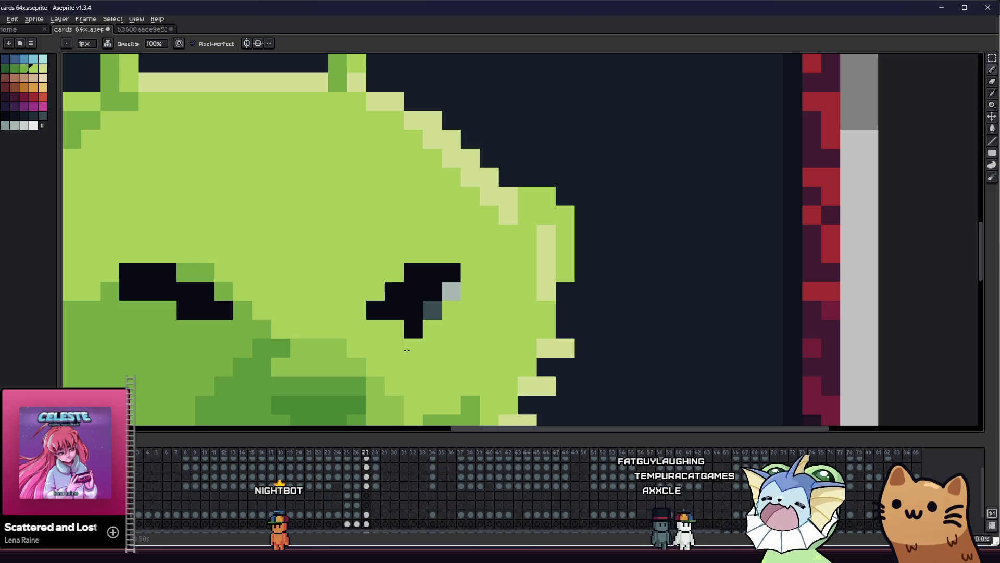
alt+click(388, 309)
click(451, 290)
click(431, 309)
Step: Pan and zoom out to review the whole Salmon Storm card
drag(321, 327, 422, 320)
scroll(326, 346, down, 6)
drag(326, 346, 172, 330)
scroll(213, 327, down, 5)
scroll(214, 327, up, 10)
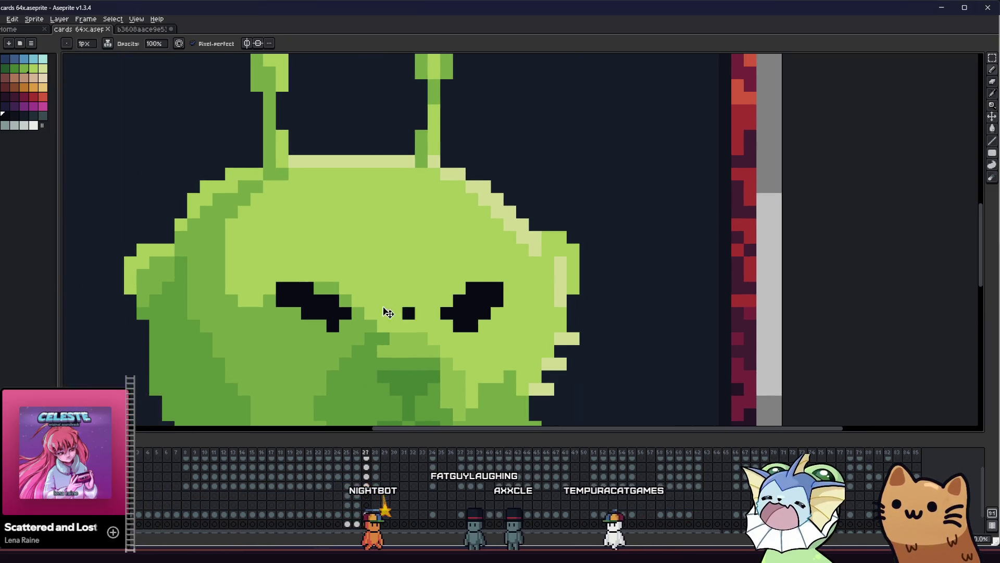
Step: Eyedrop the light skin green and paint the right eye's top-right pixel with it
scroll(384, 313, down, 2)
scroll(316, 318, up, 1)
scroll(461, 290, up, 1)
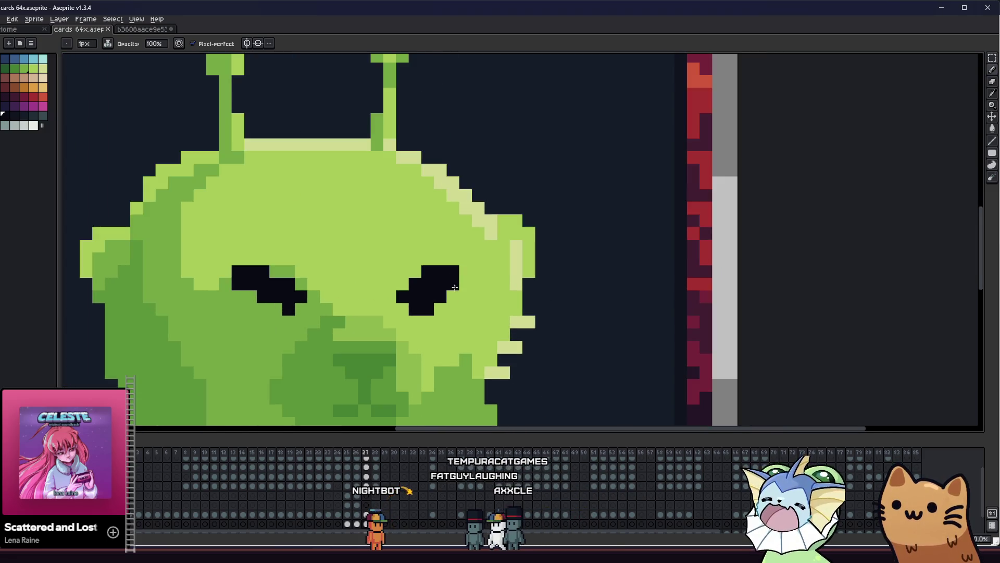
alt+click(458, 248)
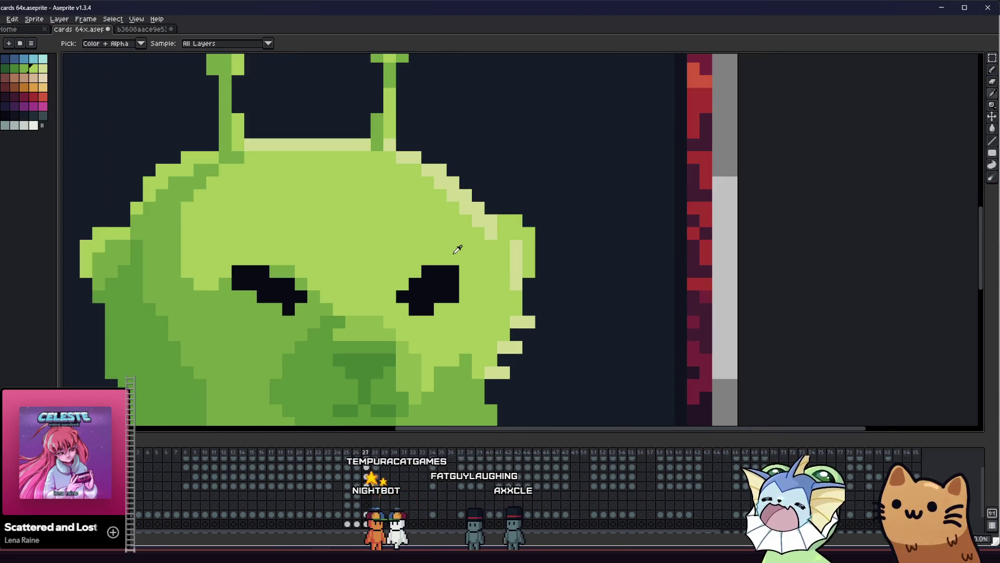
click(452, 268)
Step: Pan and zoom out to recentre the whole card in view
drag(452, 268, 486, 270)
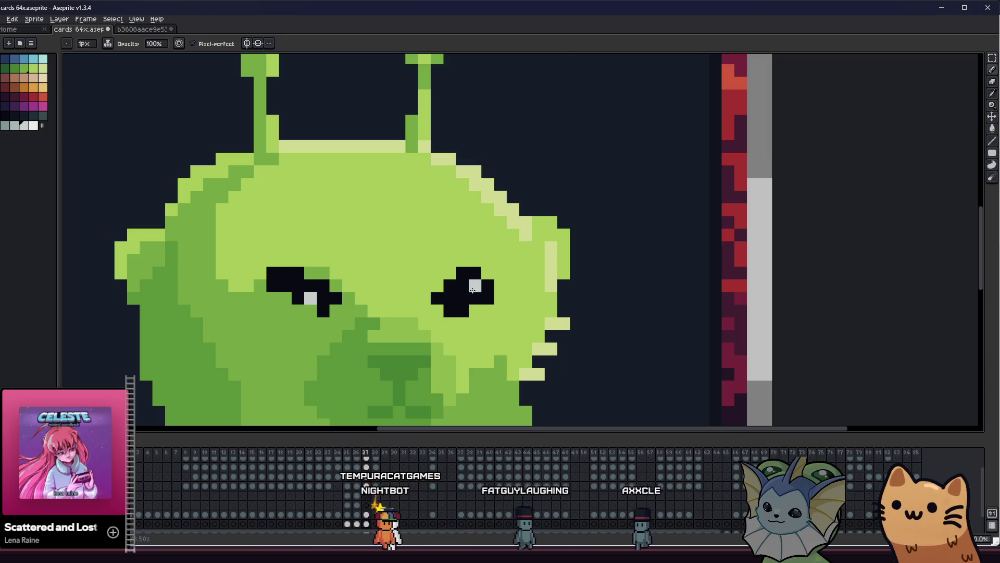
scroll(472, 290, down, 3)
mouse_move(191, 339)
mouse_down()
mouse_move(608, 357)
mouse_move(592, 364)
mouse_up()
scroll(592, 364, down, 3)
drag(407, 350, 364, 349)
scroll(364, 349, up, 4)
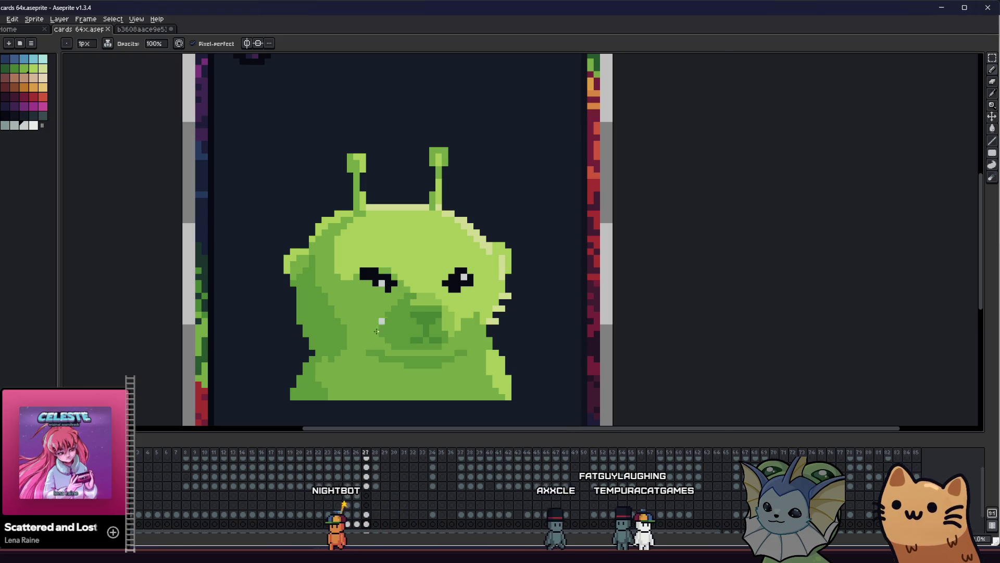
Step: Try an extra black pixel at the eye's left edge, then undo it
scroll(377, 313, up, 1)
key(alt)
scroll(358, 250, up, 1)
click(347, 257)
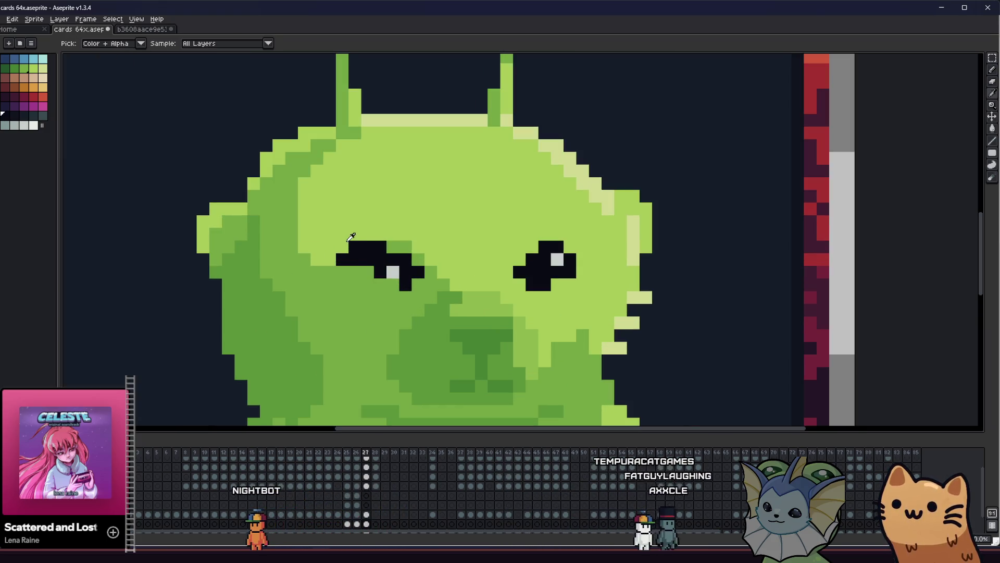
key(alt)
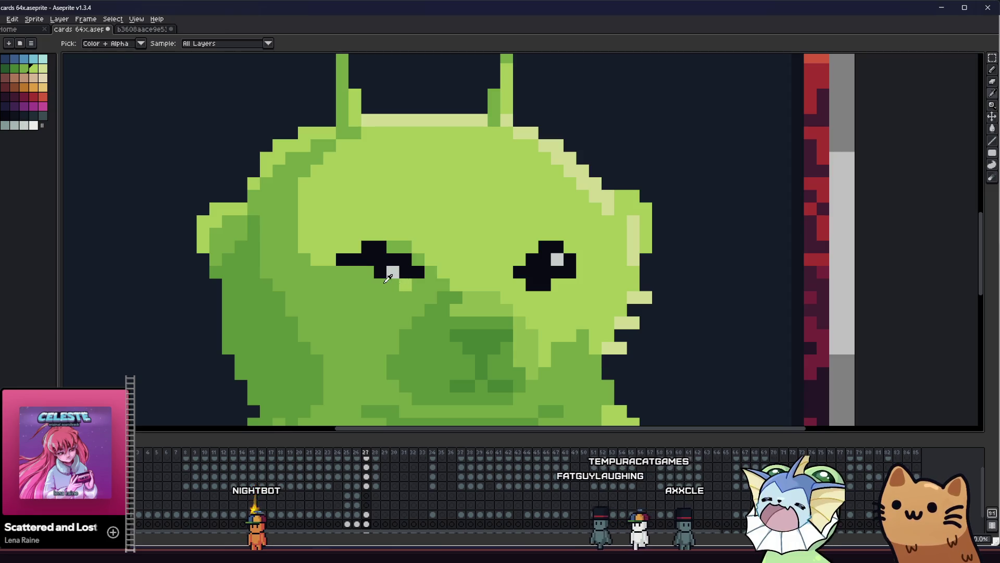
scroll(402, 285, up, 1)
scroll(256, 329, down, 1)
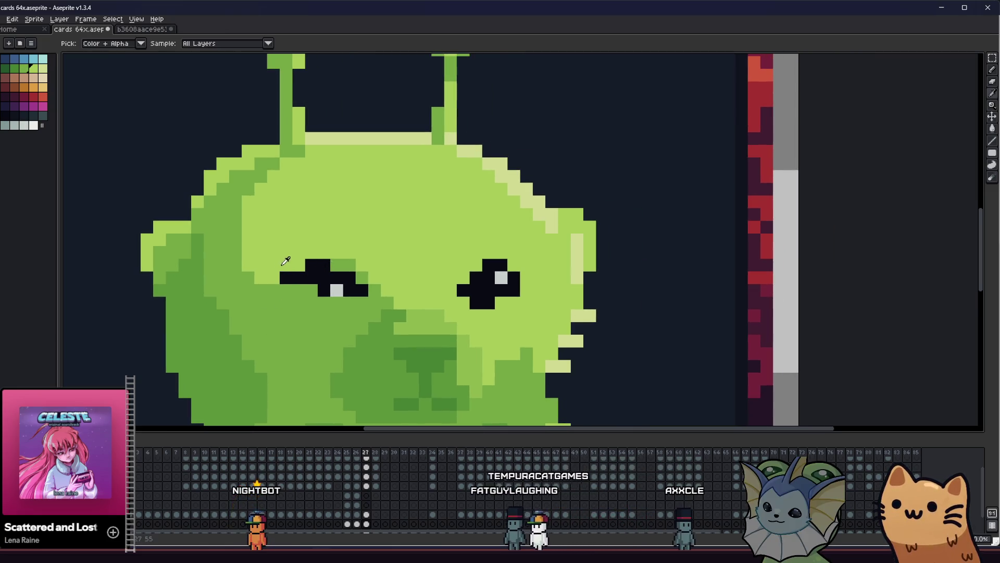
key(ctrl+z)
scroll(246, 331, up, 1)
scroll(402, 300, down, 1)
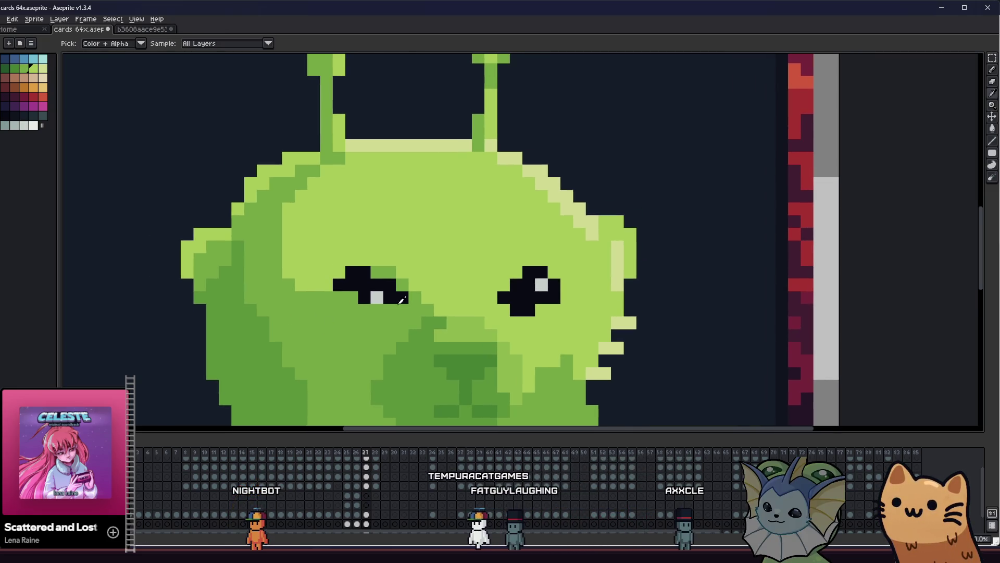
Step: Sample black from the eye and save the card file
alt+click(367, 295)
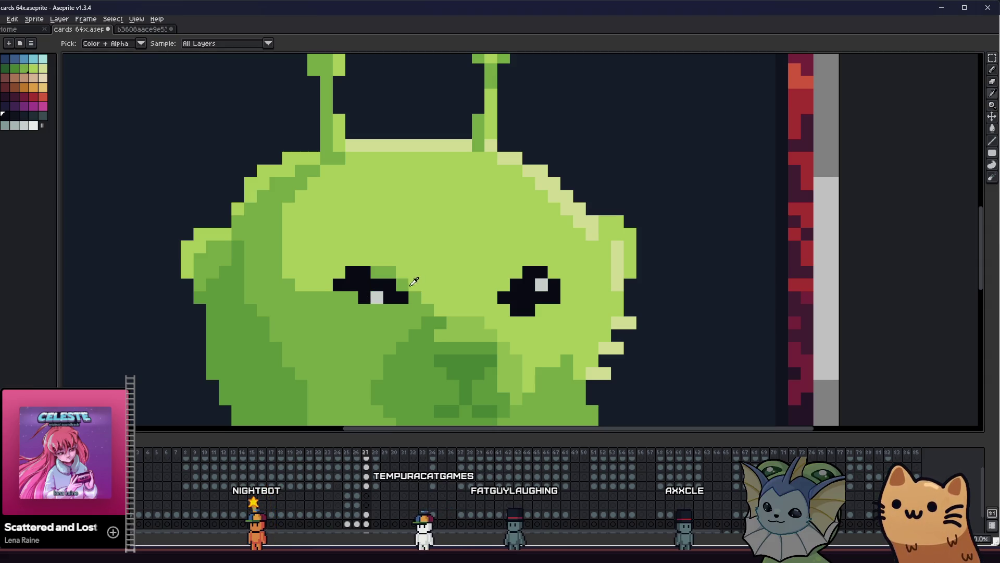
scroll(192, 339, right, 2)
key(ctrl+s)
scroll(445, 288, up, 1)
scroll(446, 289, up, 1)
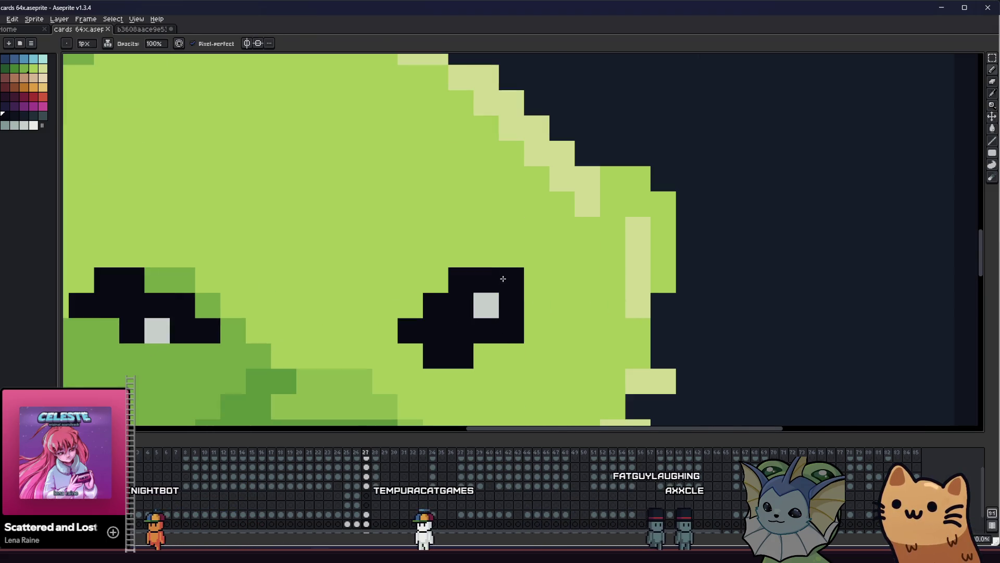
Step: Paint the right eye's bottom and lower-right pixels skin green
alt+click(502, 351)
drag(461, 355, 435, 356)
click(511, 331)
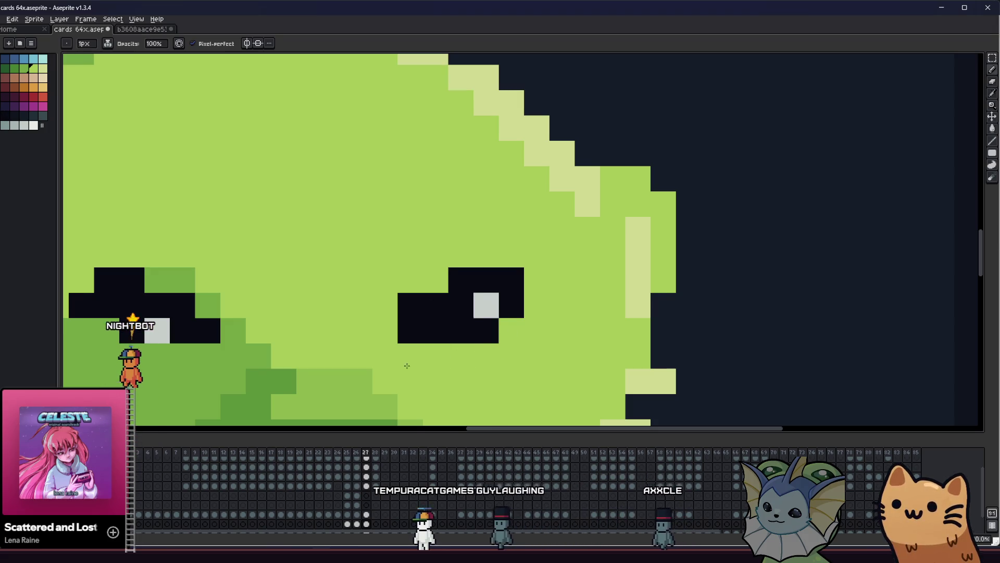
scroll(406, 366, left, 2)
alt+click(502, 277)
scroll(488, 292, down, 3)
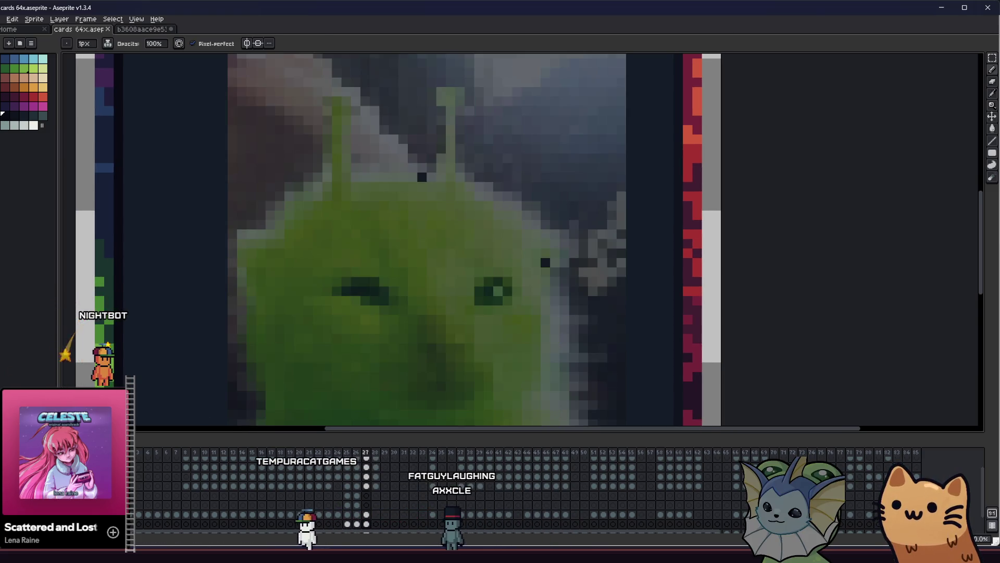
scroll(440, 291, up, 1)
Step: Open frame 27's properties and dismiss them without changes
key(p)
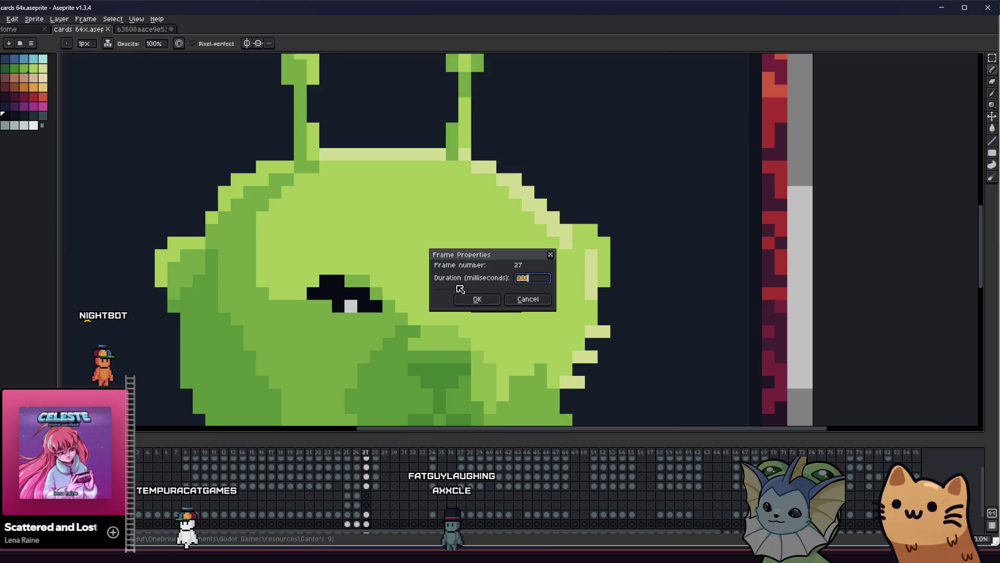
click(509, 301)
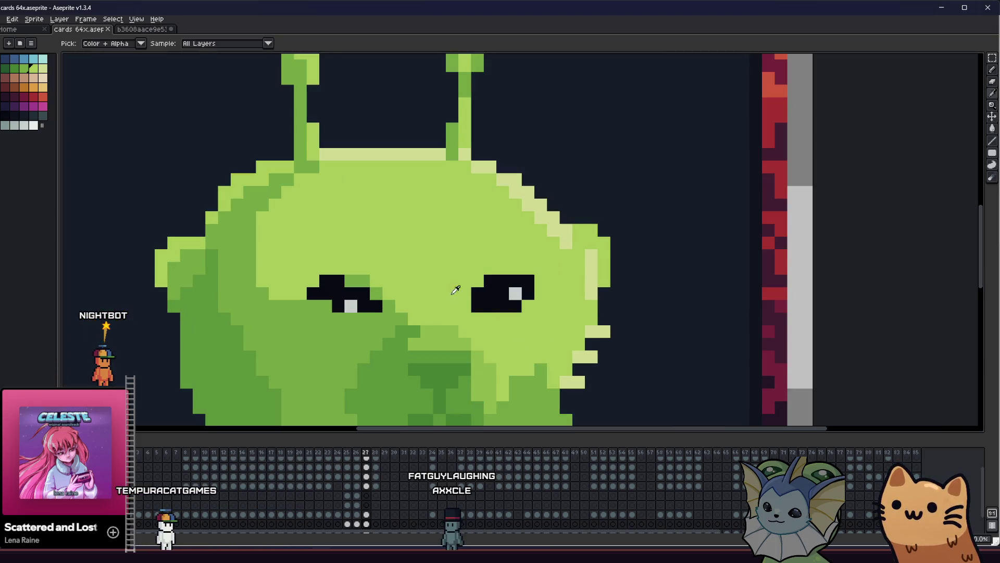
scroll(476, 303, down, 4)
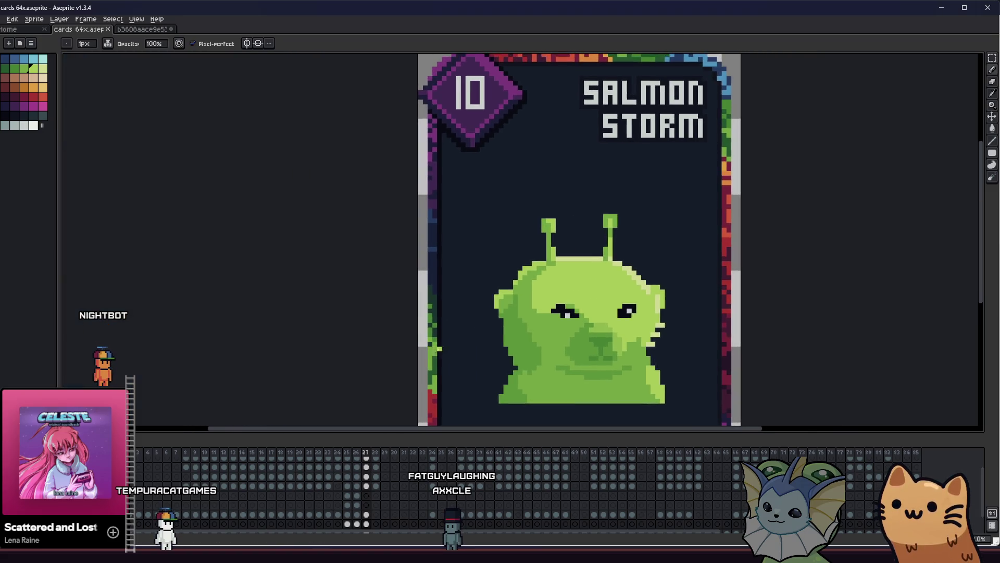
scroll(500, 295, up, 5)
Step: Repaint the right eye's highlight pixel with a dark palette colour
key(i)
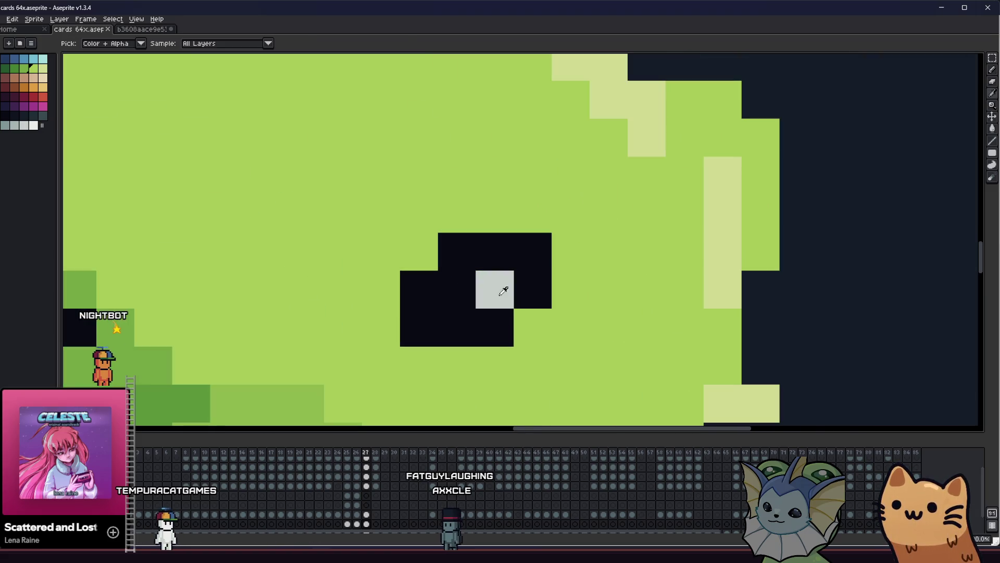
click(494, 289)
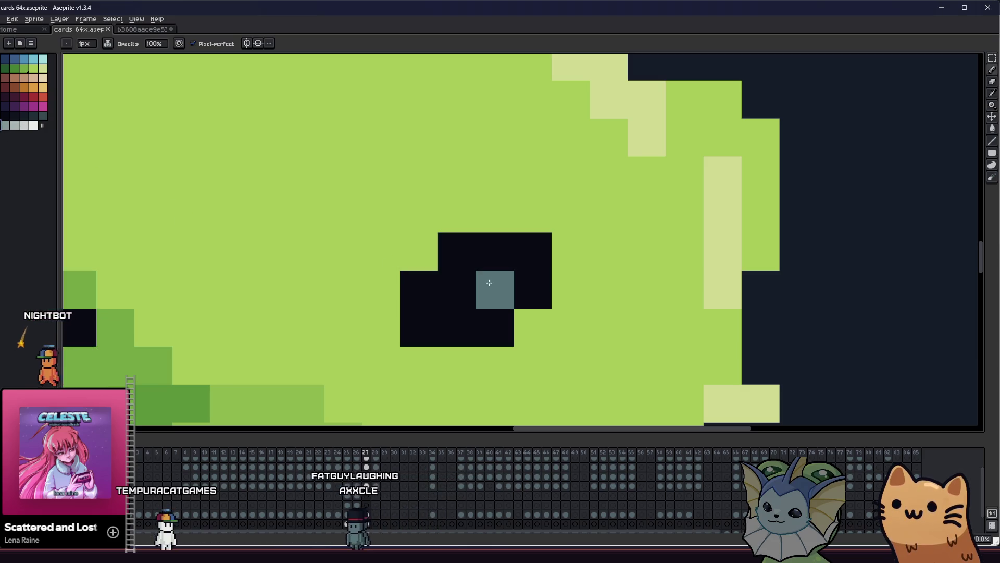
scroll(415, 259, down, 3)
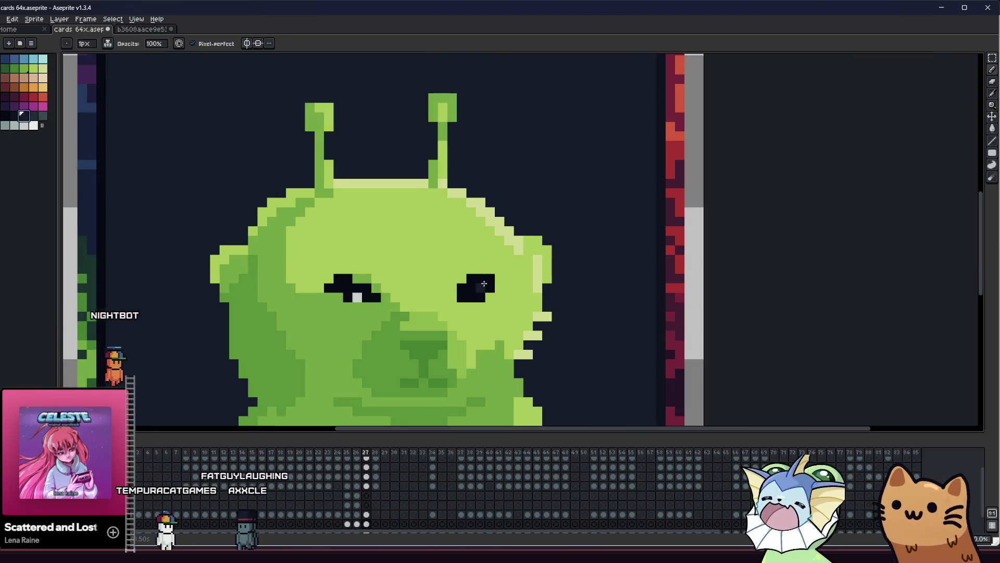
click(43, 115)
click(481, 287)
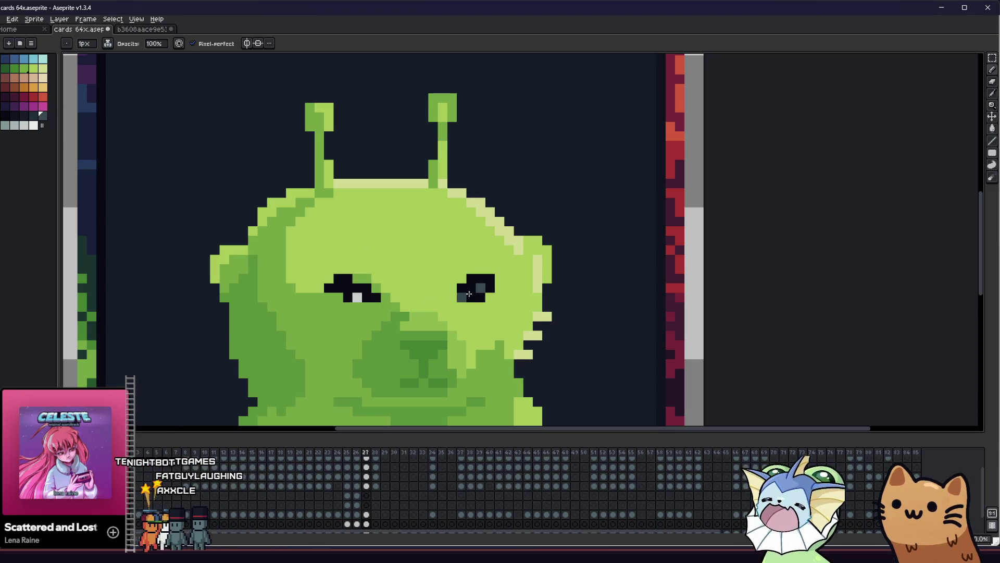
scroll(499, 305, down, 3)
click(7, 127)
scroll(415, 320, up, 3)
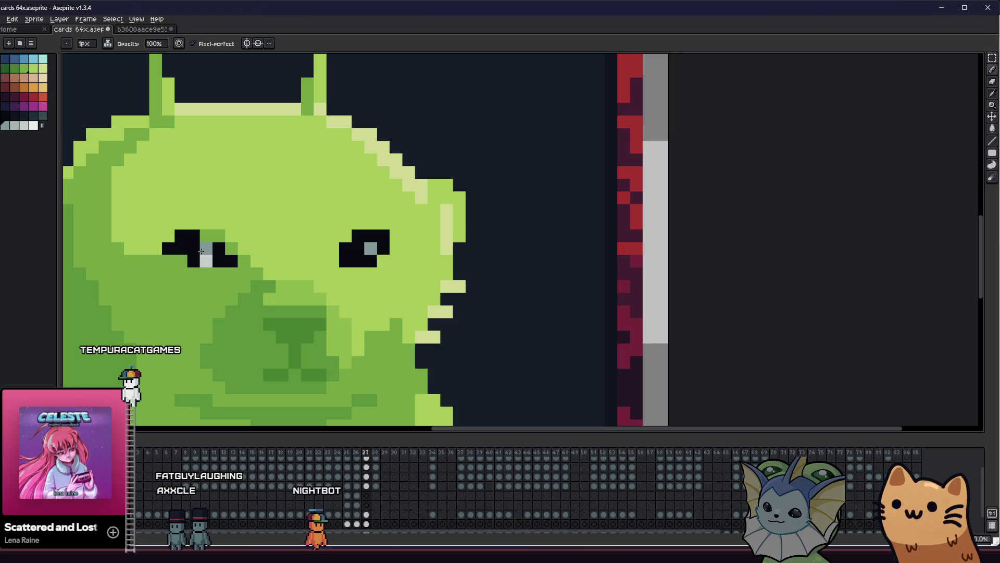
Step: Paint the eye's remaining light pixel with the dark eye colour
alt+click(193, 260)
click(206, 260)
scroll(198, 417, down, 2)
scroll(180, 411, up, 2)
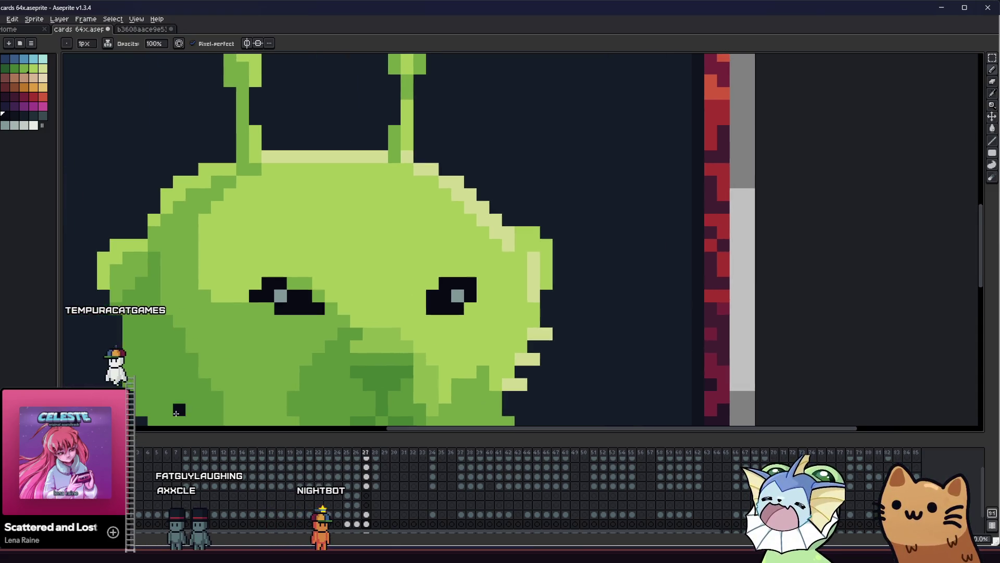
scroll(180, 411, up, 1)
scroll(192, 386, down, 2)
Step: Toggle the reference photo overlay and turn the dark pixel below the left eye green
key(F3)
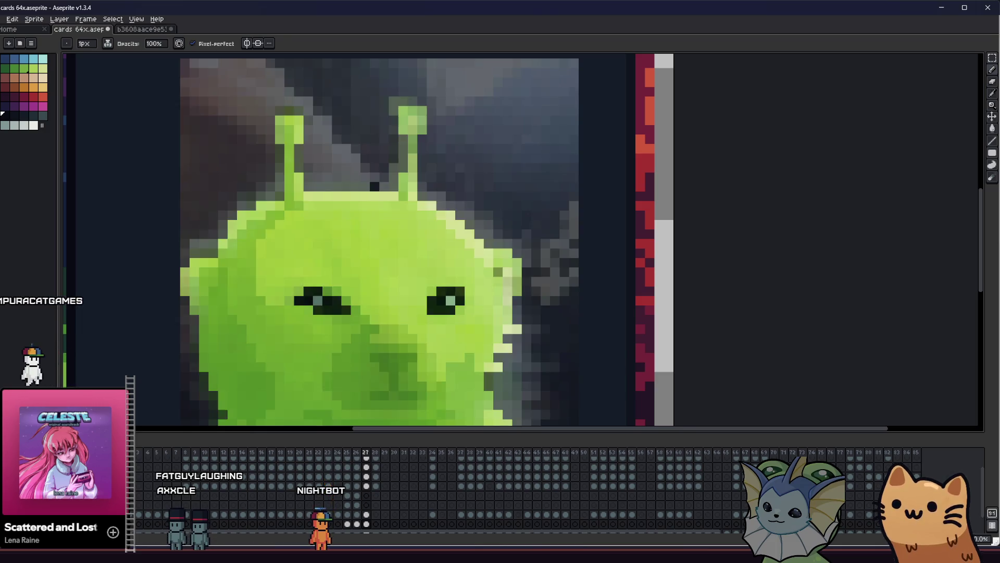
key(F3)
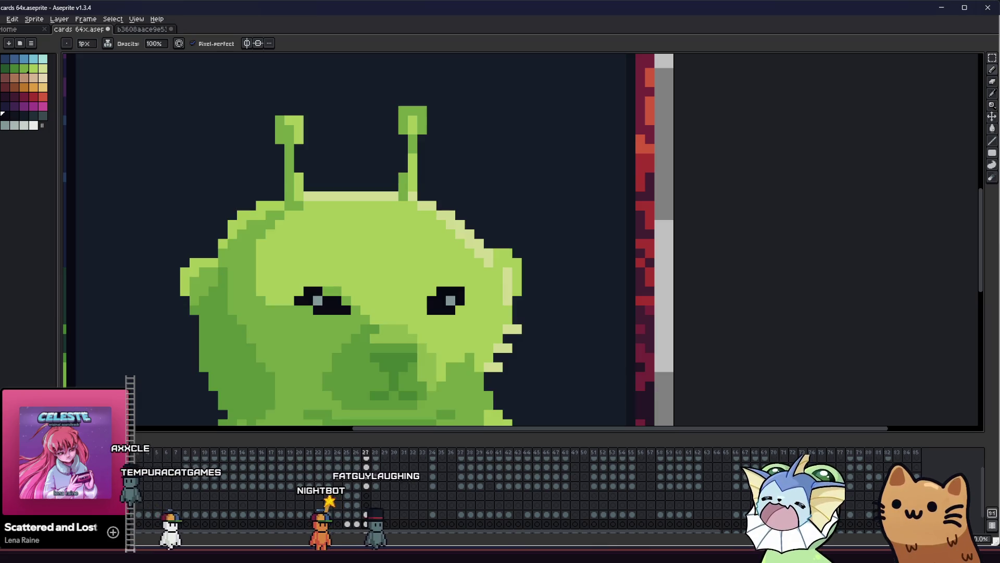
key(alt)
scroll(301, 293, up, 1)
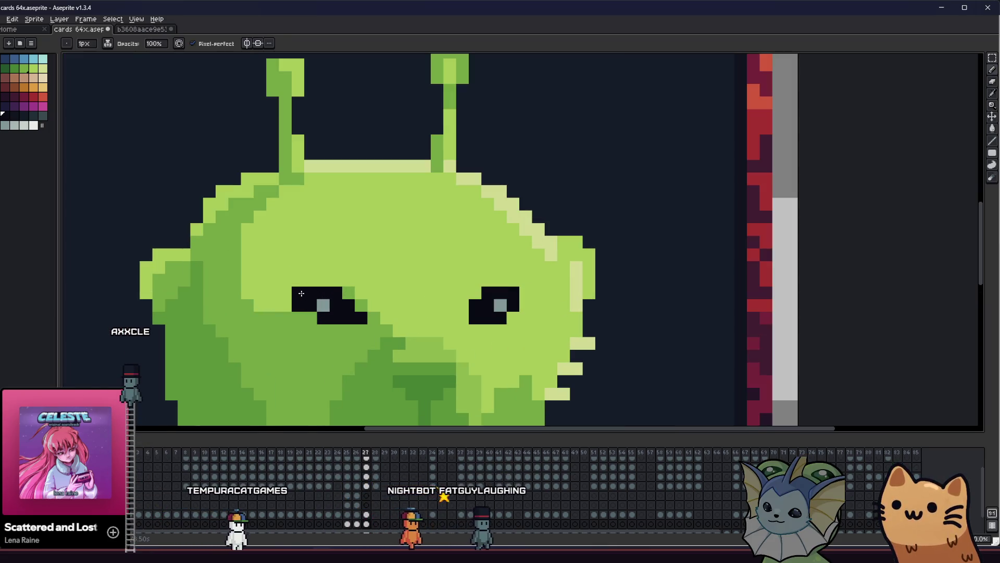
key(alt)
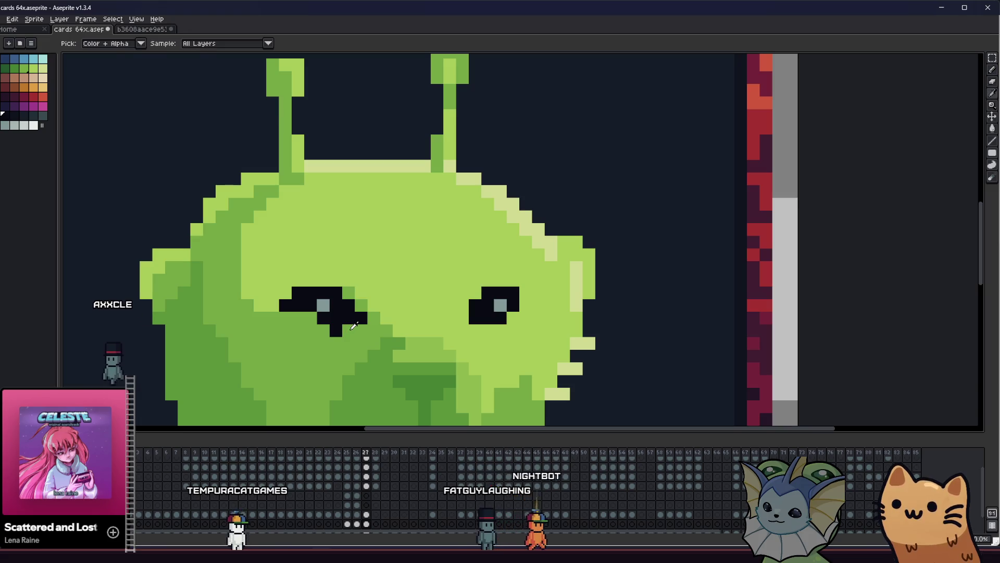
key(ctrl+z)
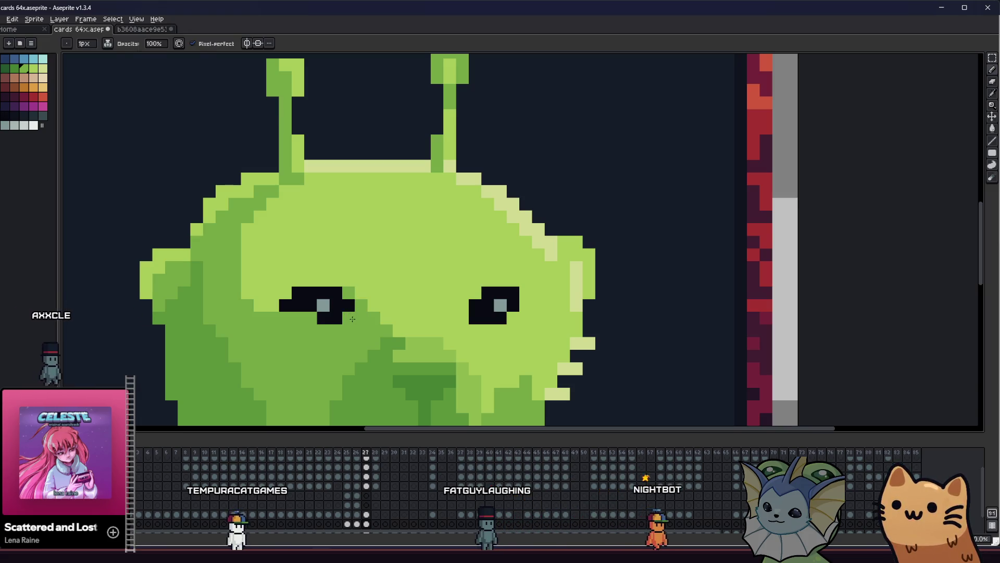
scroll(282, 345, down, 4)
Step: Sample dark green, add an accent pixel beside the eye, and review the whole card
mouse_move(210, 349)
mouse_down()
mouse_move(346, 340)
mouse_move(571, 346)
mouse_move(598, 306)
mouse_move(439, 308)
mouse_up()
scroll(281, 313, down, 4)
scroll(346, 313, up, 4)
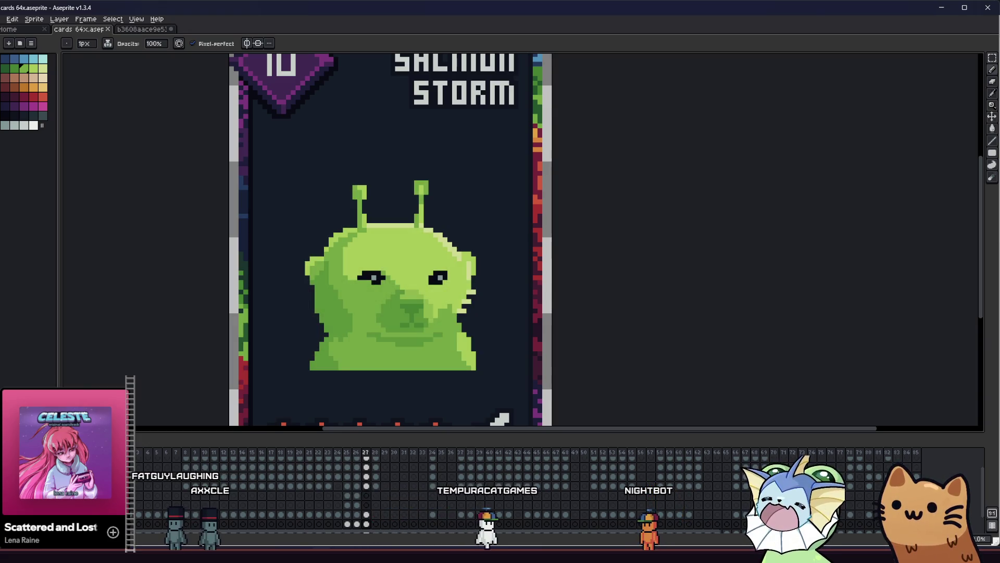
scroll(369, 339, up, 3)
key(i)
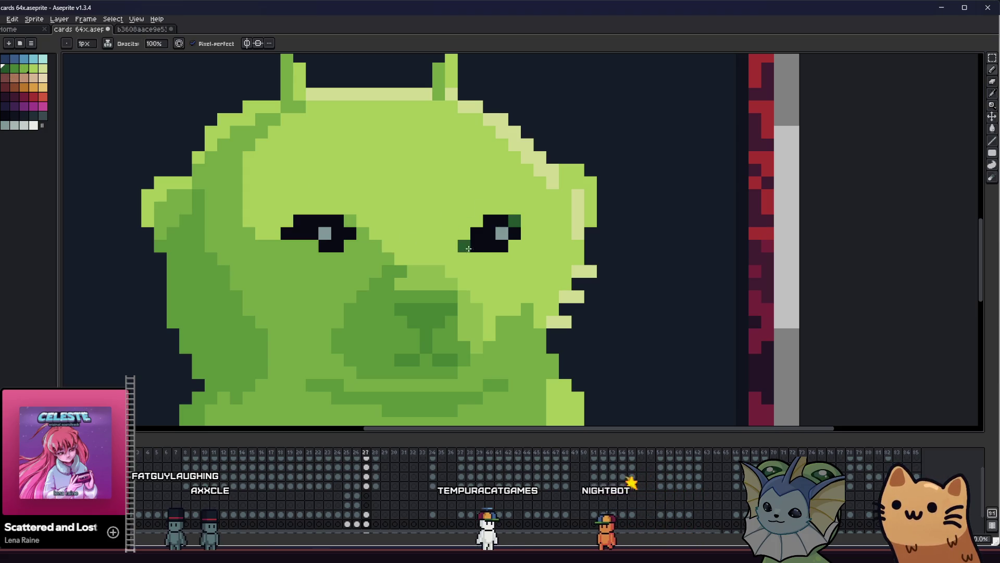
scroll(467, 249, down, 3)
scroll(299, 303, up, 1)
scroll(299, 303, down, 3)
scroll(277, 318, up, 3)
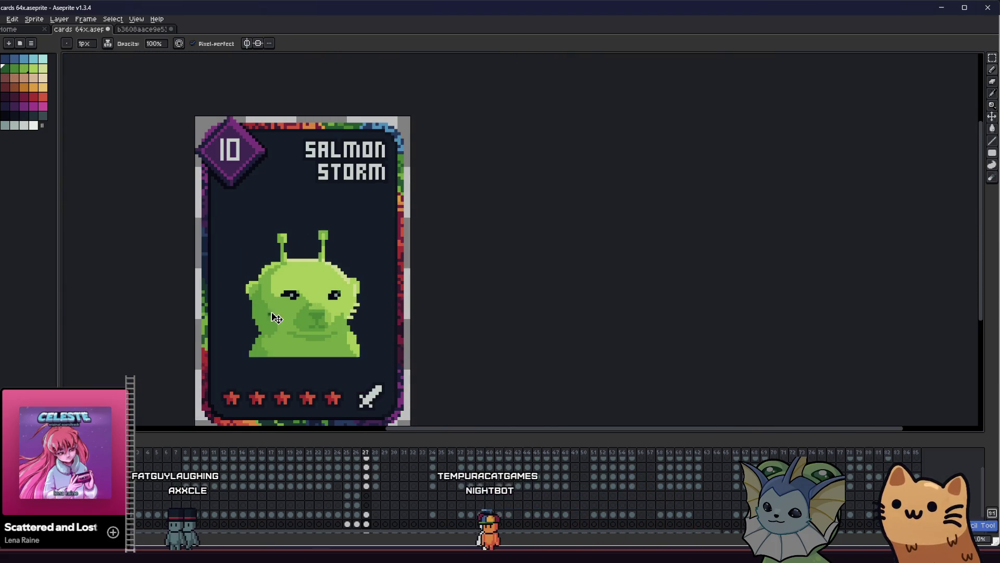
scroll(288, 292, up, 4)
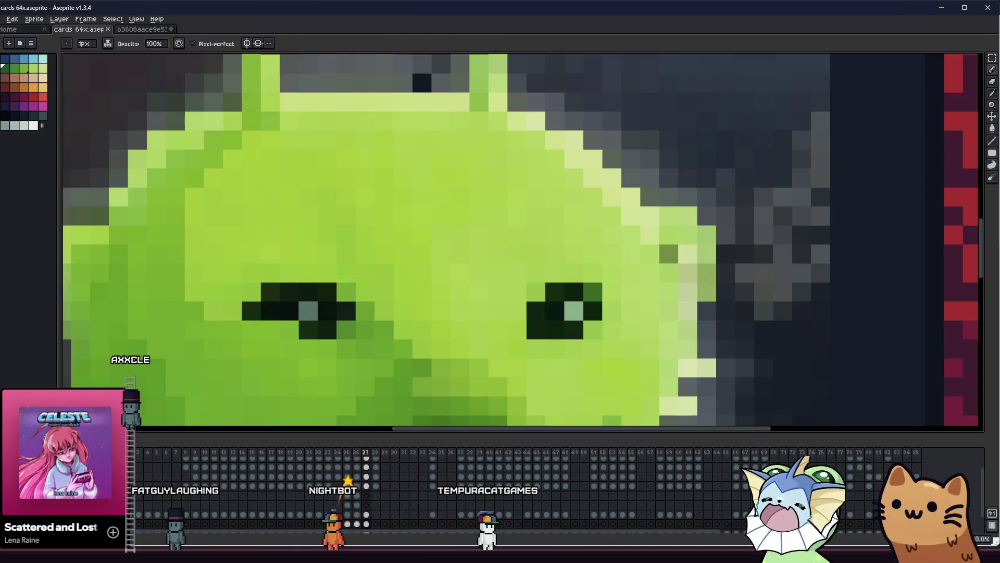
click(231, 348)
scroll(258, 342, down, 3)
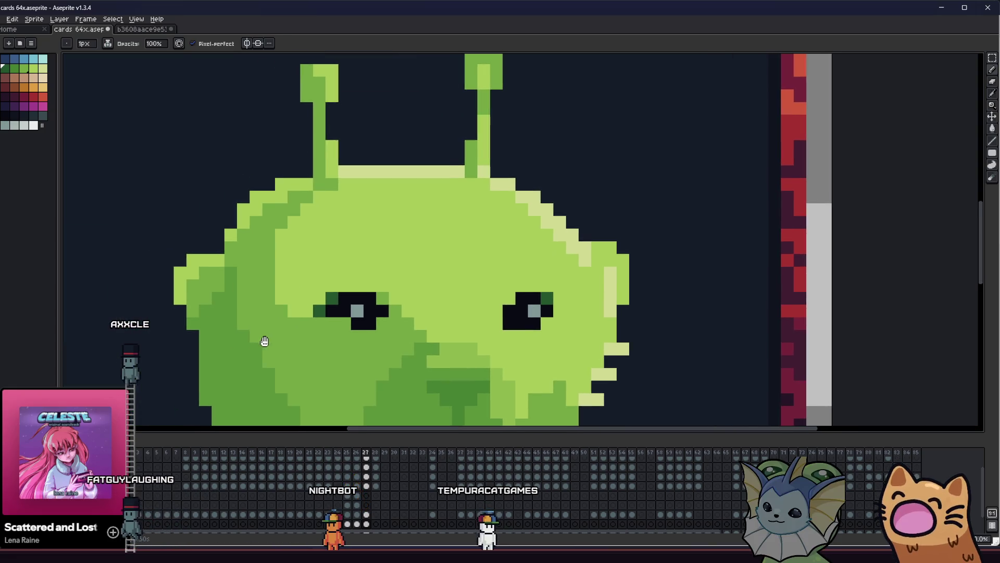
scroll(269, 340, down, 5)
drag(144, 328, 269, 331)
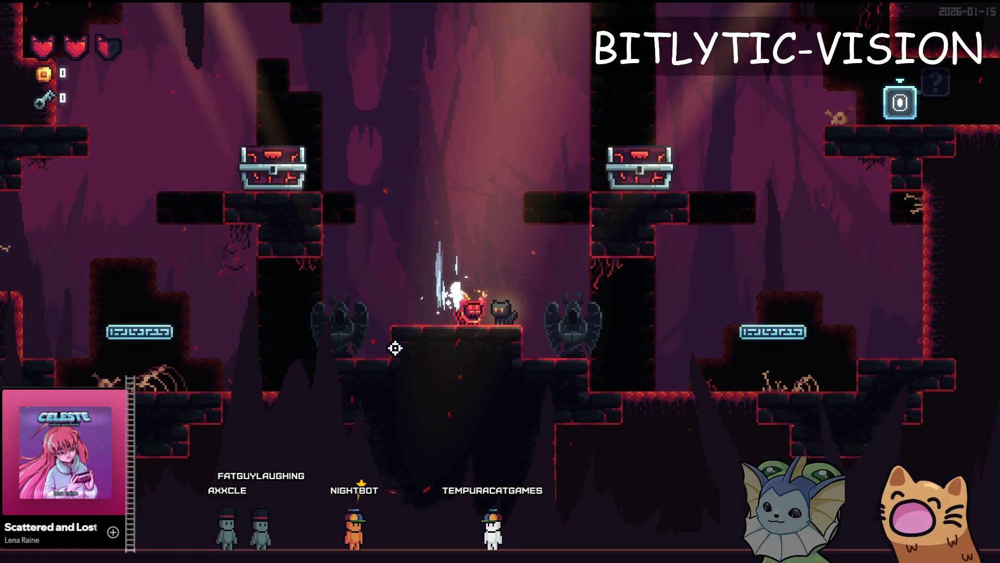
Step: Close the running game and raise the Flash Curve's end value to 0.17
key(Escape)
key(F8)
mouse_move(956, 311)
mouse_down()
mouse_move(978, 292)
mouse_move(979, 318)
mouse_move(970, 240)
mouse_up()
Step: Relaunch the game, resume play and walk the character to the right
key(alt+Tab)
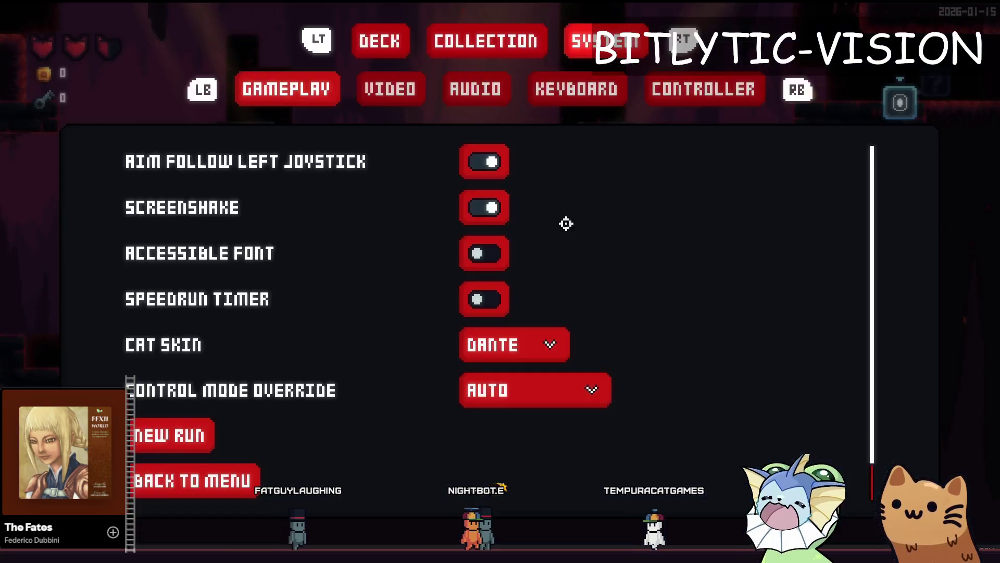
key(Escape)
key(d)
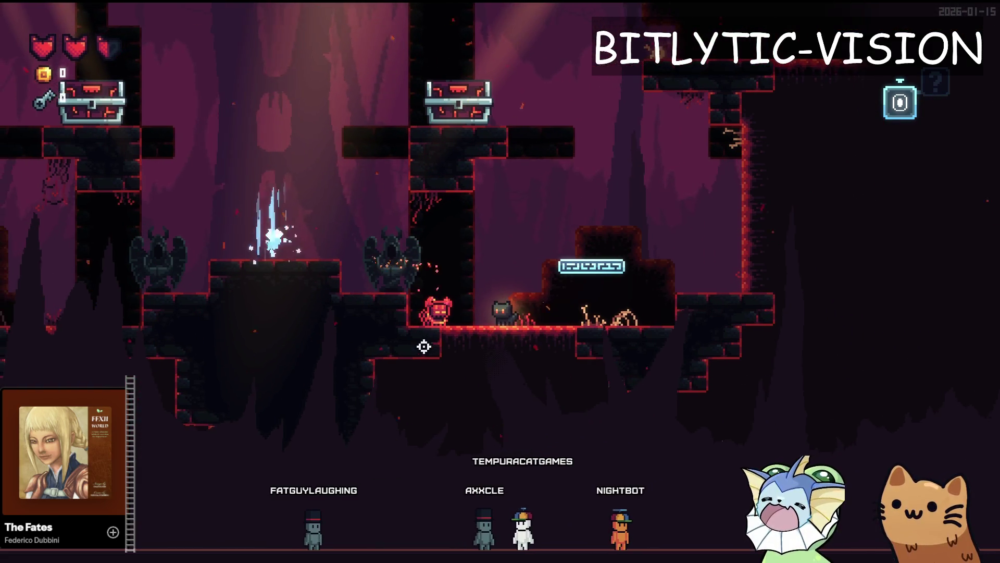
Step: Rerun the game from Godot and start attacking the red devil enemy
key(F8)
key(F5)
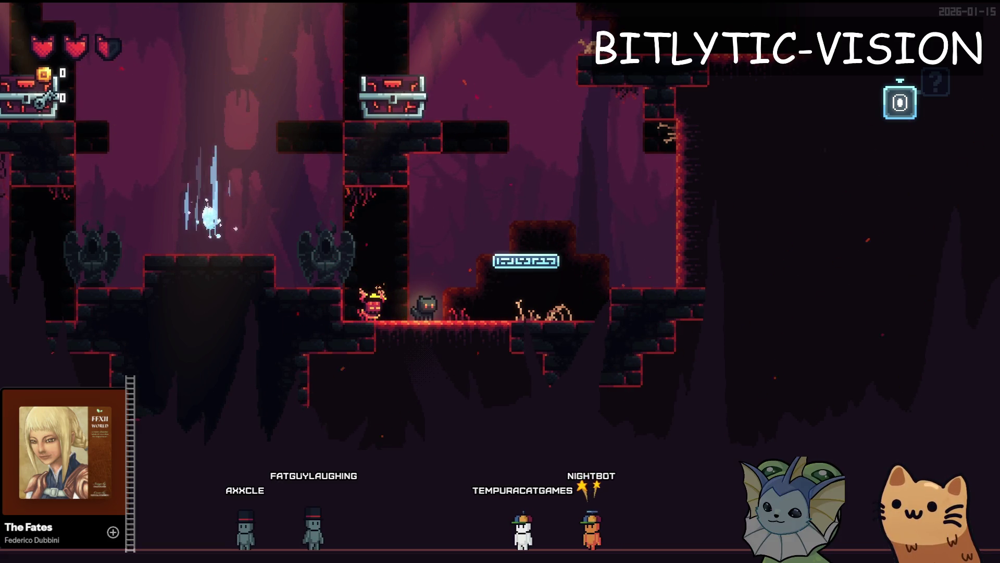
key(x)
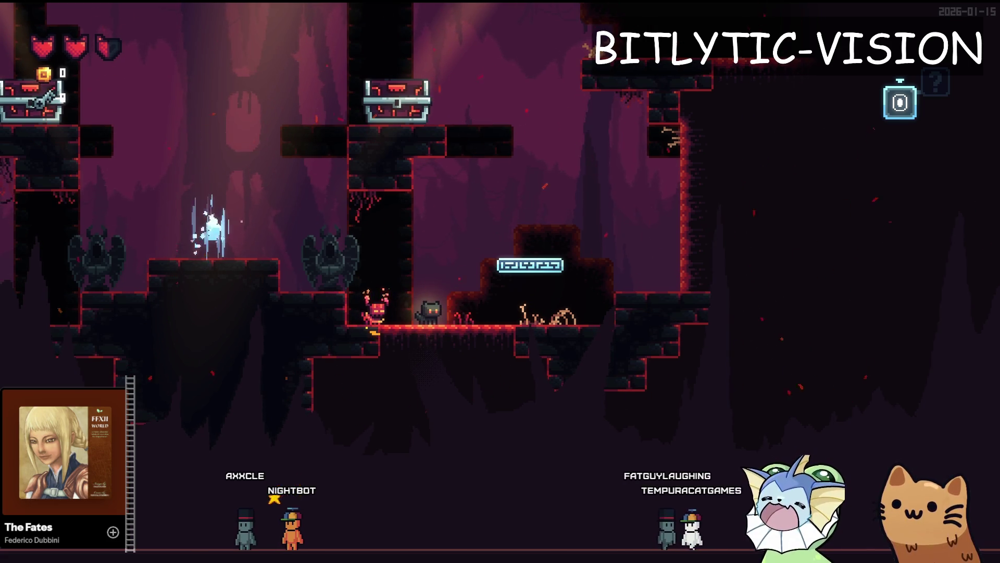
key(x)
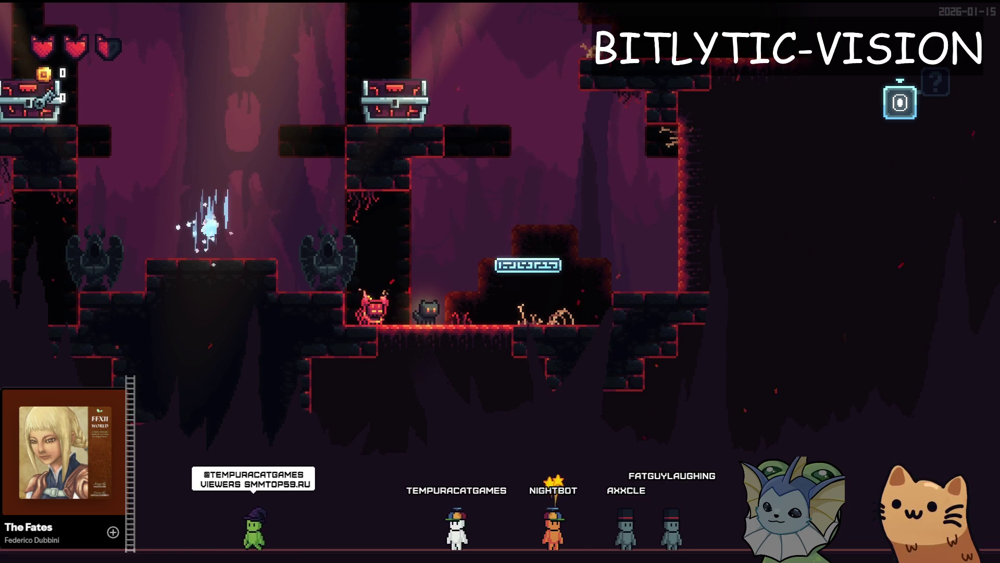
key(x)
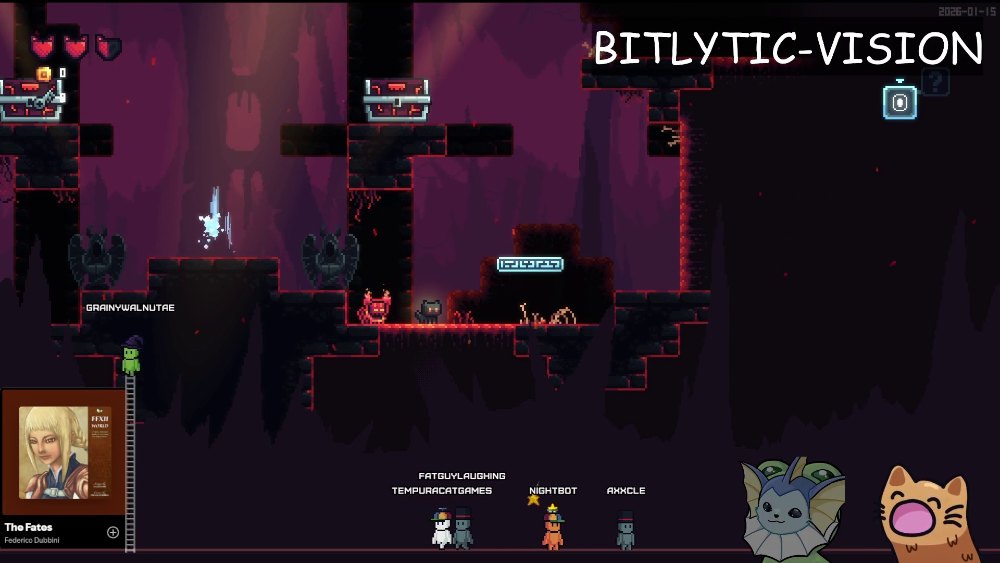
key(x)
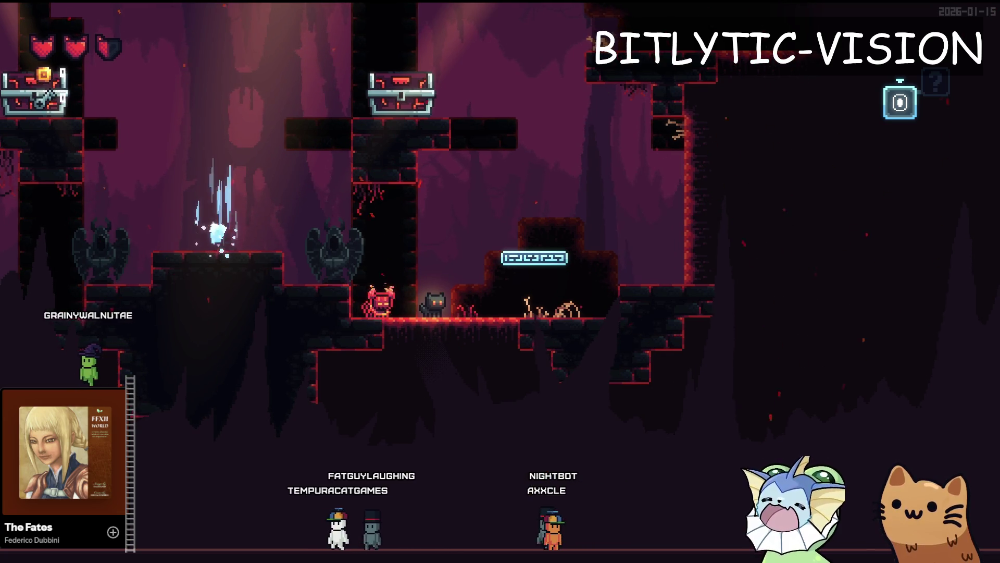
Step: Keep striking the devil enemy repeatedly to watch its hit flash
key(x)
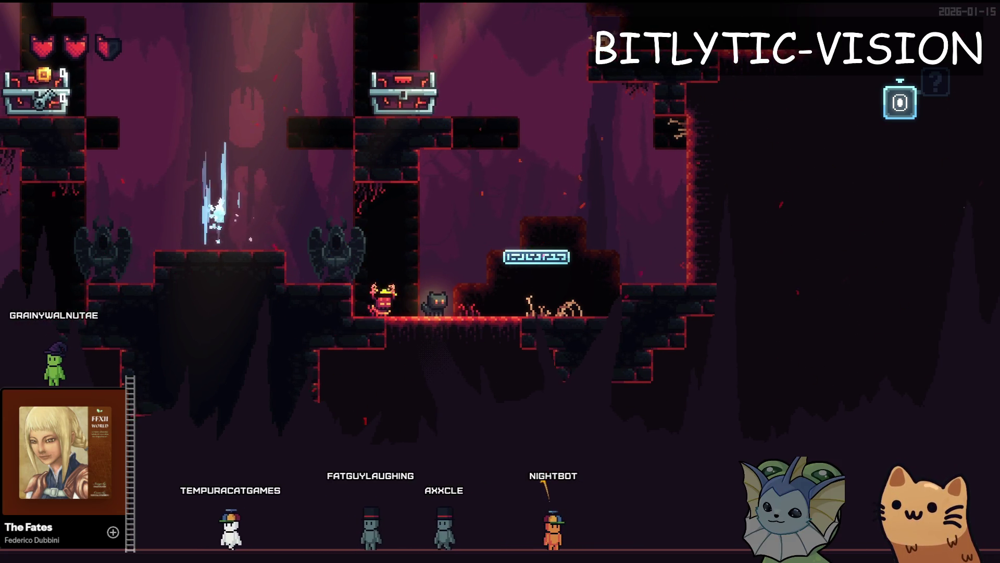
key(x)
key(x)
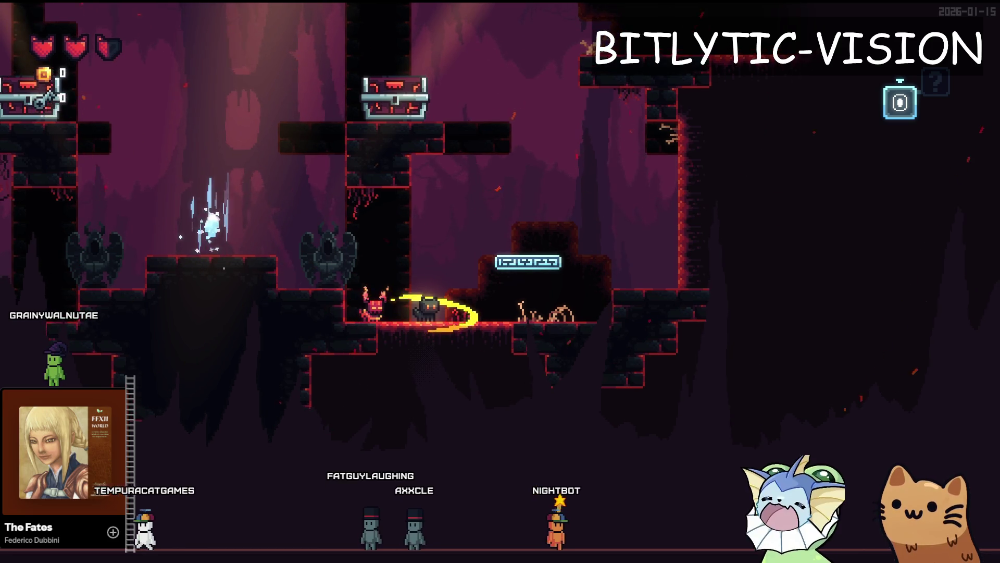
key(x)
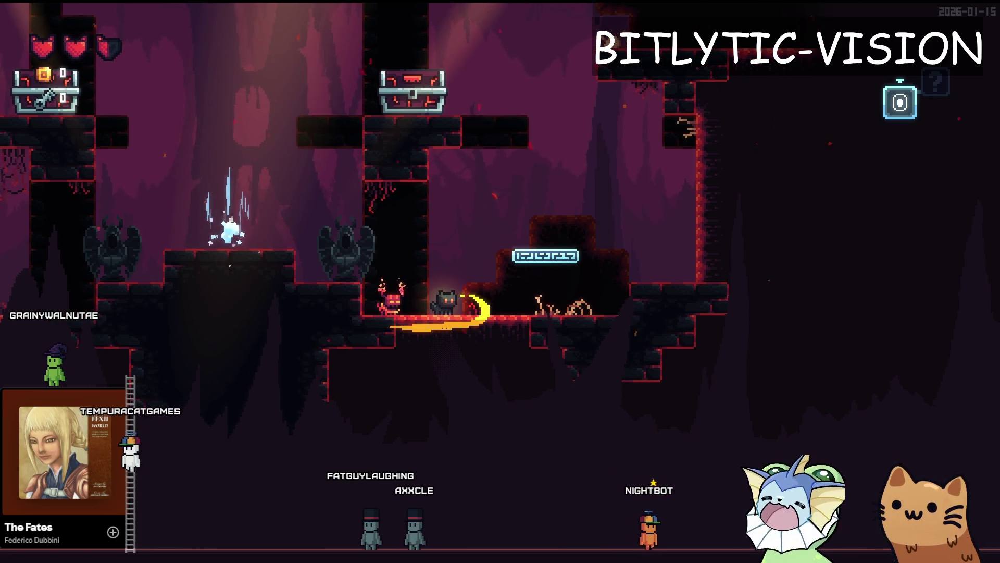
key(x)
key(x)
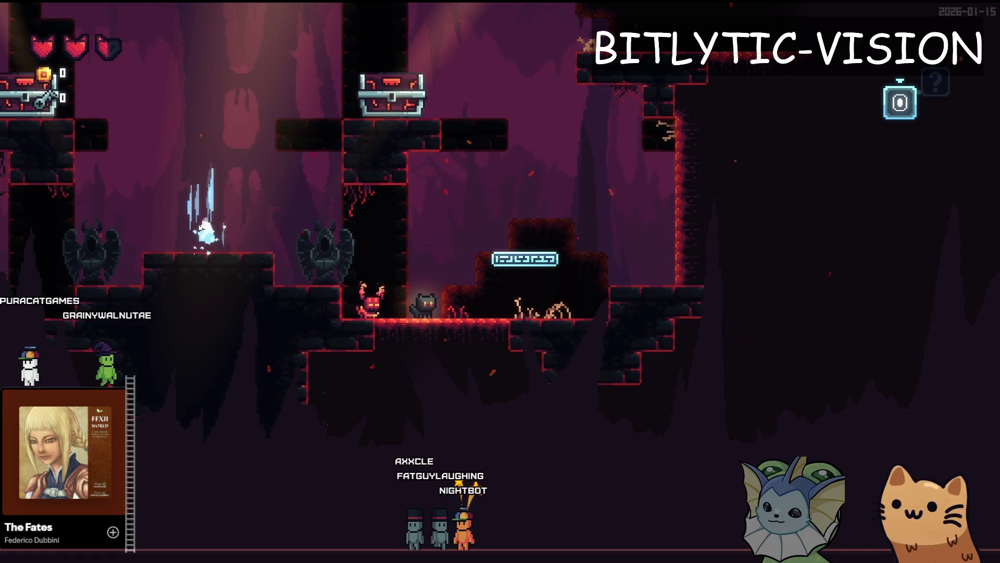
key(x)
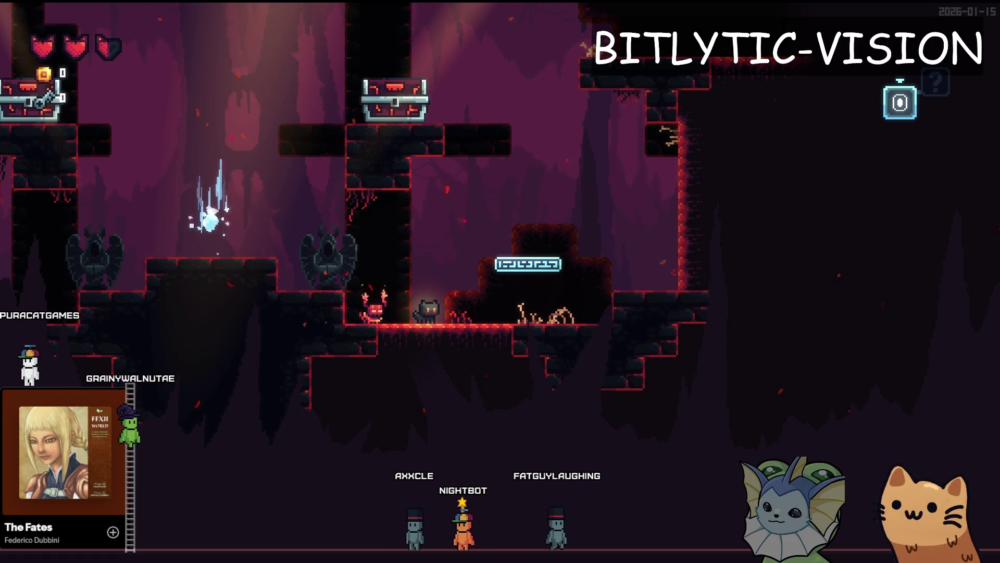
key(x)
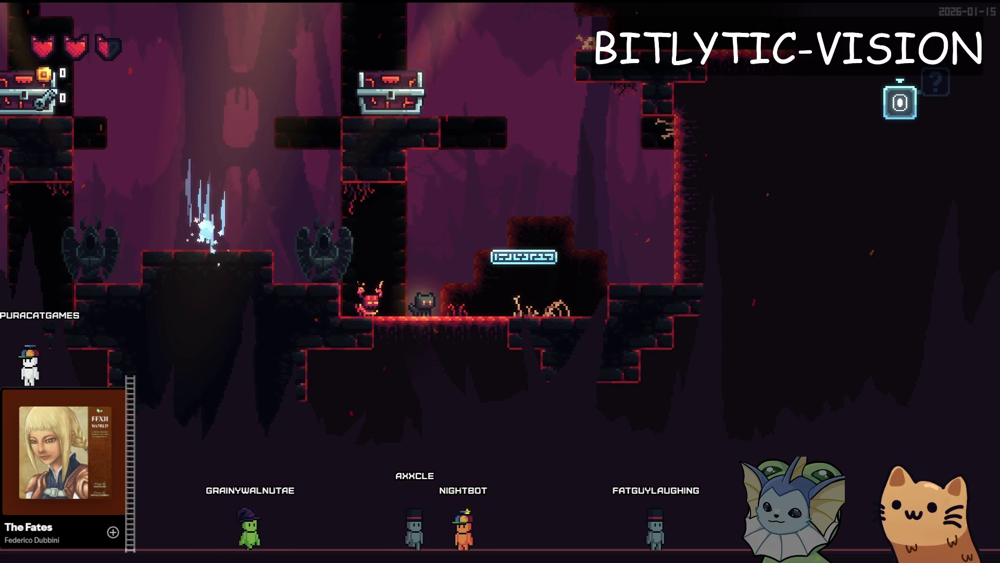
key(x)
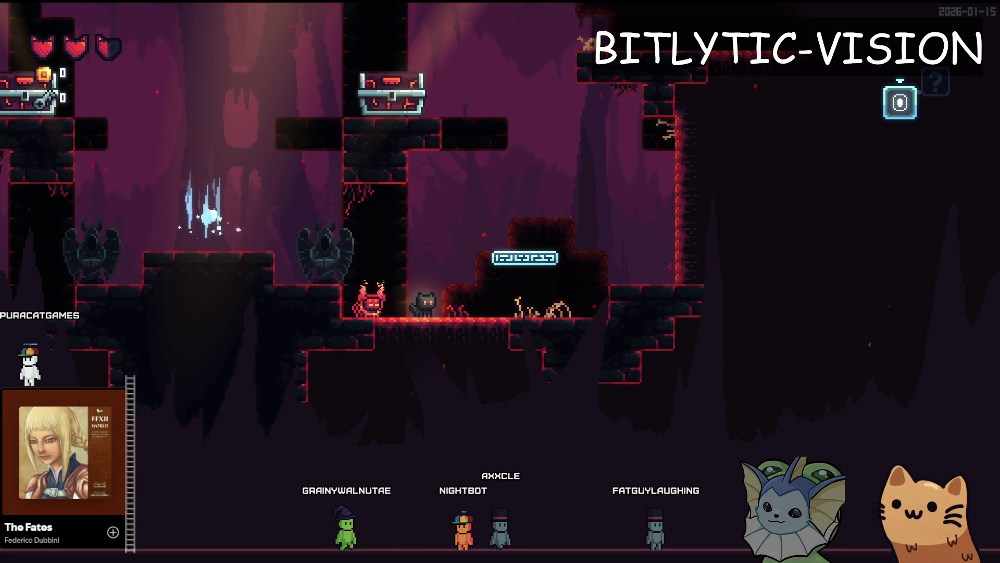
key(x)
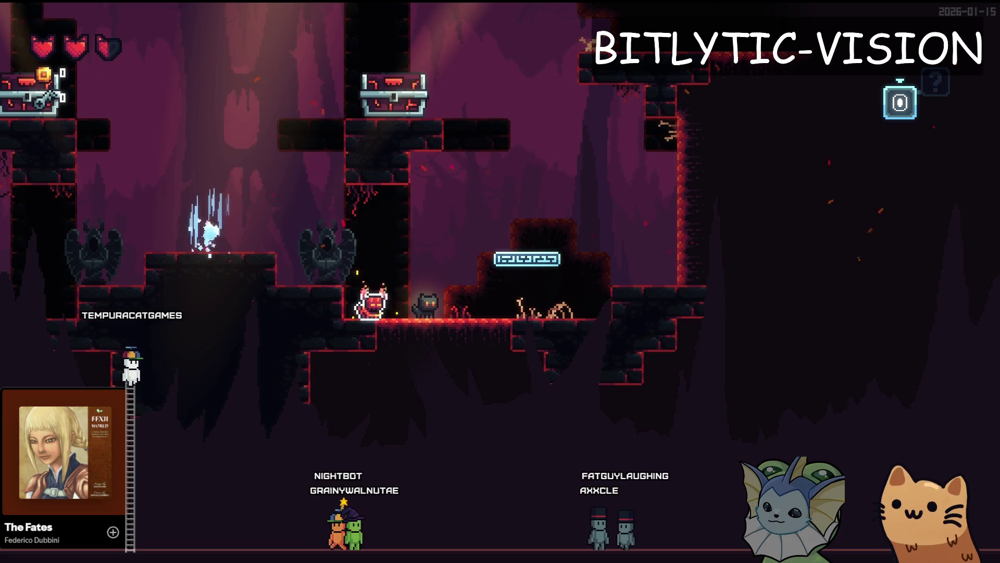
key(x)
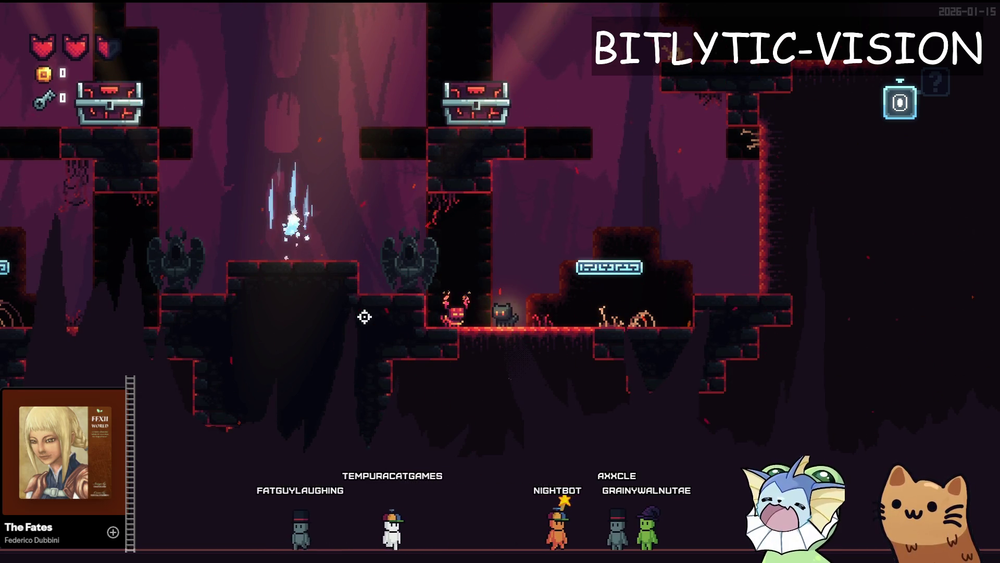
key(x)
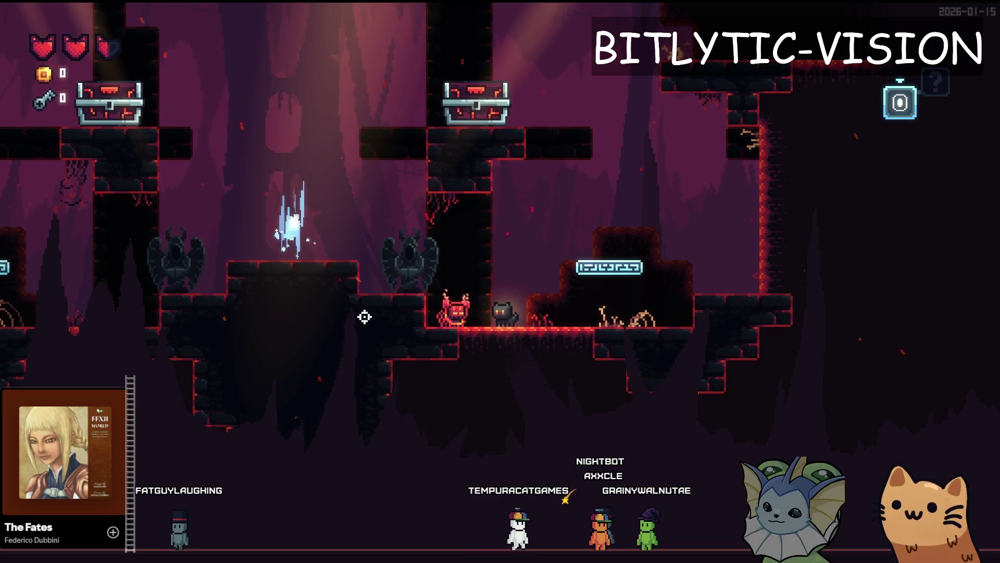
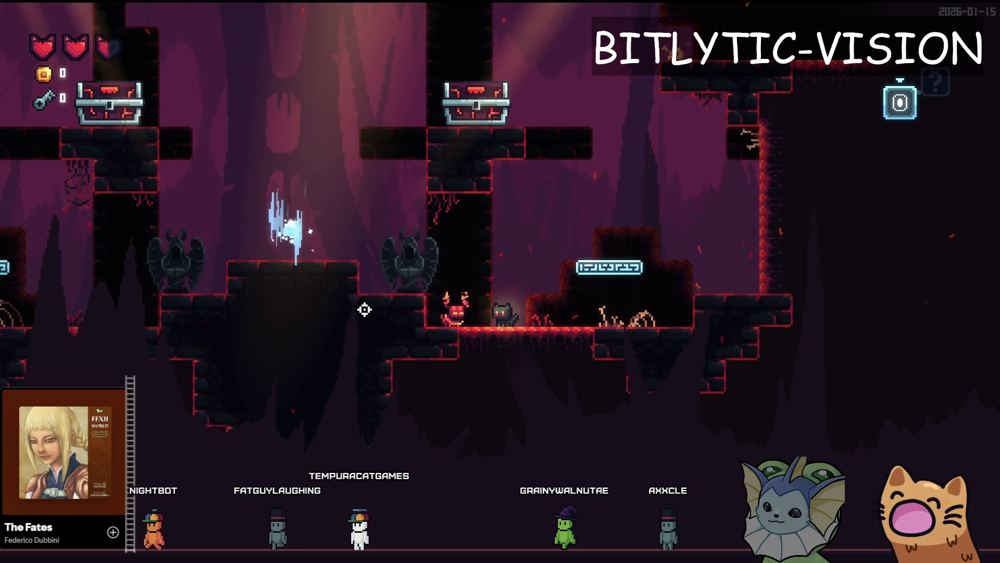
Step: Relaunch the game and halve its time scale from the debug overlay's Time Options
key(F8)
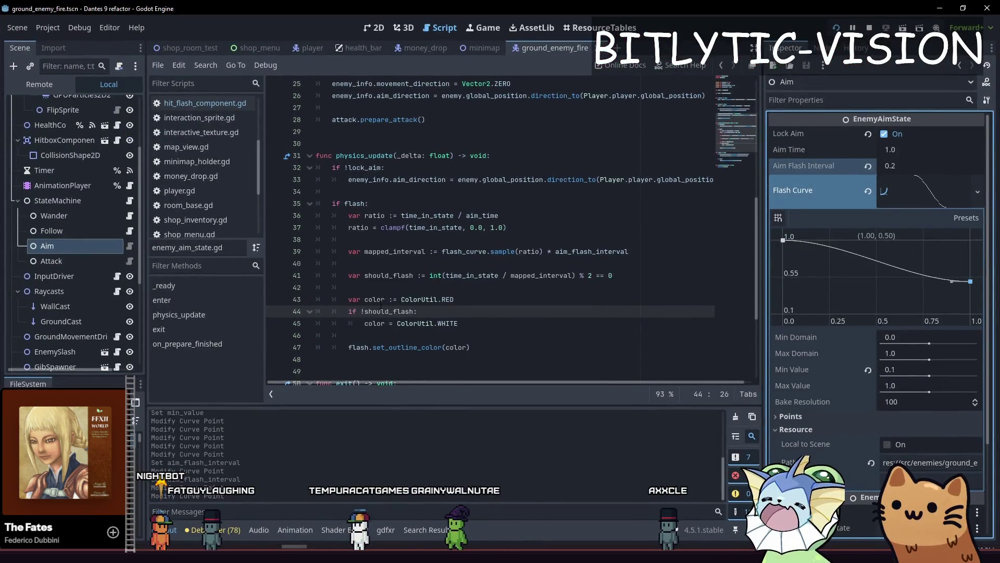
key(F5)
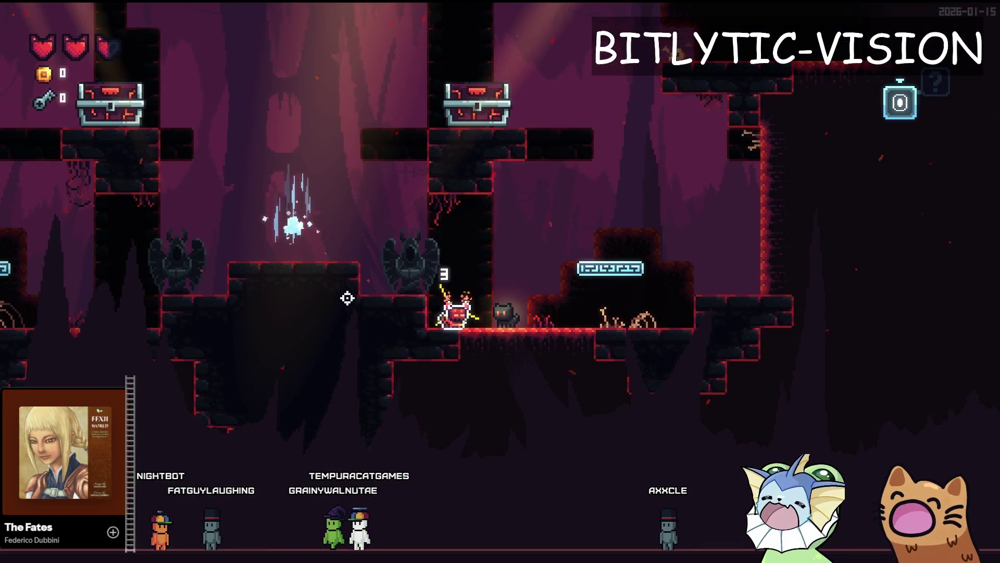
key(F1)
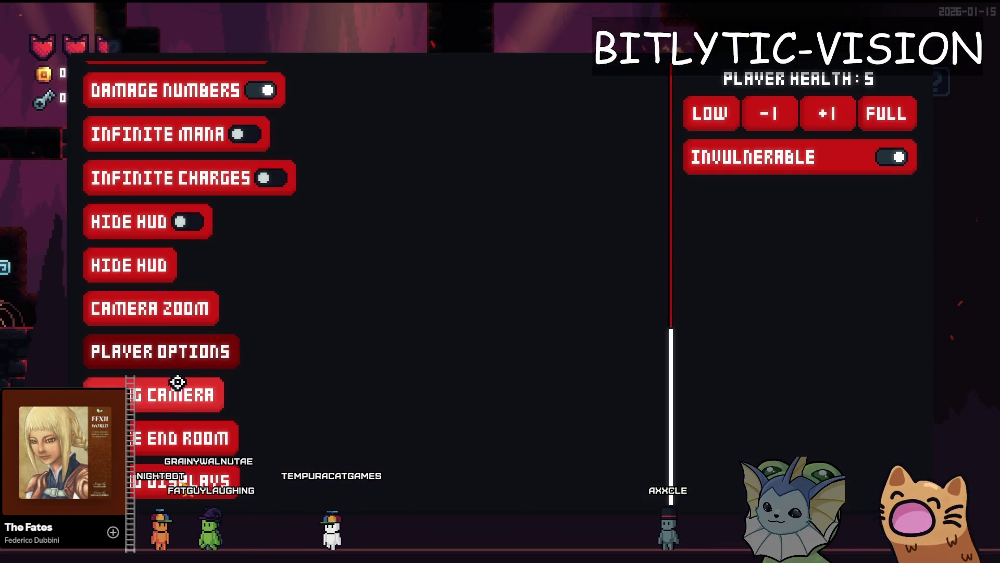
scroll(148, 172, up, 4)
click(148, 94)
click(715, 119)
key(F1)
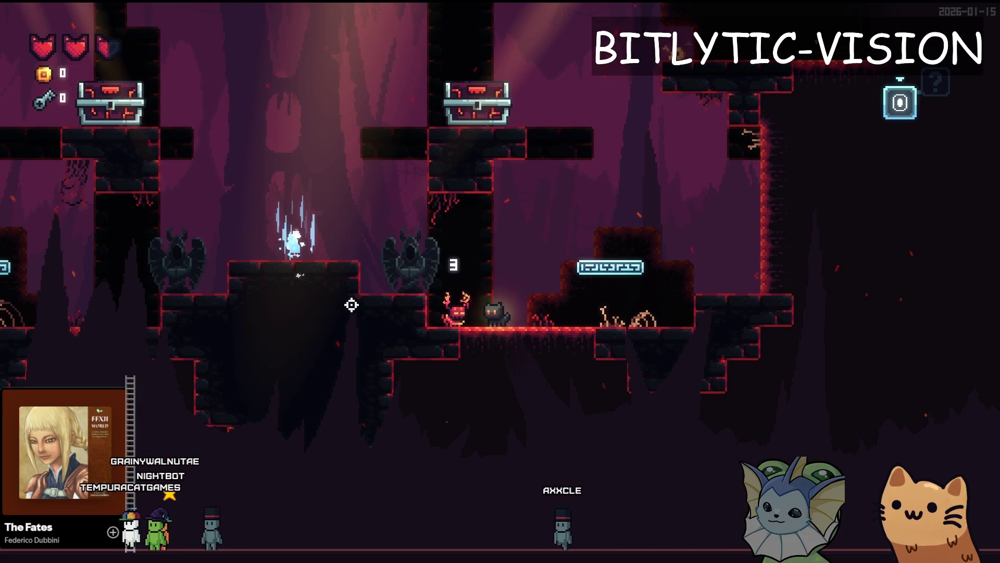
Step: Try time scale 0.1, settle on 0.8, attack near the fire enemy, then stop the game
key(F1)
click(855, 127)
key(F1)
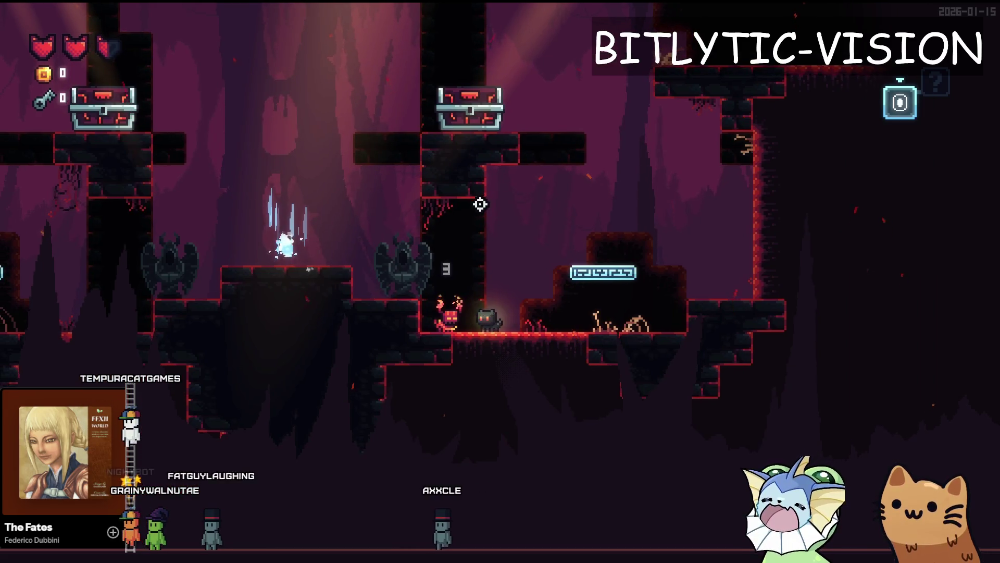
key(F1)
click(806, 114)
click(756, 120)
click(756, 119)
click(756, 119)
key(F1)
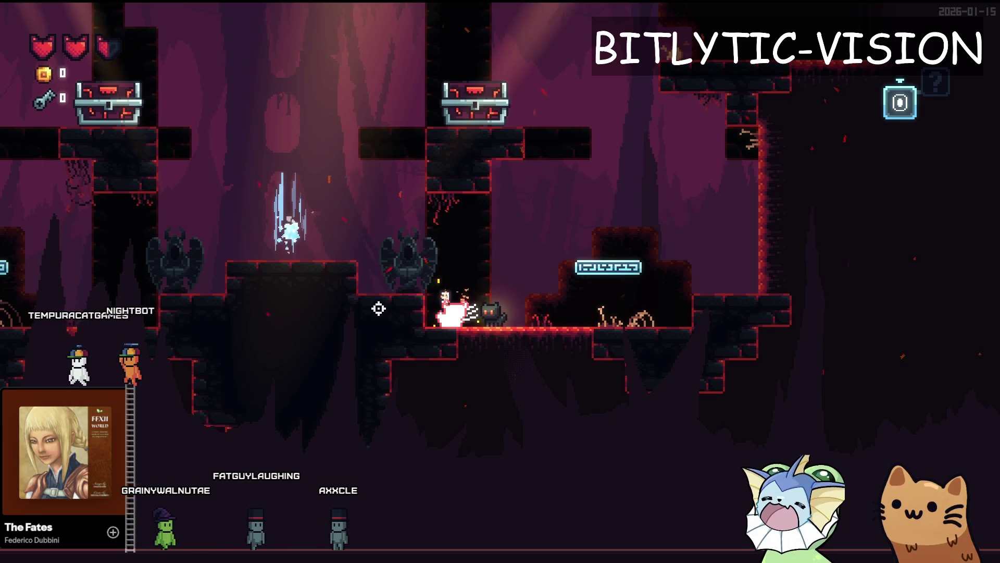
click(436, 312)
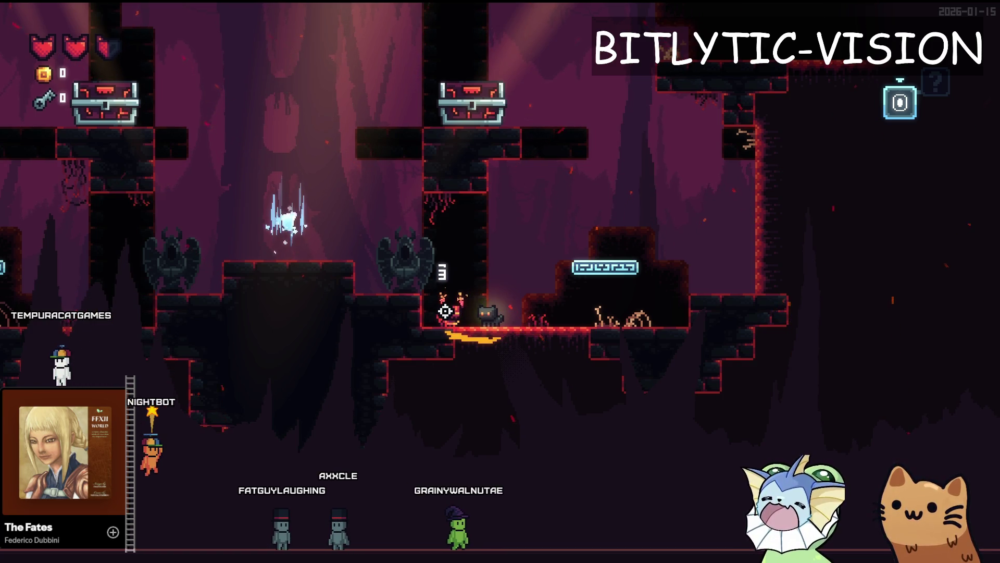
key(F8)
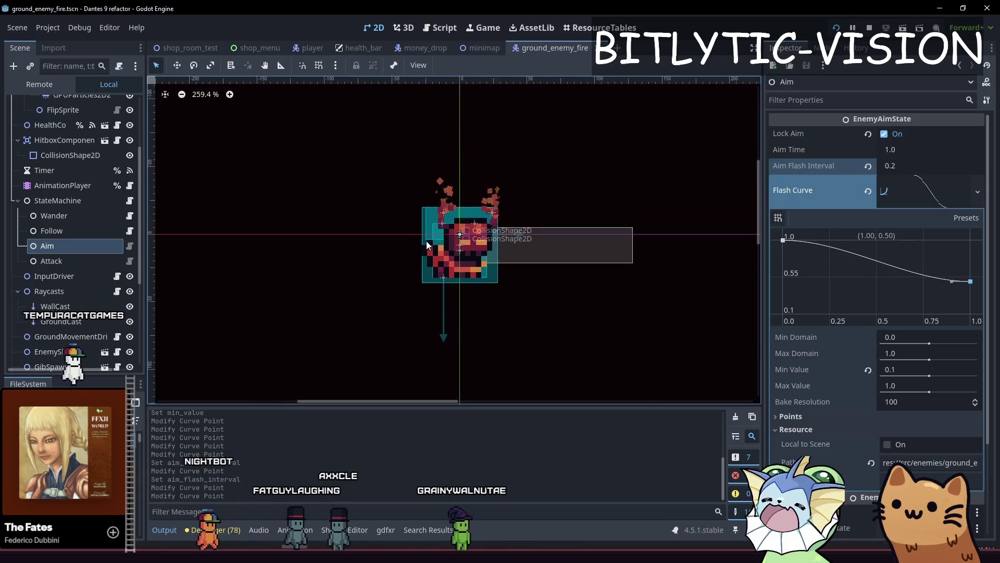
Step: Select HitFlashComp and set its material's Outline Color to red (a53030)
click(52, 134)
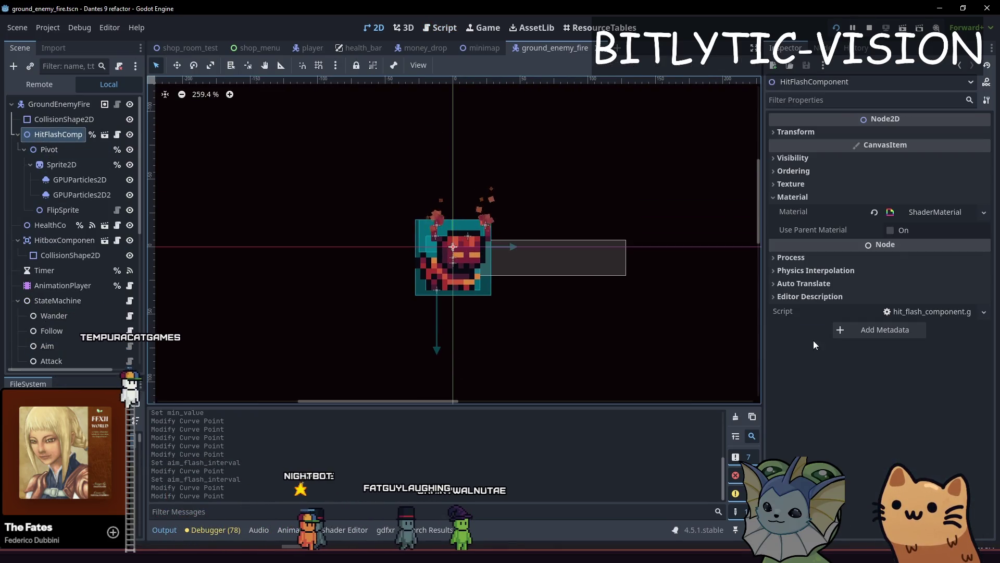
click(932, 212)
click(890, 337)
scroll(490, 261, up, 2)
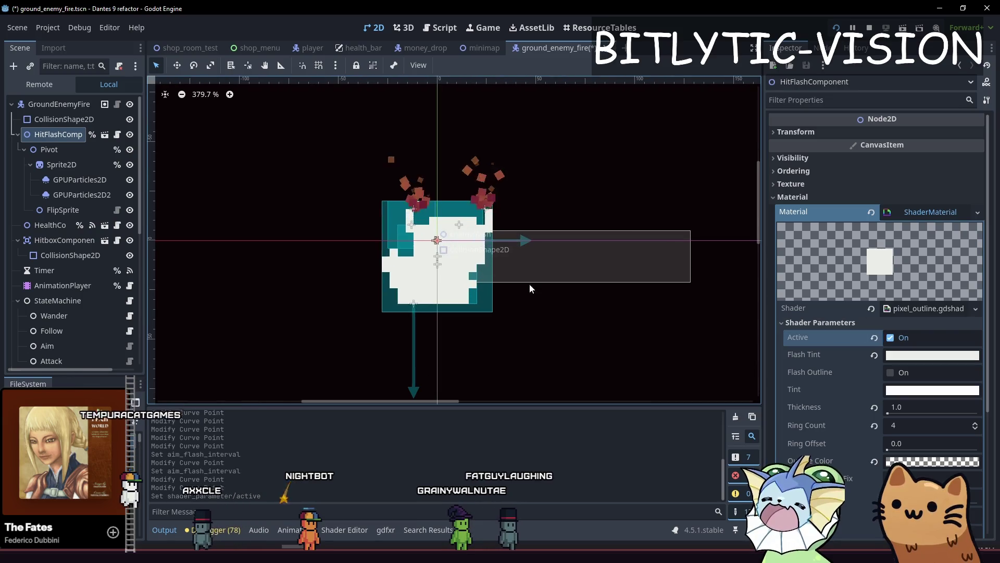
click(921, 462)
click(969, 382)
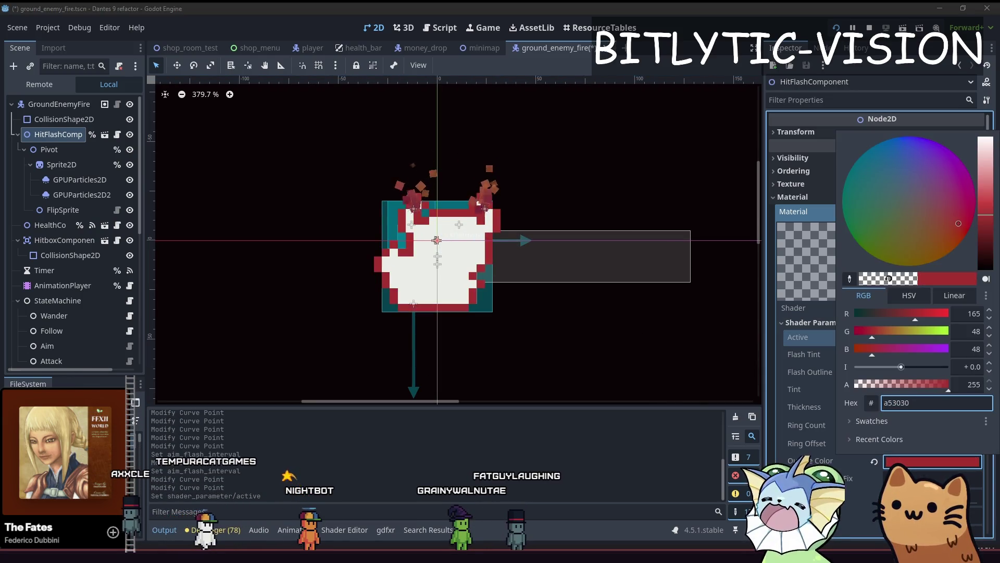
click(780, 439)
Step: Toggle the Active white flash and Flash Outline previews to compare their looks
scroll(456, 243, up, 3)
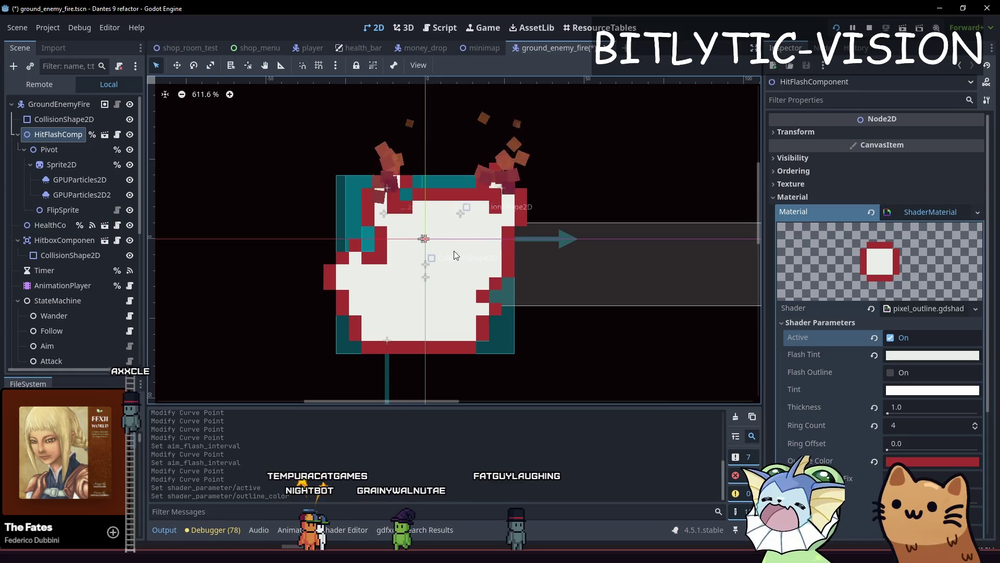
click(892, 337)
click(892, 338)
click(891, 372)
click(903, 341)
click(904, 338)
click(903, 339)
click(904, 338)
click(903, 337)
click(904, 338)
click(891, 372)
click(905, 339)
click(905, 339)
click(905, 339)
Step: Compare outline-only against white-flash previews, leave both off, then save and run the game
click(904, 339)
click(905, 339)
click(891, 372)
click(905, 339)
click(905, 339)
click(905, 339)
click(905, 339)
click(890, 373)
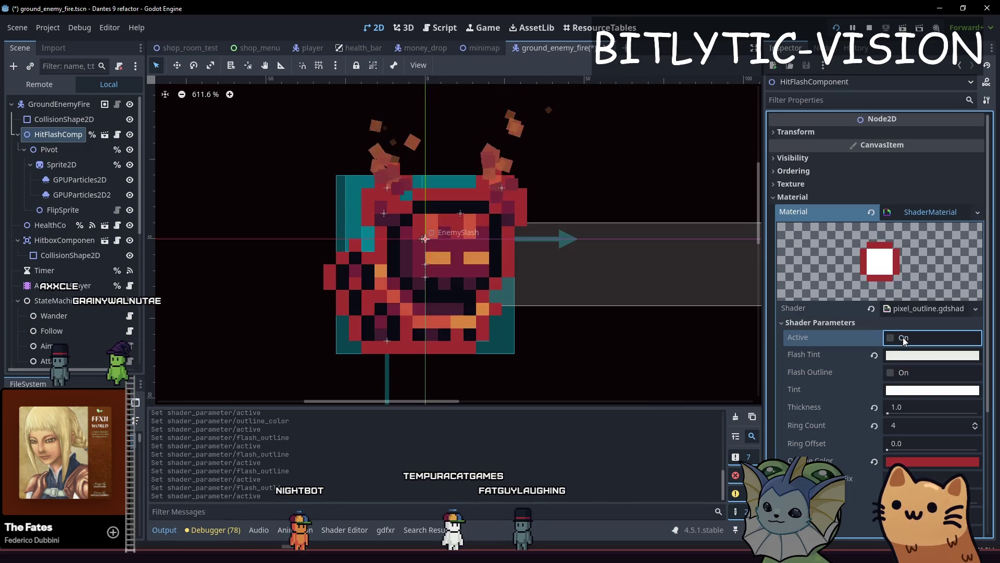
click(903, 338)
click(904, 374)
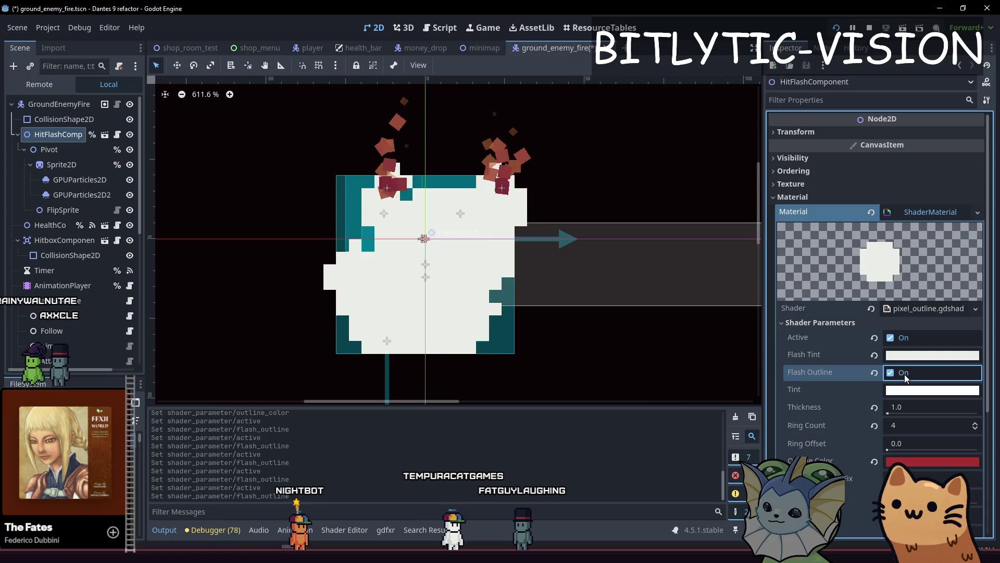
click(905, 338)
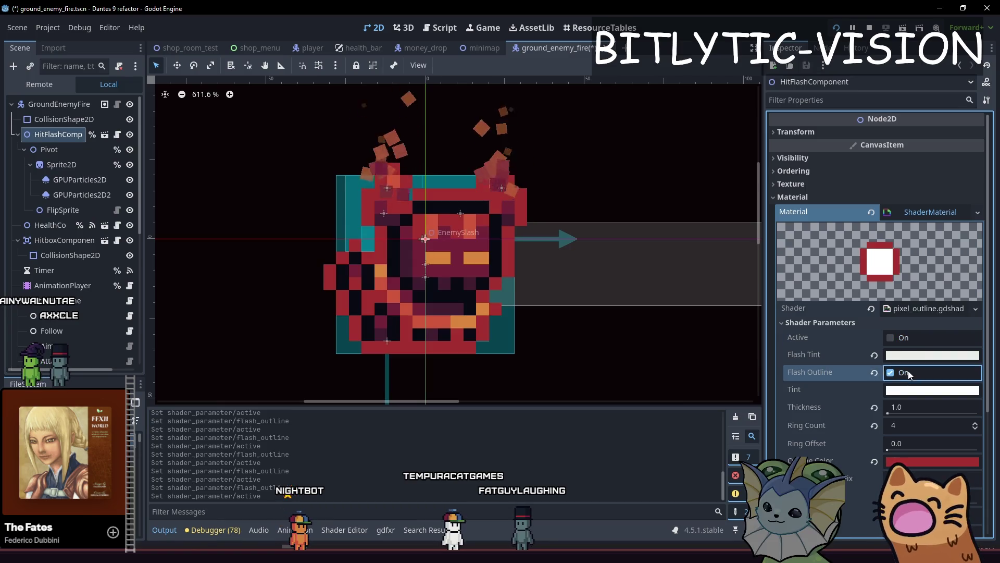
click(907, 371)
click(906, 338)
click(906, 338)
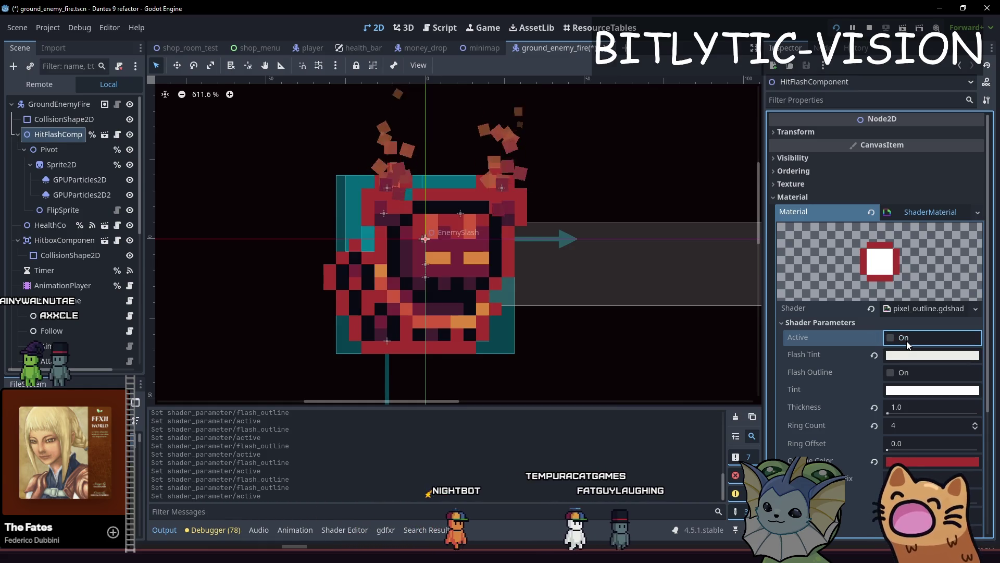
key(ctrl+s)
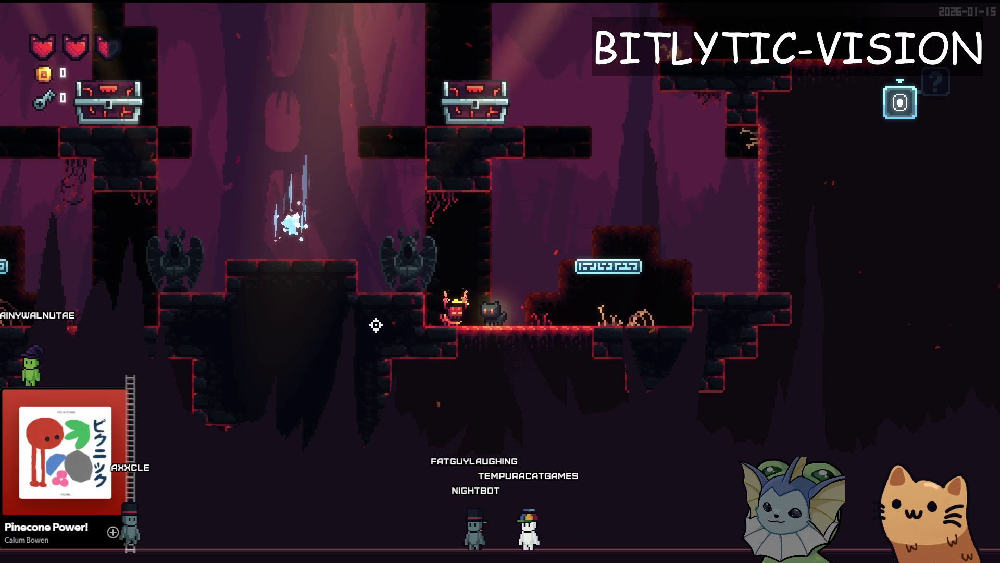
Step: Close the game and change the line 45 aim flash colour from WHITE to ColorUtil.GOLD
key(alt+F4)
click(469, 327)
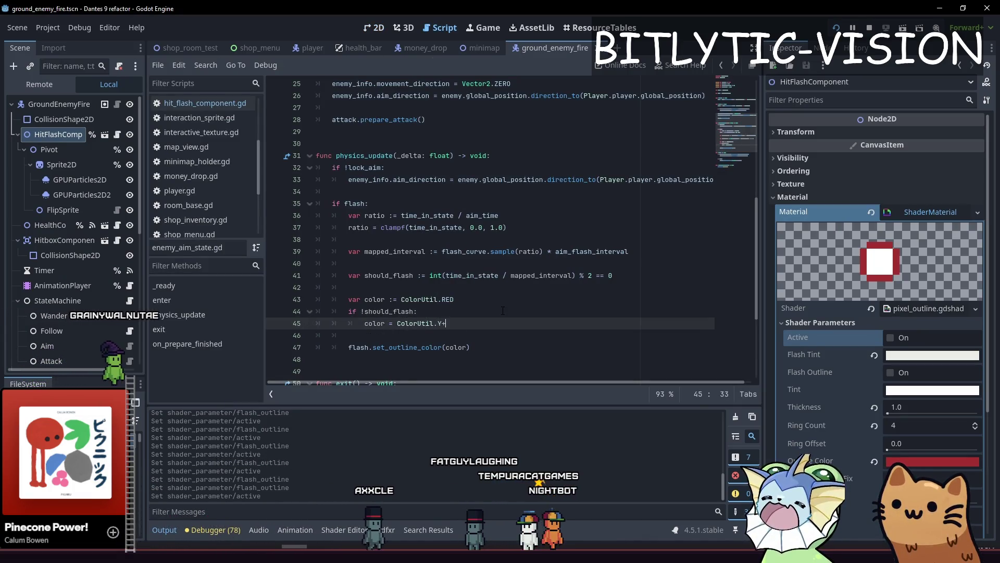
text(Y)
key(BackSpace)
text(LIGHT_GO)
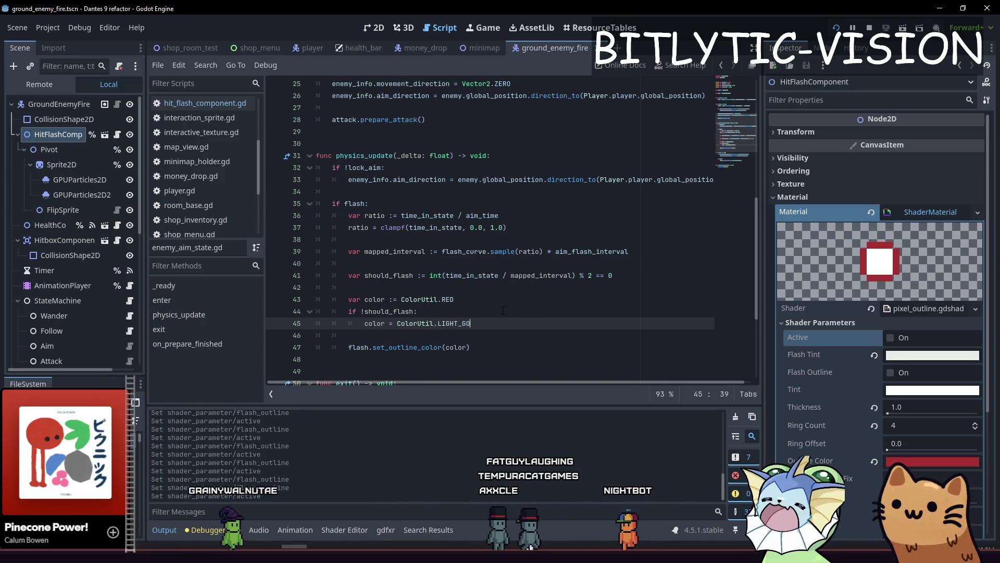
key(BackSpace)
text(GO)
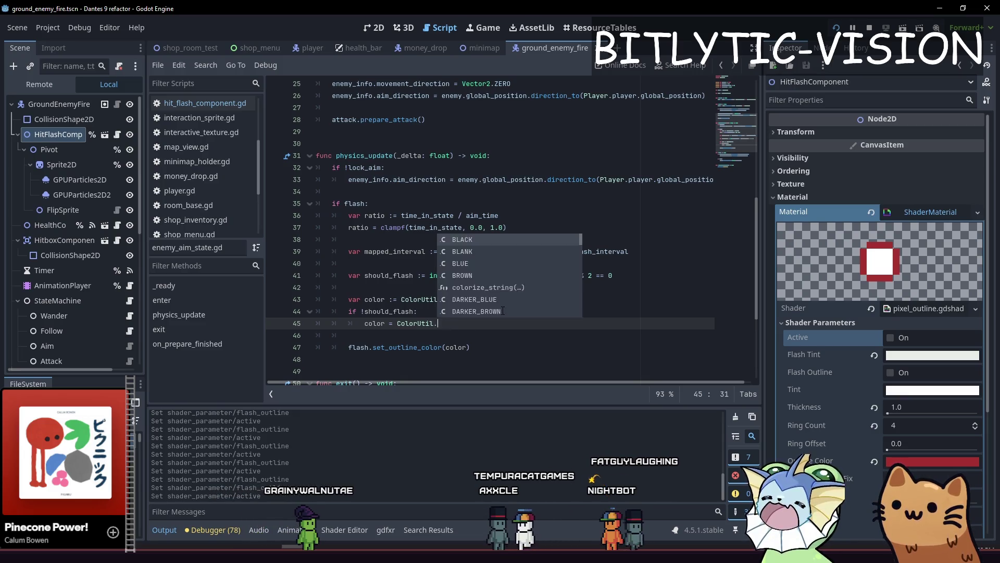
key(Return)
Step: Test the gold aim flash in game at time scale 1, then jump to GOLD's definition in color_util.gd
key(F5)
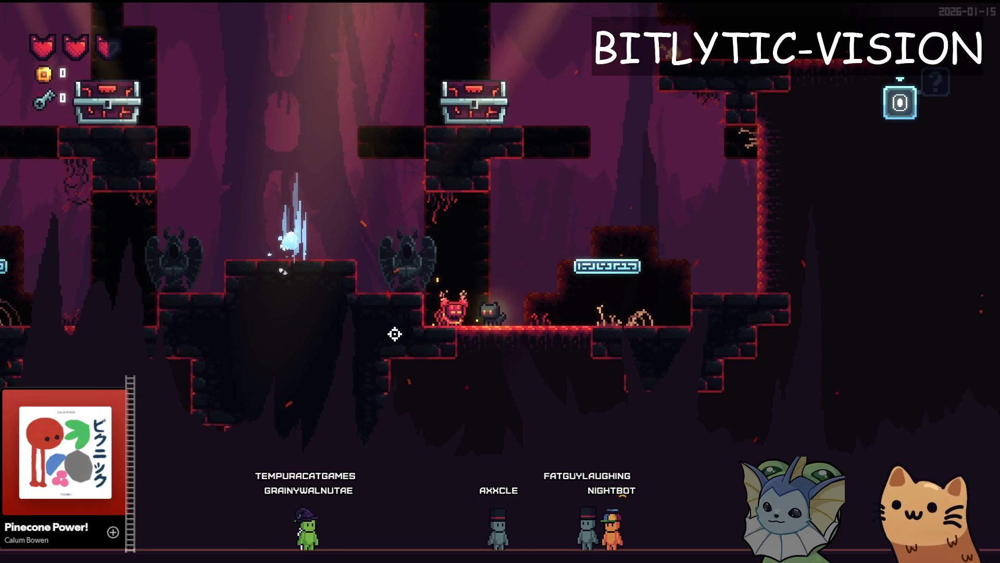
key(Escape)
click(802, 113)
key(Escape)
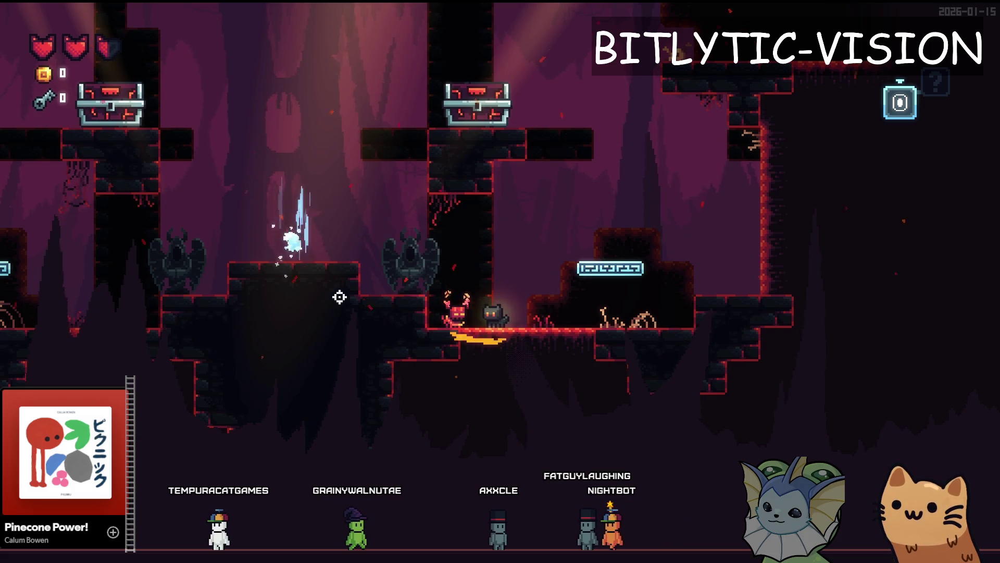
key(Escape)
key(alt+Tab)
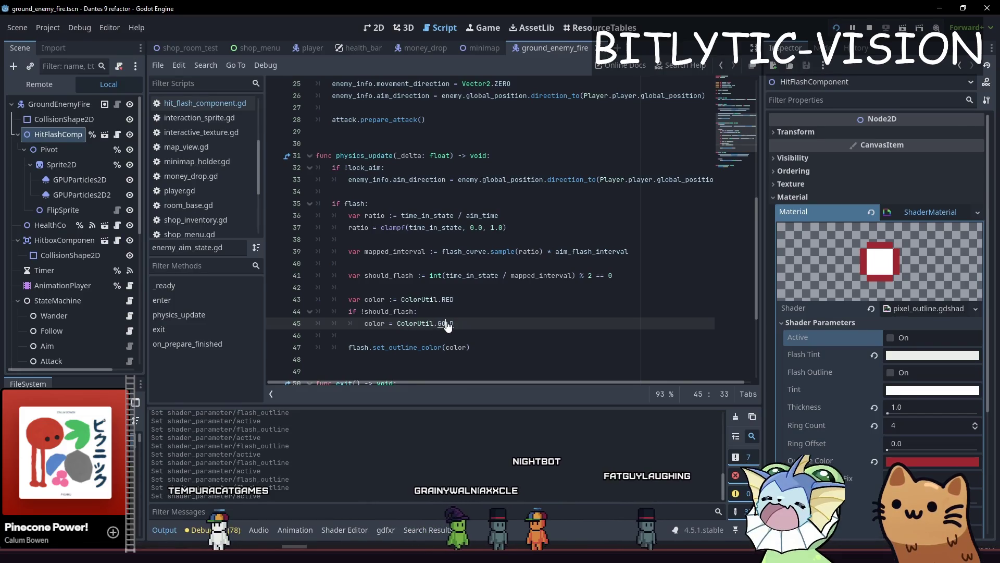
ctrl+click(447, 323)
scroll(440, 130, down, 5)
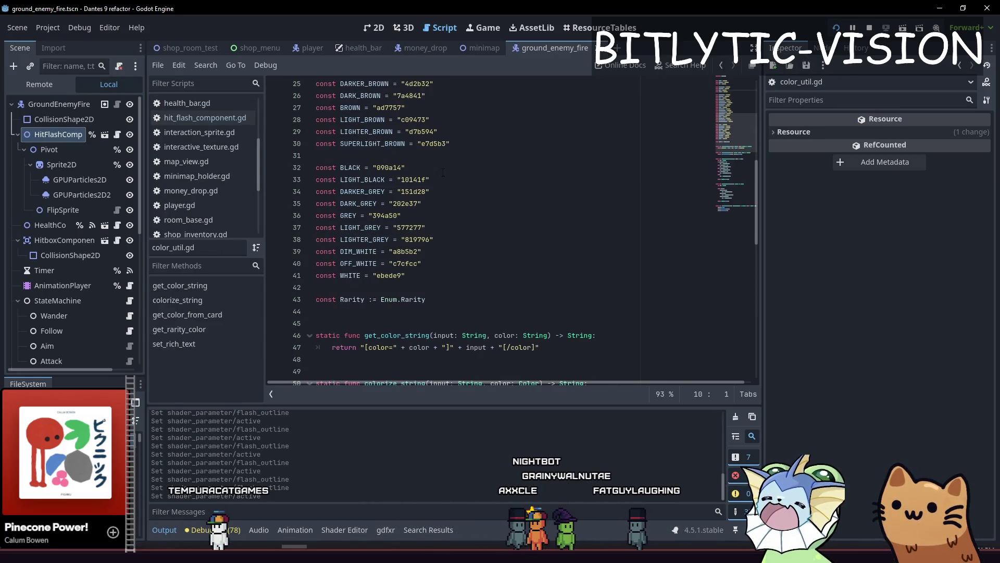
Step: Review color_util.gd's colour constants, then open dante_palette.tres in an external program
scroll(449, 226, up, 2)
scroll(449, 226, up, 5)
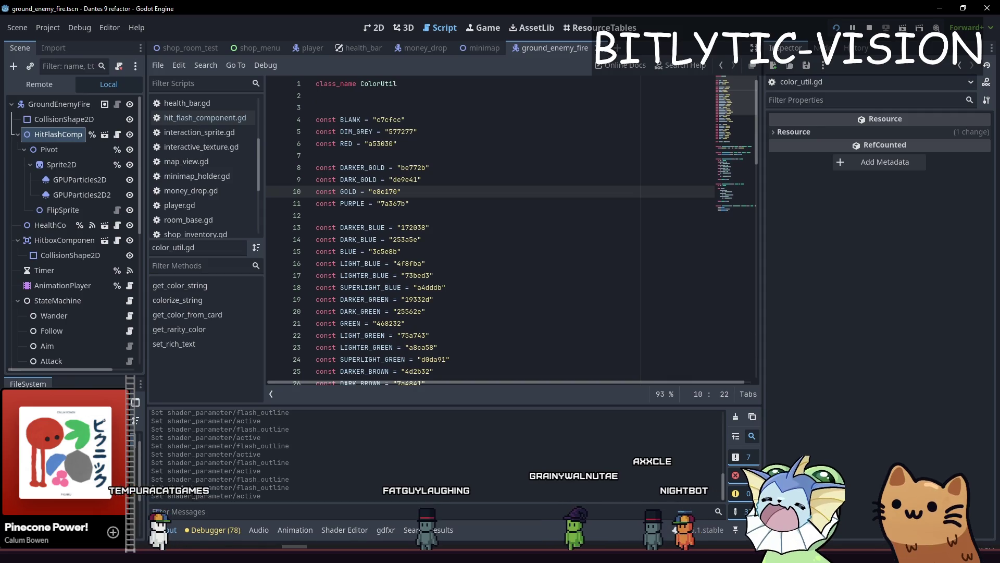
right_click(83, 458)
key(Escape)
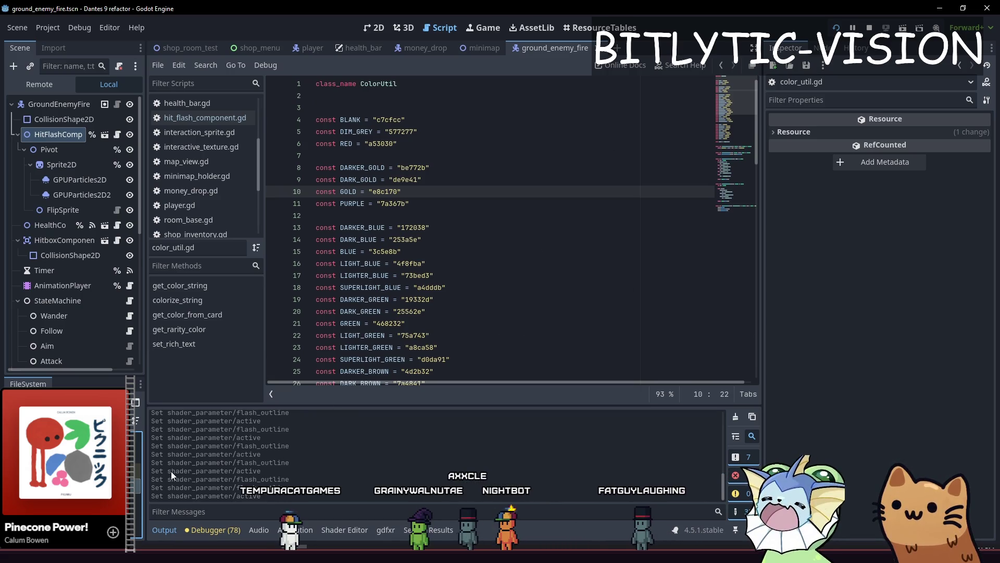
right_click(75, 521)
click(157, 521)
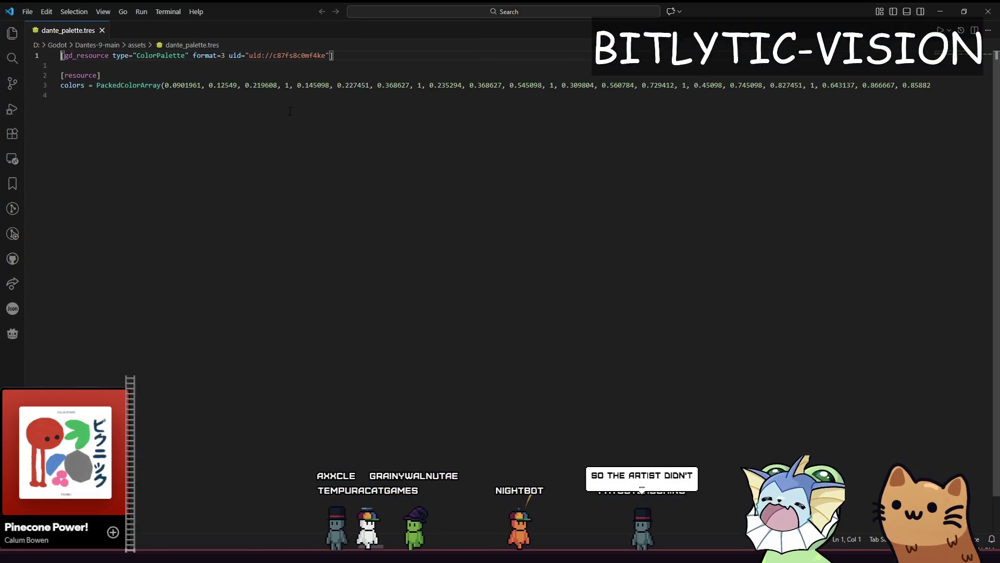
Step: Select part of dante_palette.tres's colour values, then switch to cards 64x.aseprite in Aseprite
key(Up)
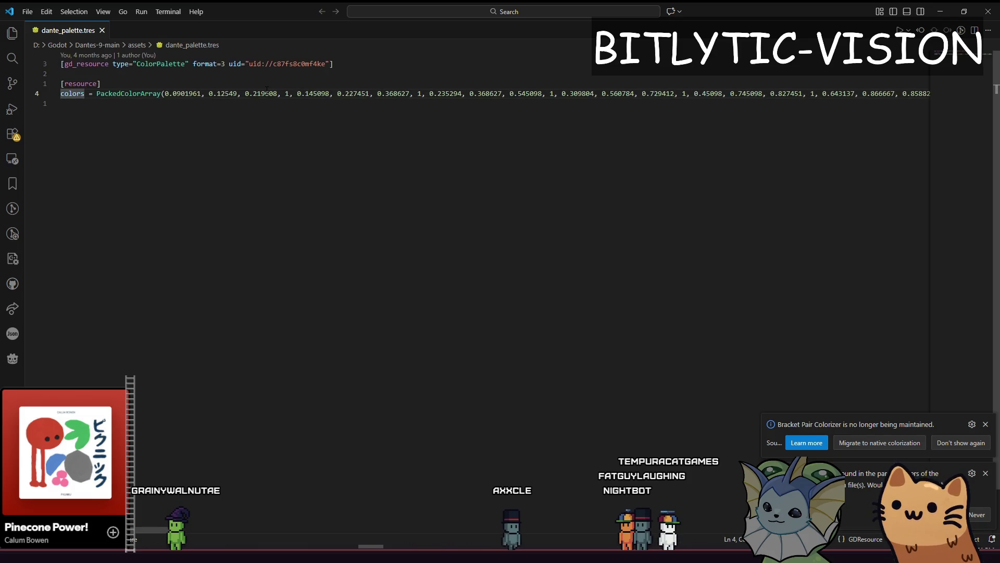
mouse_move(166, 94)
mouse_down()
mouse_move(927, 94)
mouse_move(60, 94)
mouse_move(286, 94)
mouse_up()
click(287, 94)
key(alt+Tab)
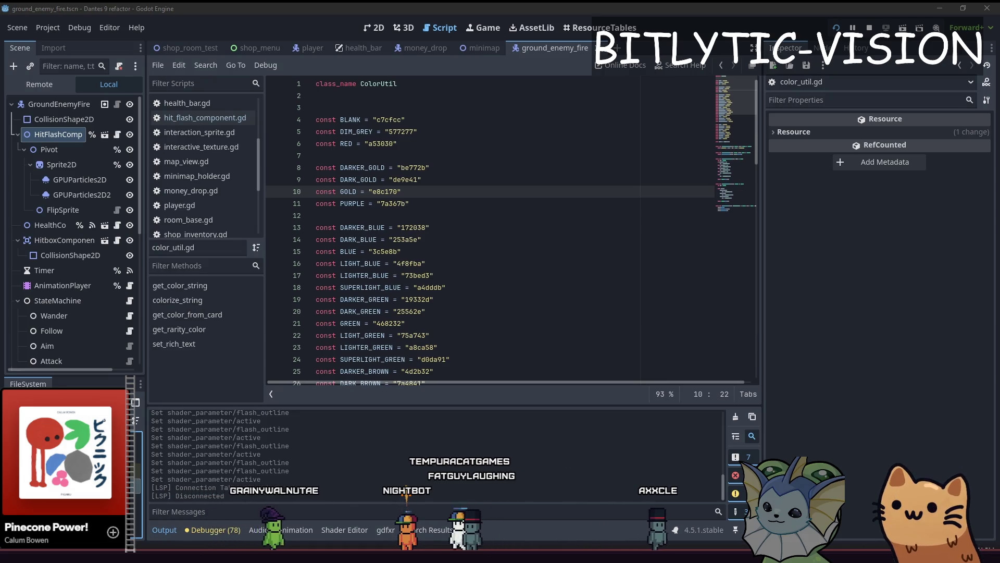
key(alt+Tab)
scroll(445, 246, down, 5)
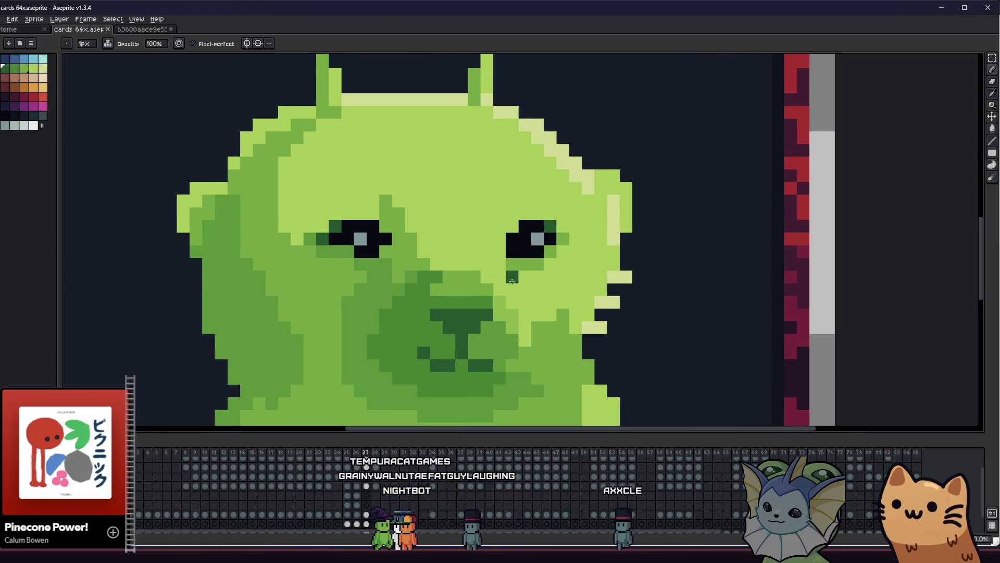
Step: Frame the green alien on the Salmon Storm card and fix a pixel on its head
key(ctrl)
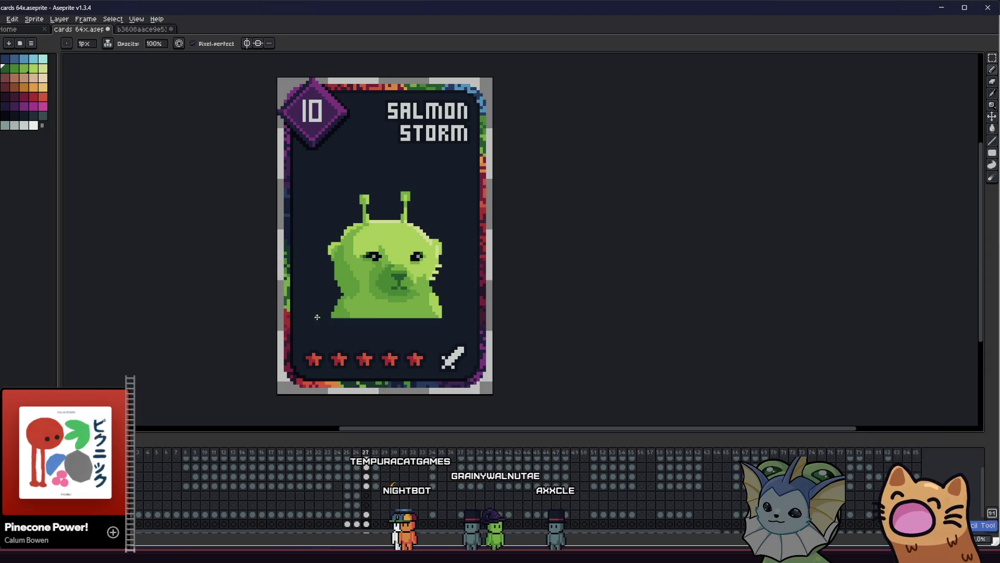
scroll(318, 312, up, 2)
mouse_move(317, 289)
mouse_down()
mouse_move(327, 298)
mouse_move(270, 290)
mouse_up()
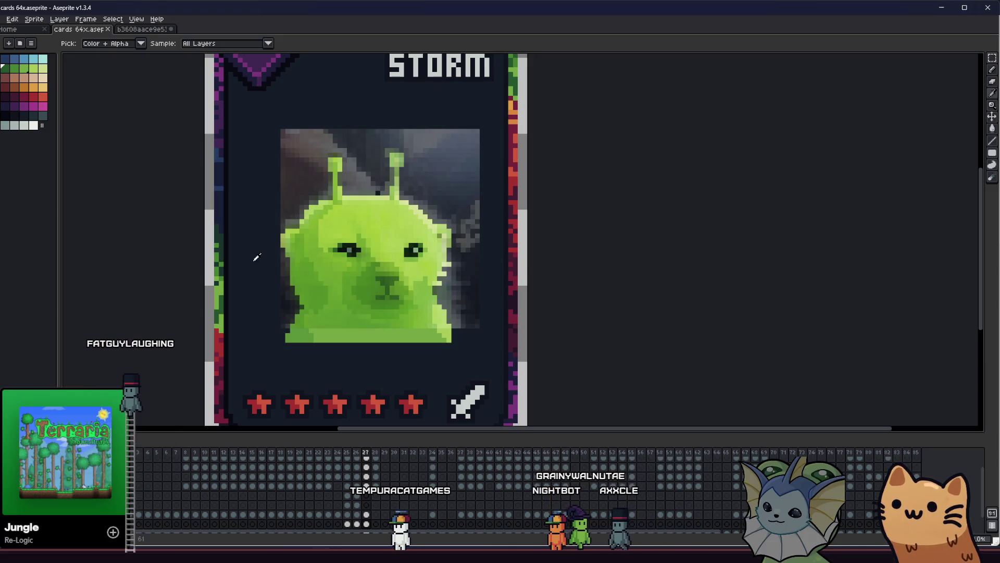
scroll(355, 171, up, 4)
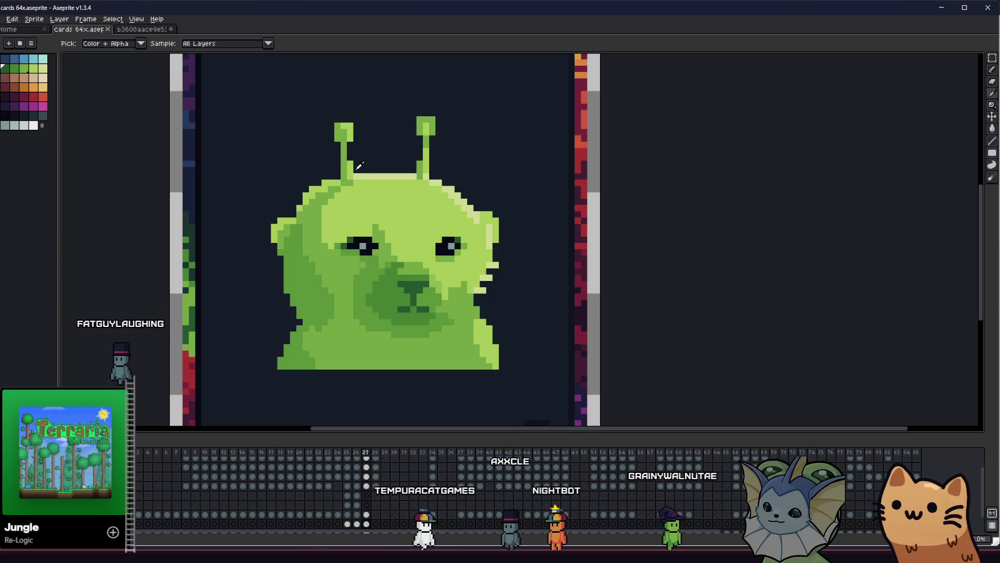
click(356, 170)
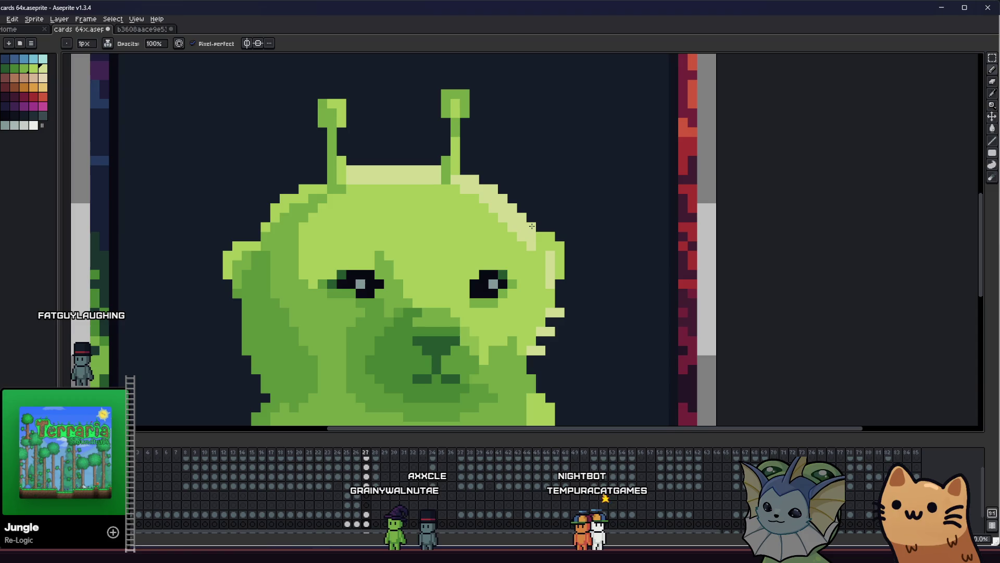
key(alt)
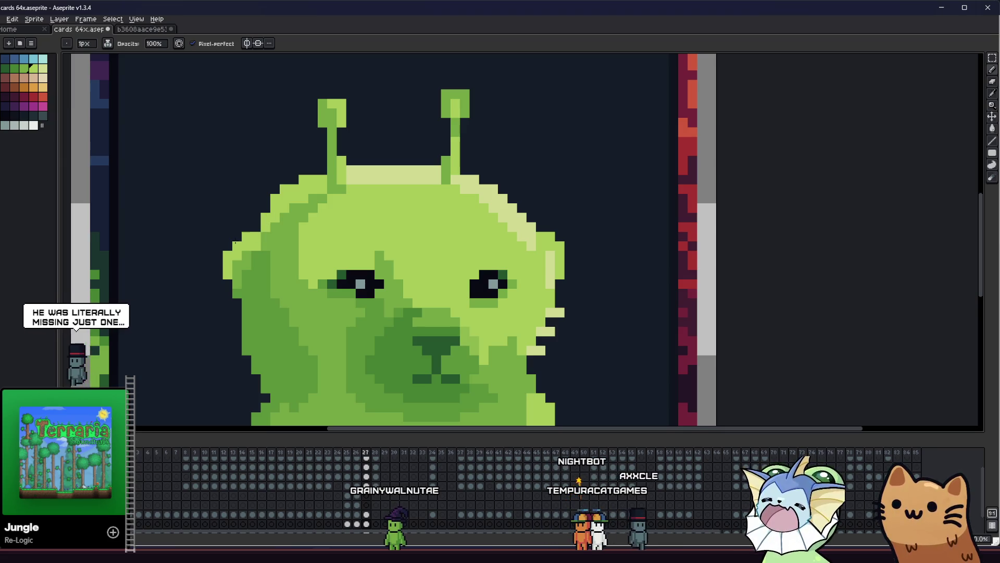
Step: Recentre the view and paint dark notches along the head's top edge
scroll(240, 237, down, 3)
scroll(264, 284, down, 2)
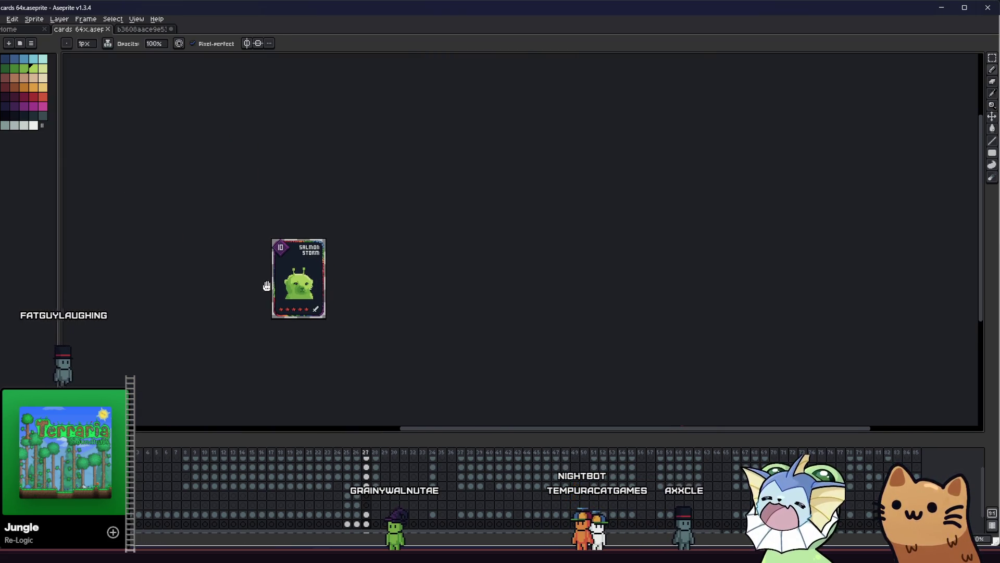
scroll(252, 287, up, 2)
mouse_move(253, 288)
mouse_down()
mouse_move(189, 290)
mouse_move(276, 284)
mouse_move(262, 275)
mouse_up()
scroll(325, 283, up, 2)
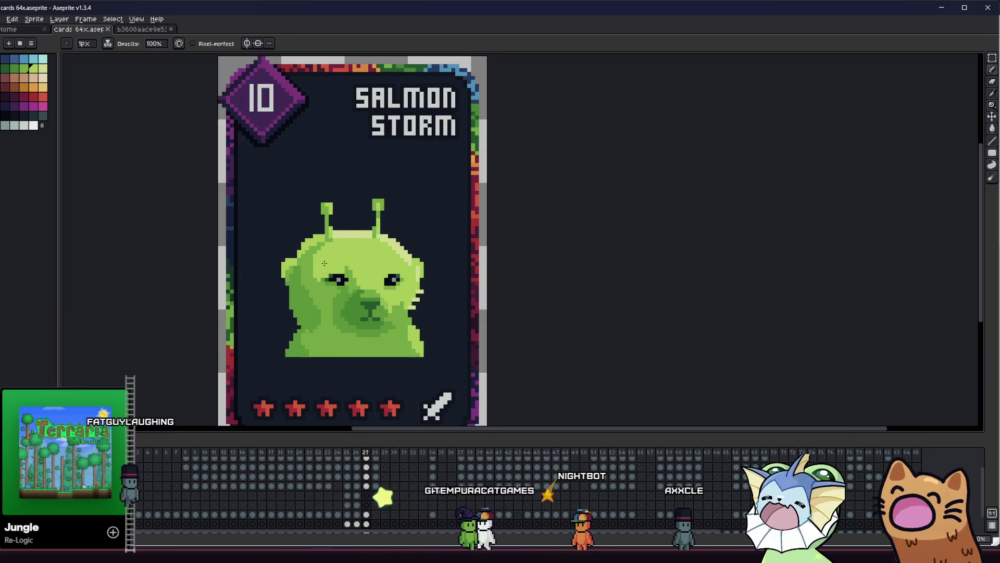
scroll(331, 251, up, 3)
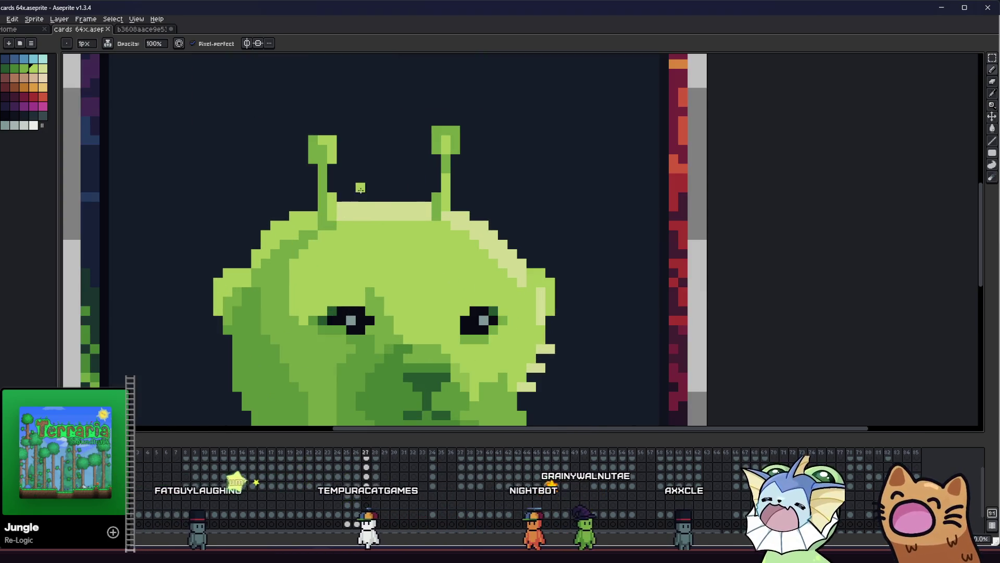
click(351, 206)
click(379, 206)
Step: Paint one more notch, then erase the notches to flatten the head's top edge
click(407, 206)
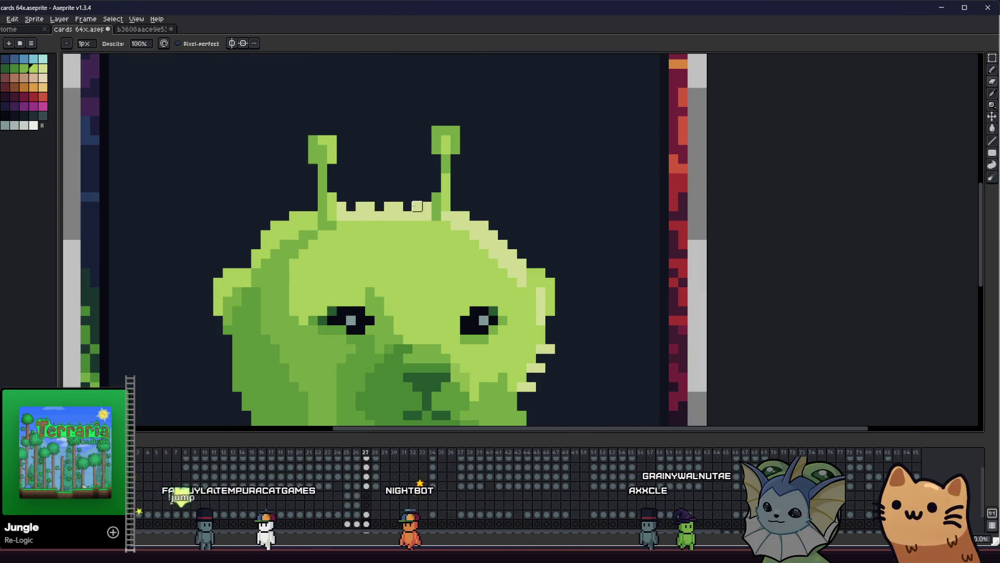
scroll(360, 235, right, 2)
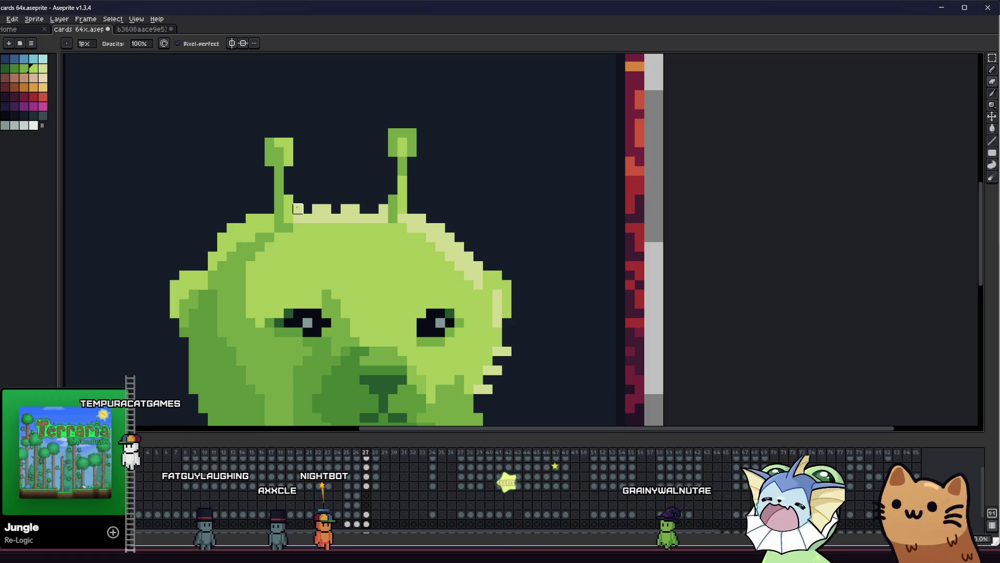
key(e)
drag(298, 209, 371, 208)
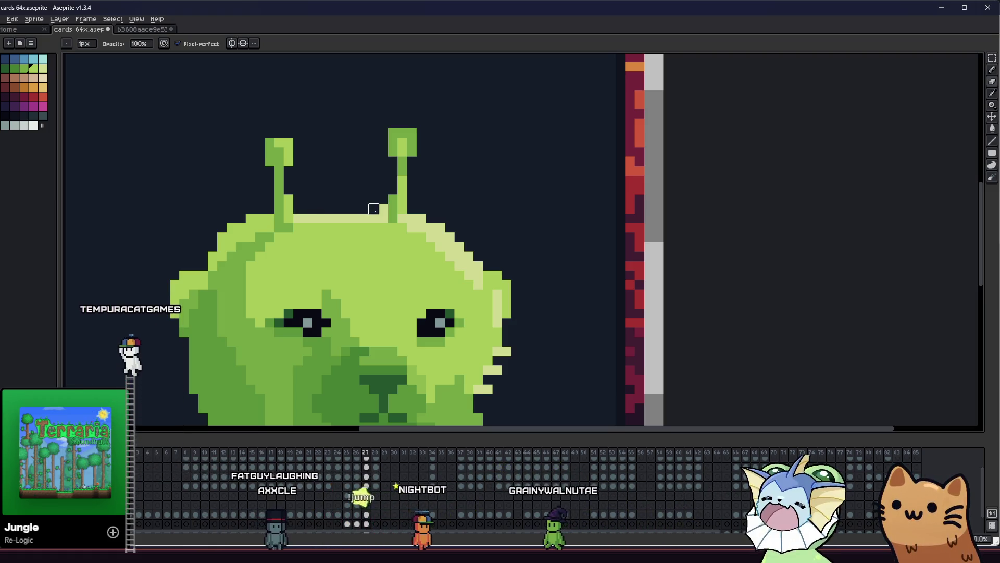
Step: Add light-green bump pixels along the head's top between the antennae
click(383, 209)
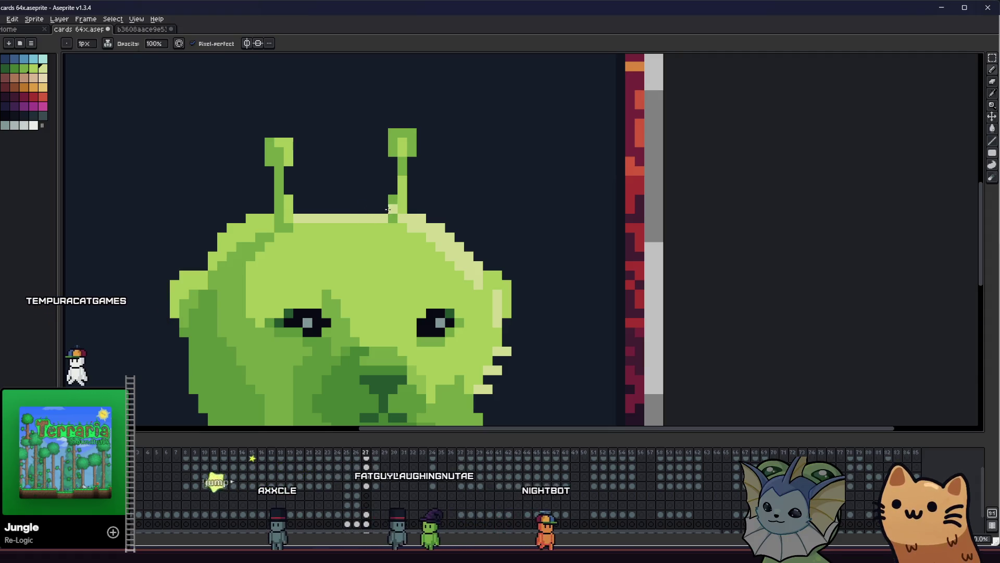
click(292, 208)
click(298, 208)
click(318, 209)
click(336, 208)
click(354, 209)
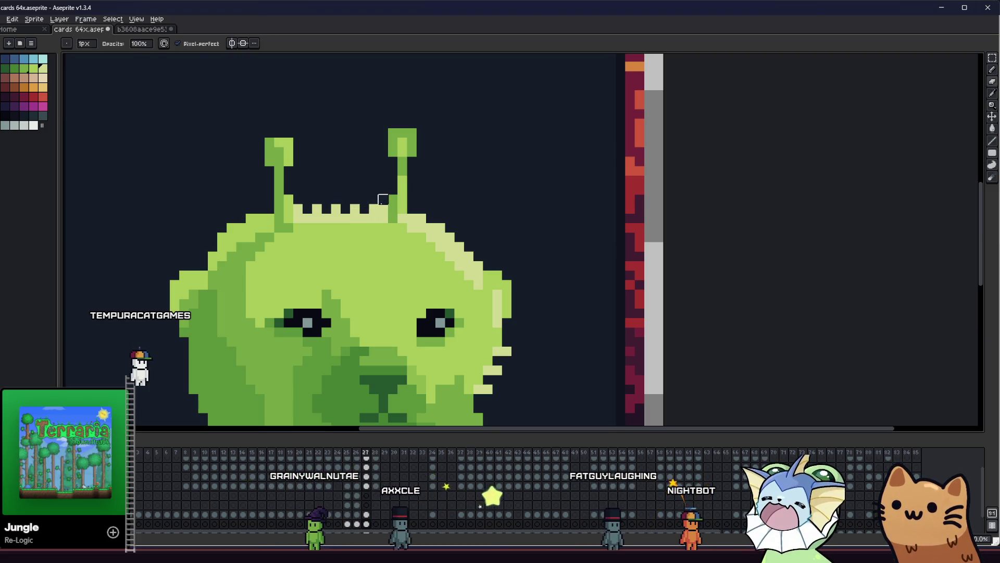
Step: Check with the Move tool that the alien sits 16px from each card edge
scroll(299, 210, down, 3)
scroll(300, 214, up, 2)
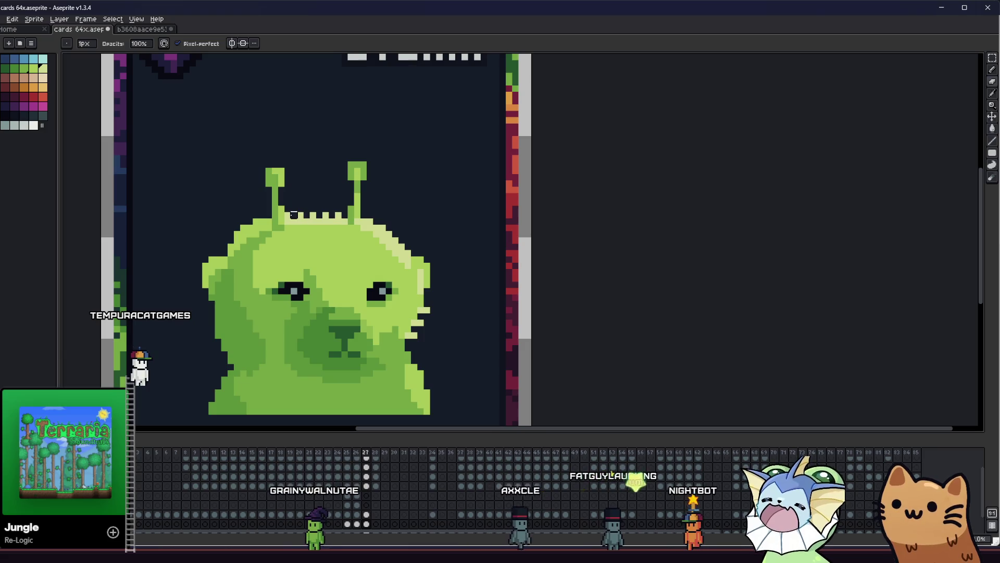
key(v)
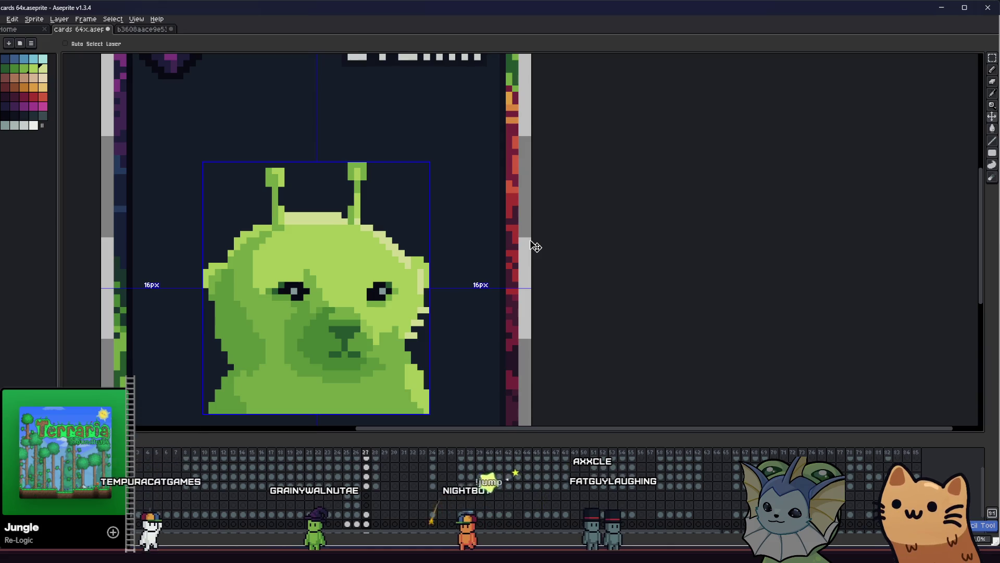
drag(447, 279, 543, 246)
key(i)
scroll(486, 284, up, 1)
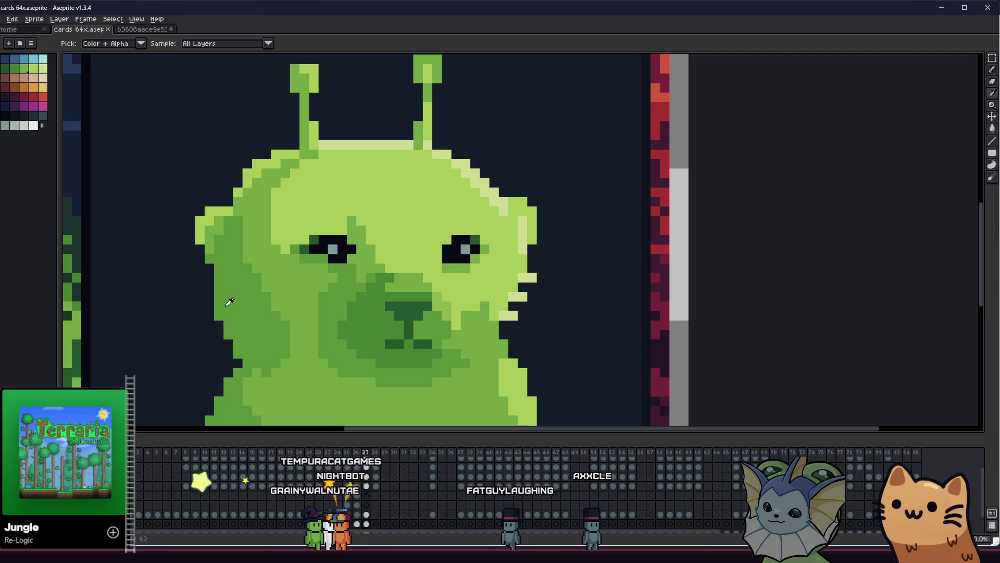
Step: Draw green fur tufts along the alien's left cheek and lower-left edge
key(b)
click(201, 292)
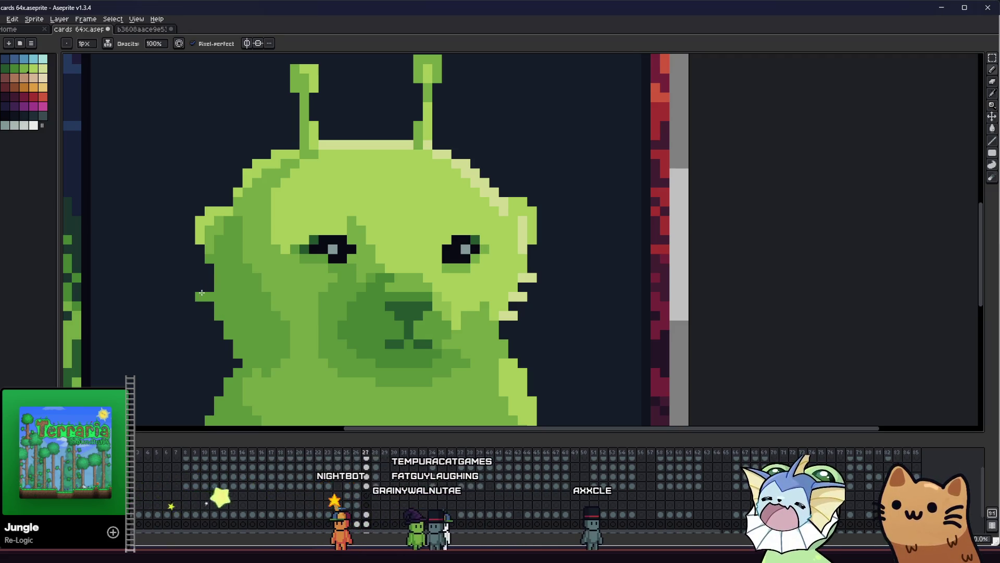
drag(200, 325, 209, 325)
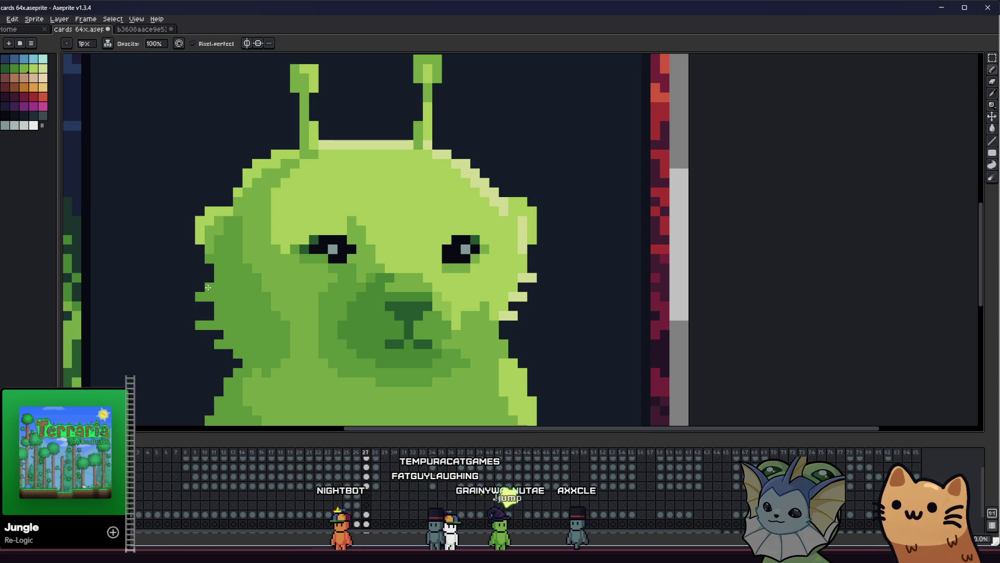
drag(206, 353, 232, 354)
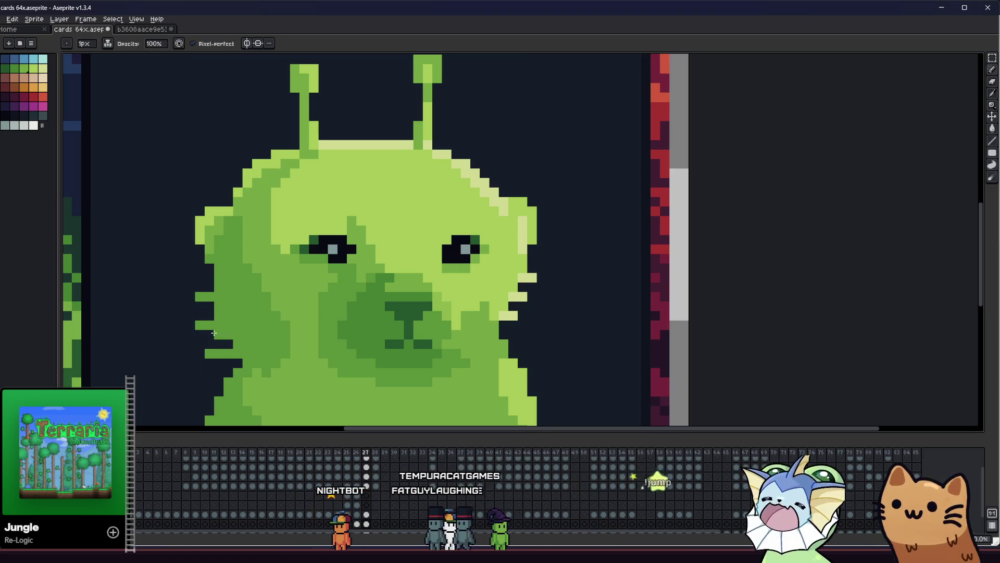
click(190, 308)
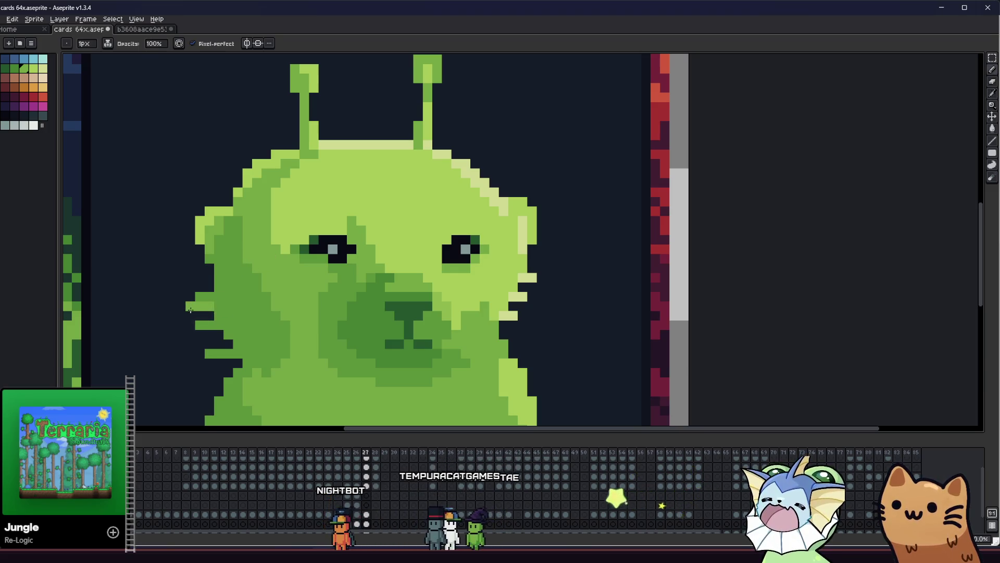
Step: Sample the alien's green shade with the eyedropper and return to the Pencil
scroll(211, 334, down, 2)
scroll(250, 307, up, 2)
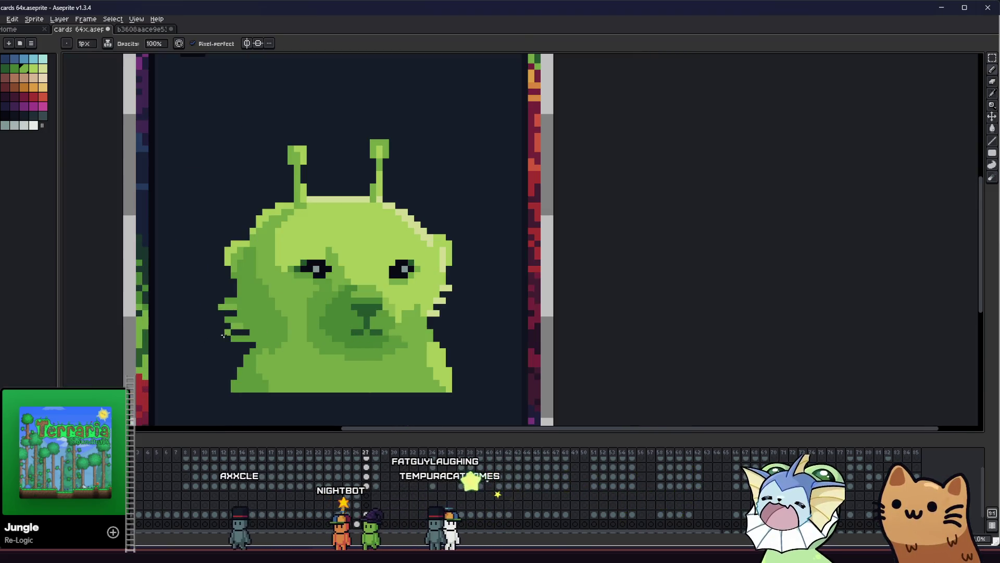
key(i)
click(195, 313)
key(b)
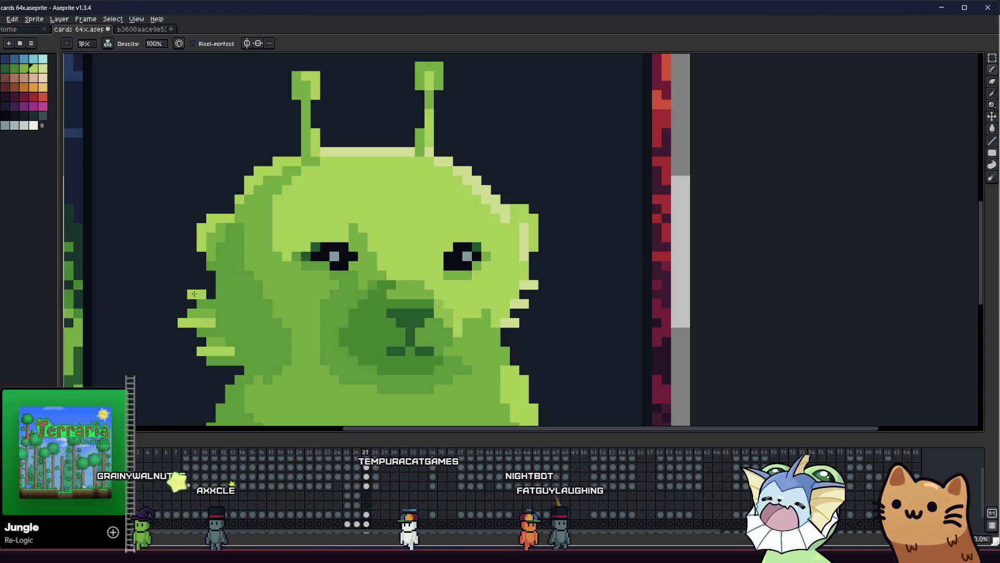
Step: Review the card and confirm the alien sits 14px from each side and 34px below the title
scroll(200, 294, down, 3)
drag(183, 357, 225, 356)
scroll(277, 346, up, 3)
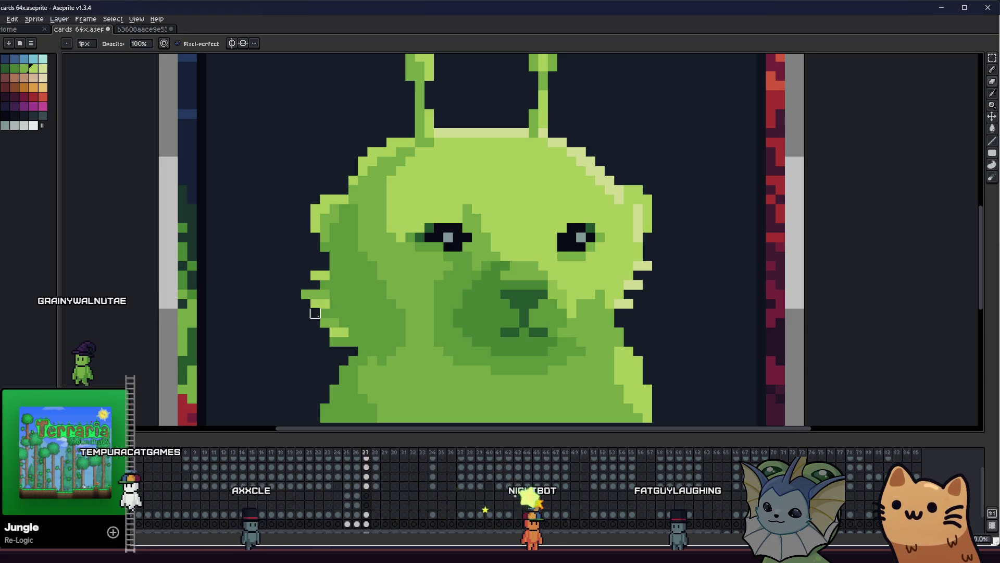
scroll(280, 324, down, 2)
mouse_move(281, 325)
mouse_down()
mouse_move(223, 333)
mouse_move(135, 322)
mouse_move(128, 307)
mouse_move(170, 377)
mouse_move(207, 379)
mouse_up()
key(v)
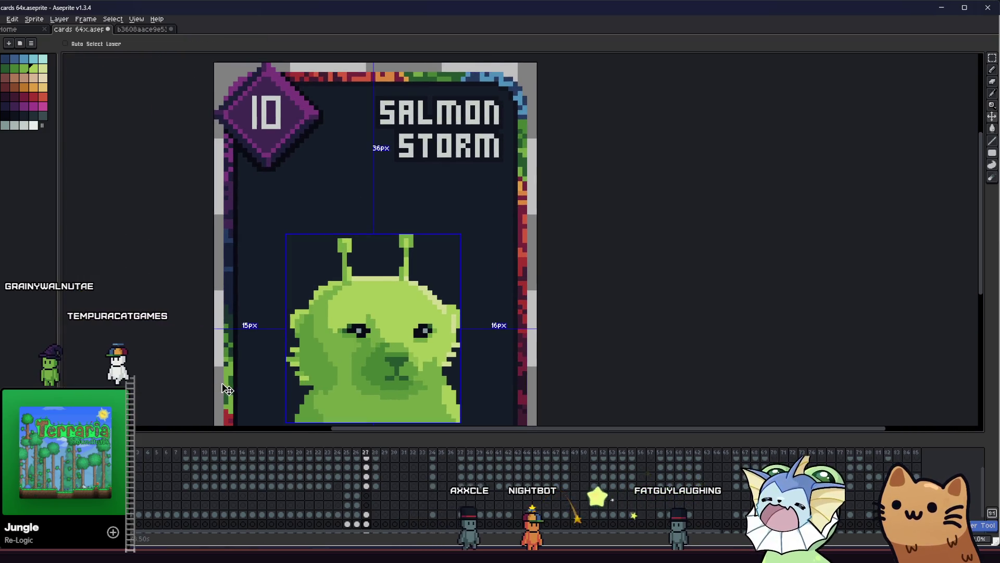
key(b)
scroll(279, 388, up, 3)
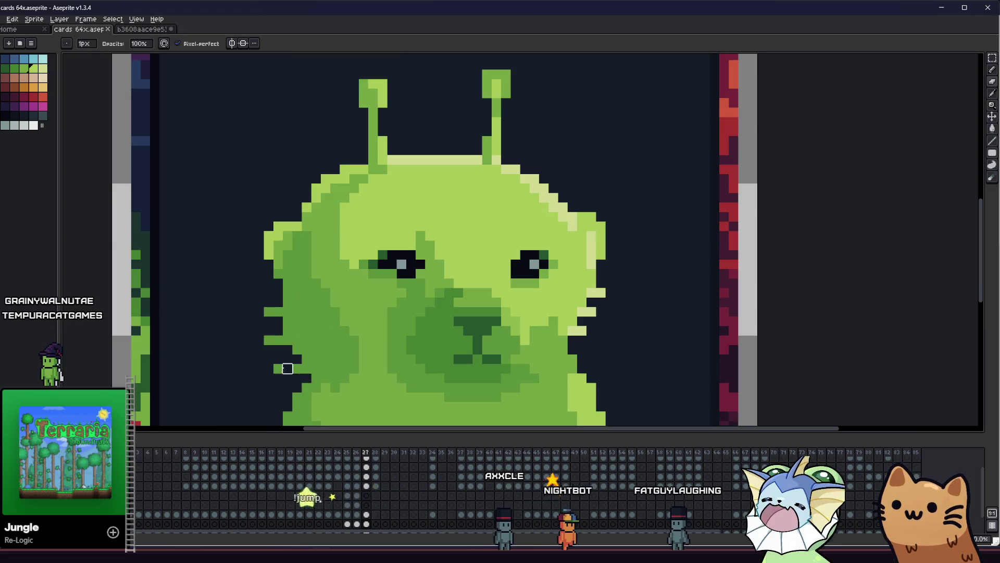
key(i)
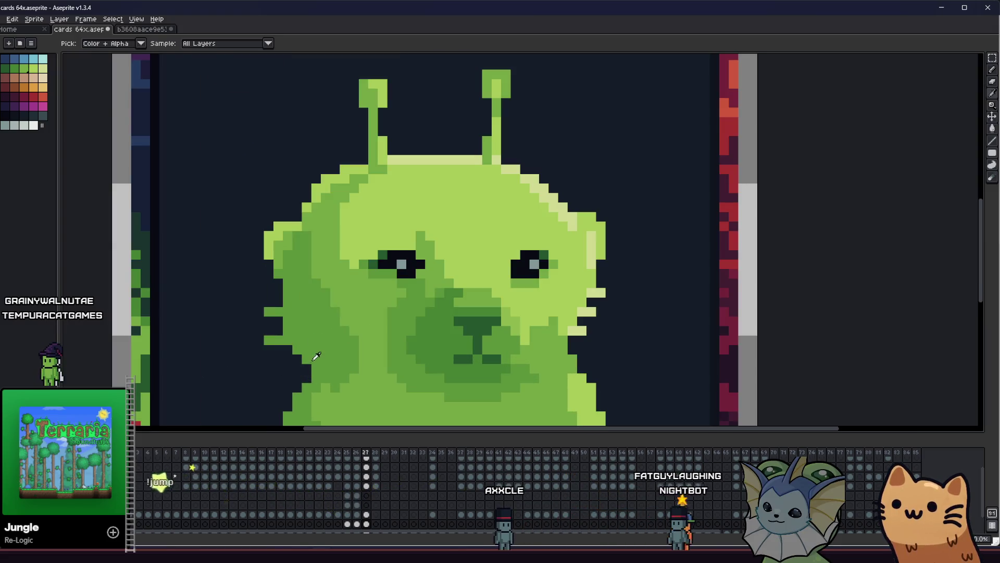
scroll(284, 368, down, 3)
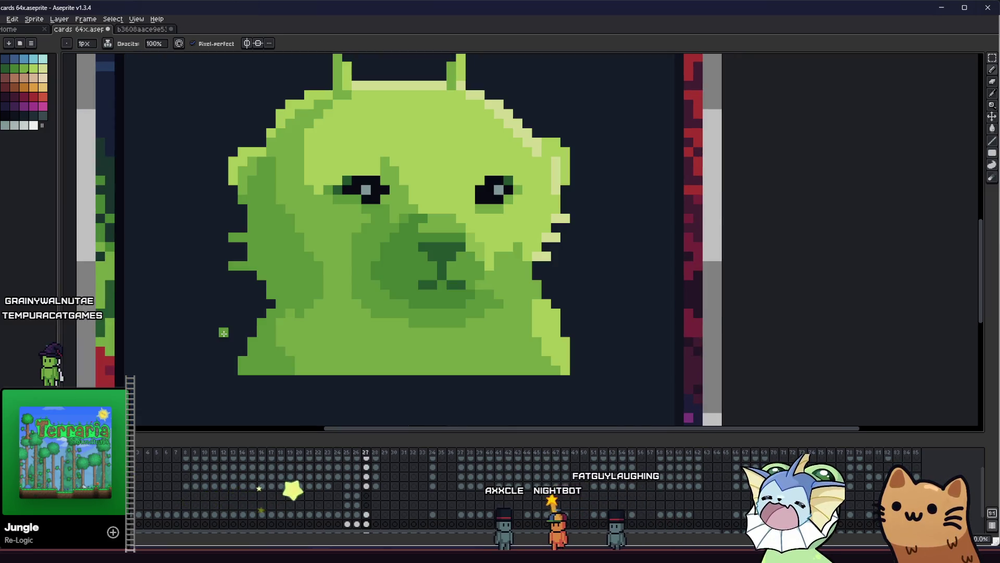
key(m)
mouse_move(230, 339)
mouse_down()
mouse_move(576, 417)
mouse_move(591, 408)
mouse_up()
key(Delete)
scroll(383, 357, down, 4)
mouse_move(283, 383)
mouse_down()
mouse_move(223, 382)
mouse_move(197, 361)
mouse_move(145, 351)
mouse_move(167, 354)
mouse_up()
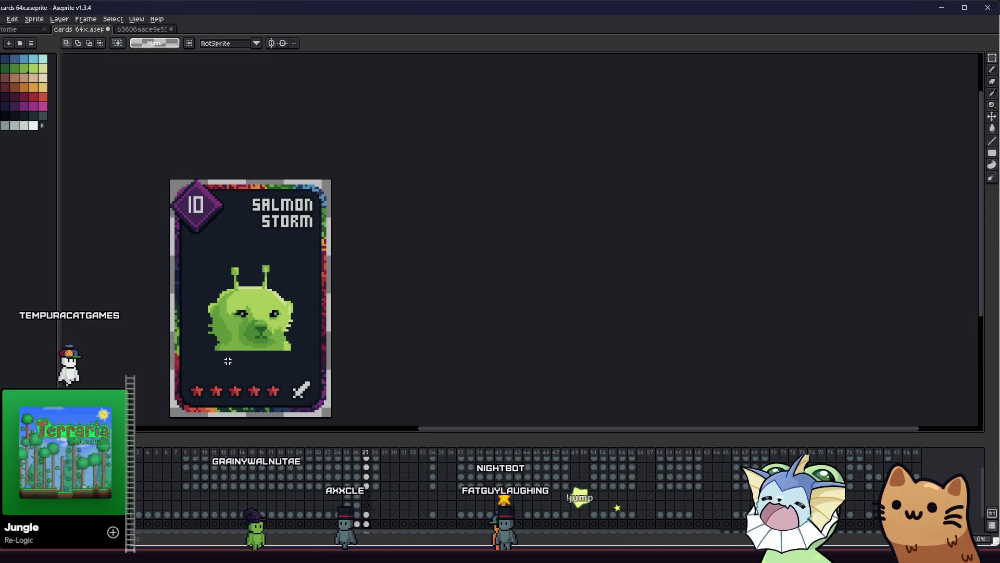
scroll(252, 341, up, 2)
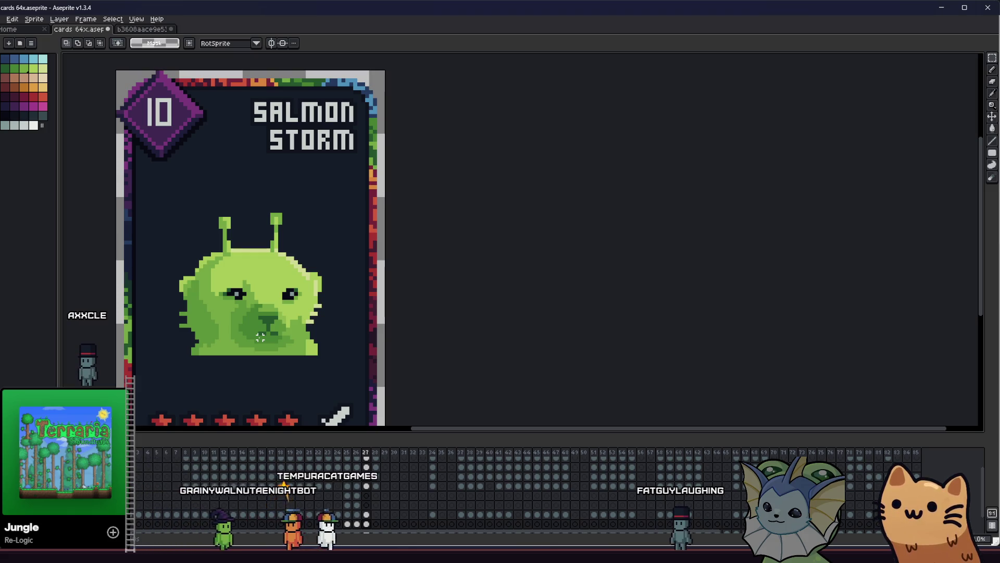
drag(153, 342, 193, 319)
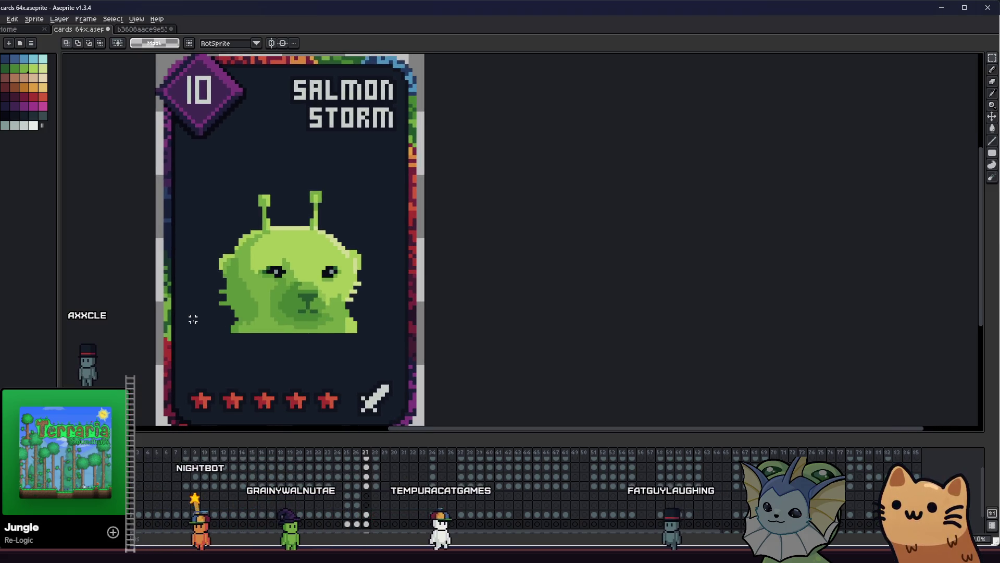
Step: Sample the dark green from the alien's face and paint it onto the nose
scroll(312, 307, up, 4)
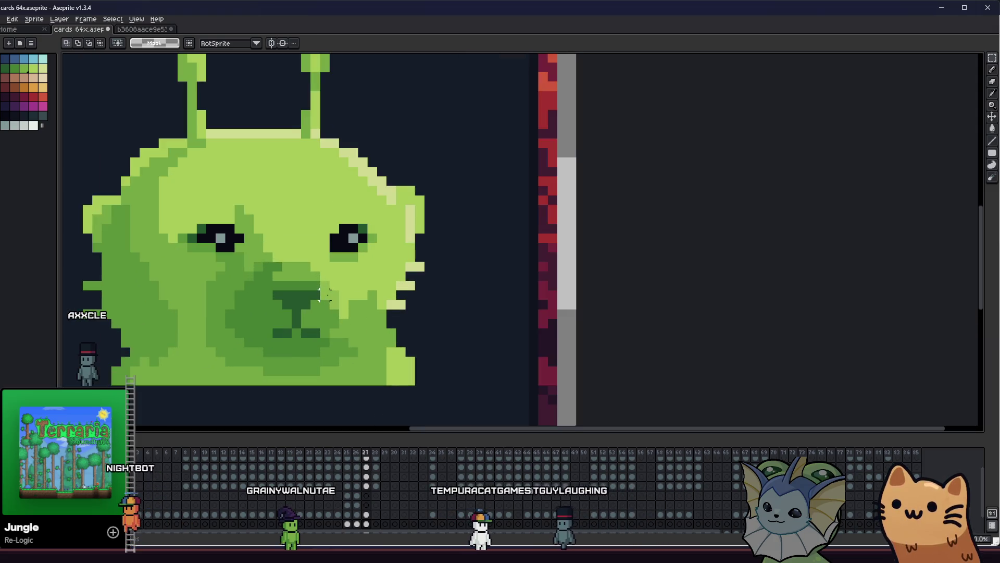
key(i)
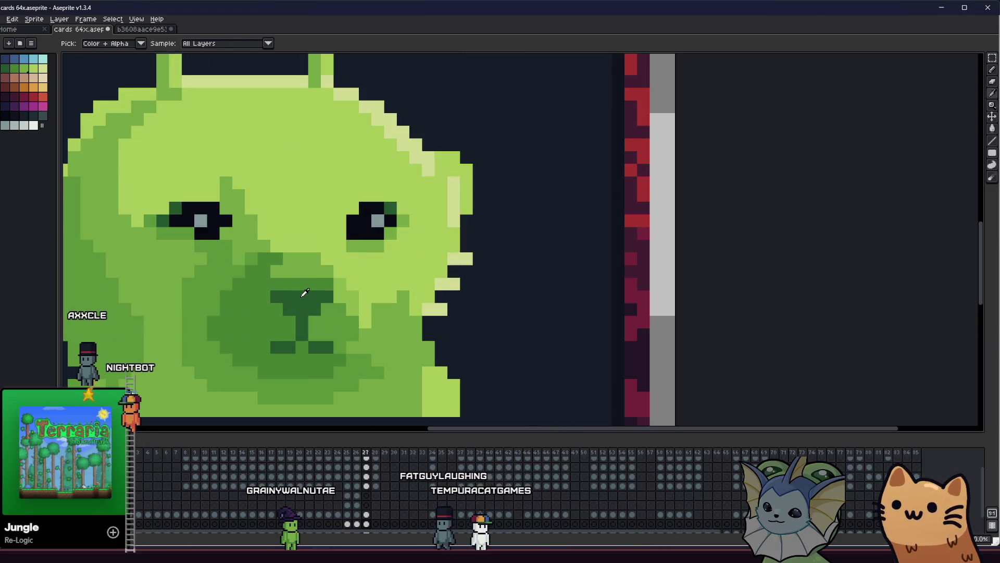
click(272, 297)
key(b)
drag(276, 260, 295, 281)
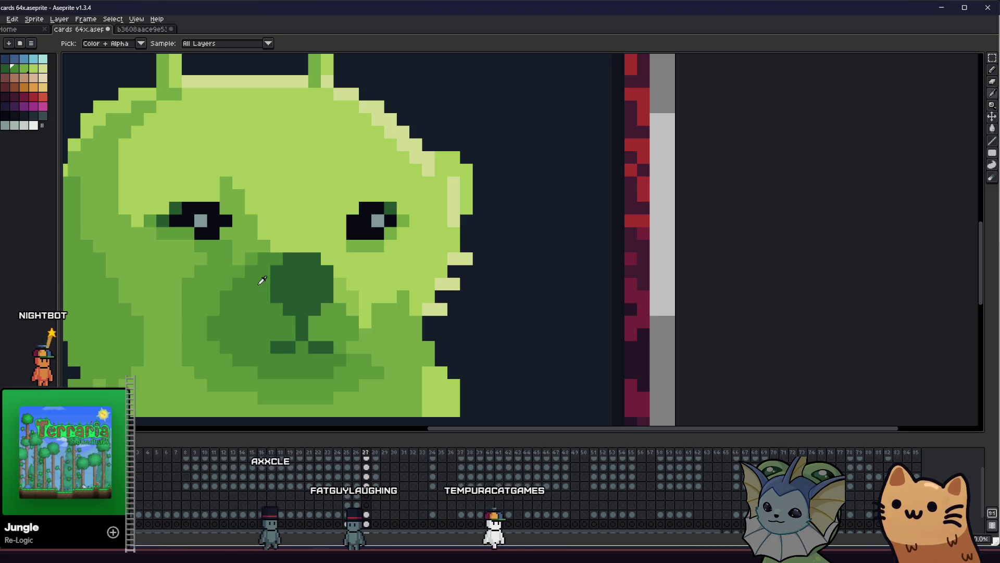
key(b)
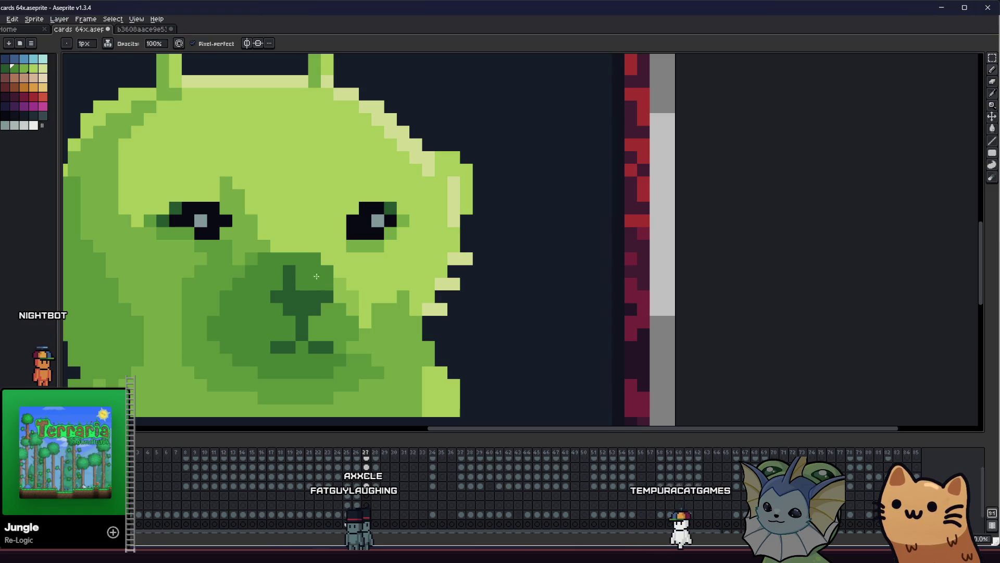
Step: Set the Pencil opacity to 50 and undo a stray half-transparent mark on the nose
scroll(253, 308, down, 8)
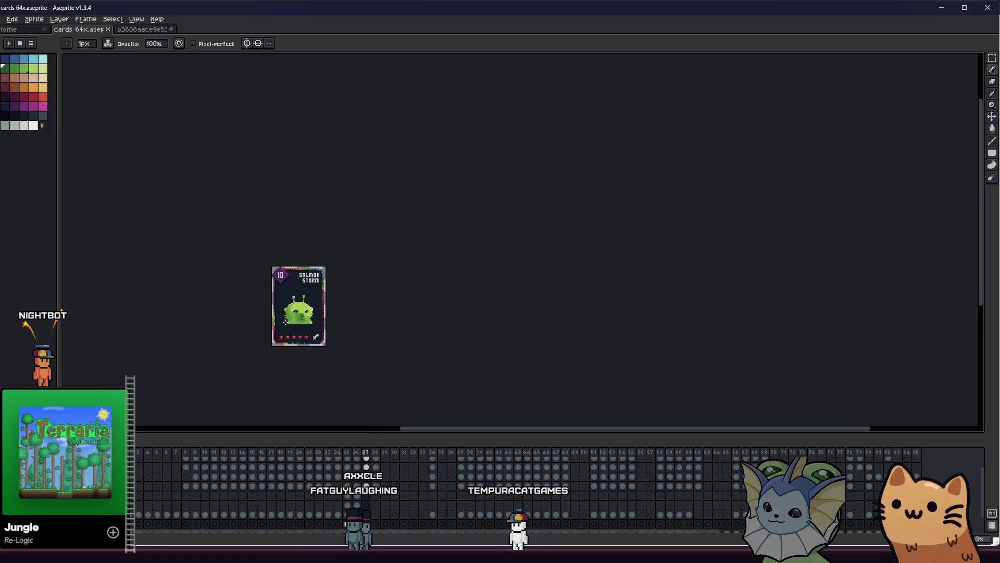
scroll(294, 313, up, 6)
key(i)
key(b)
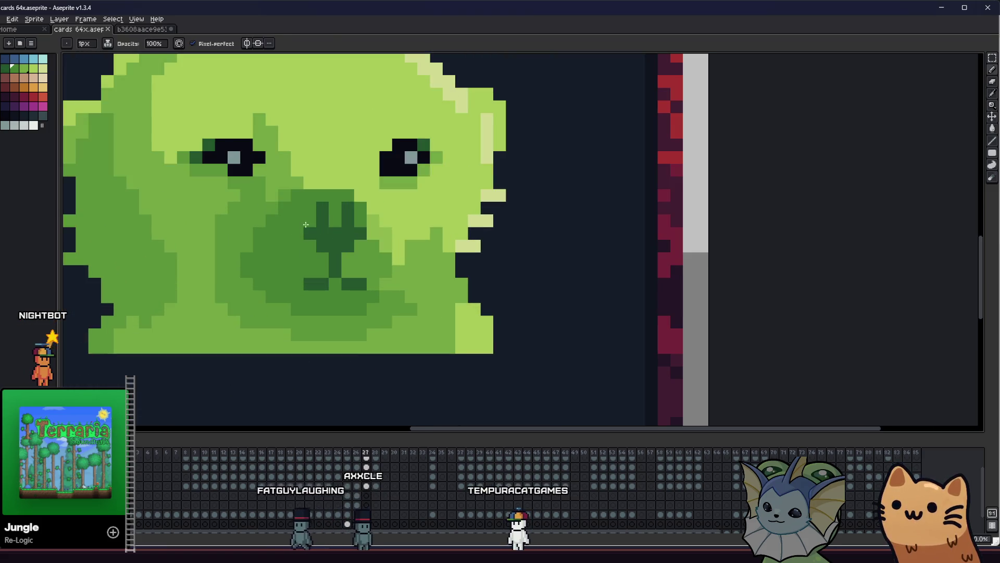
text(50)
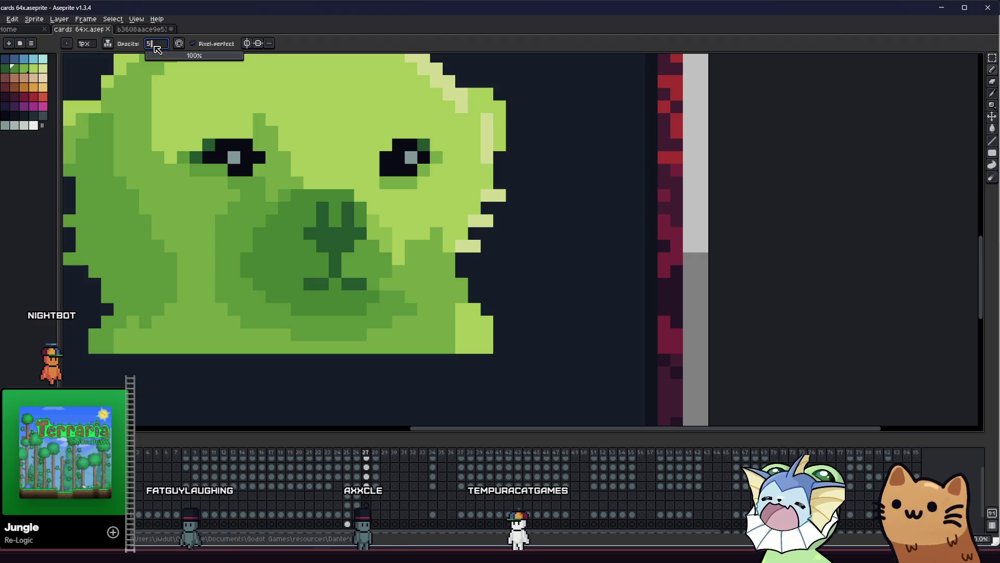
key(Return)
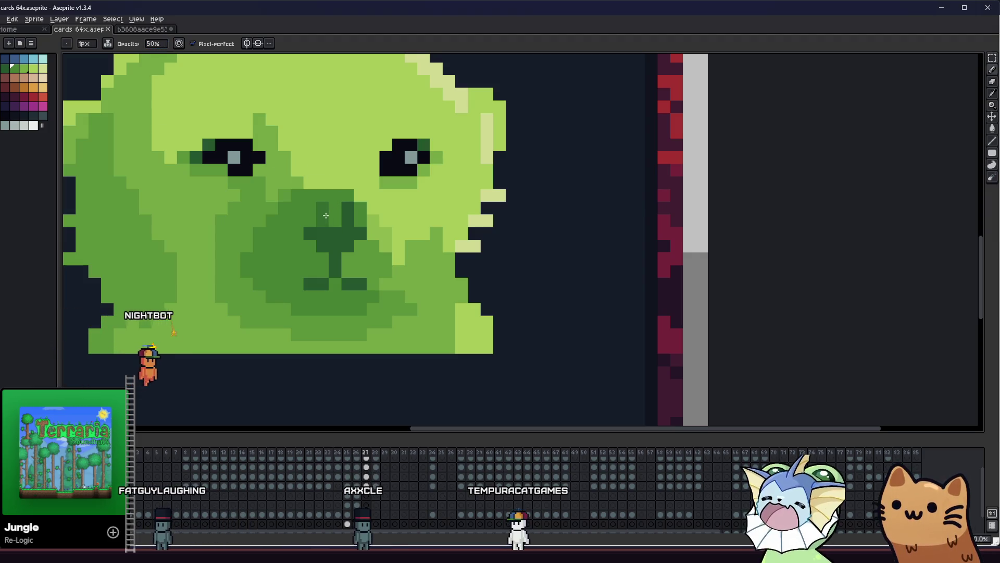
click(349, 216)
key(ctrl+z)
Step: Sample a face green and dab half-transparent shading onto the alien's nose
scroll(290, 239, up, 1)
key(i)
click(306, 237)
key(b)
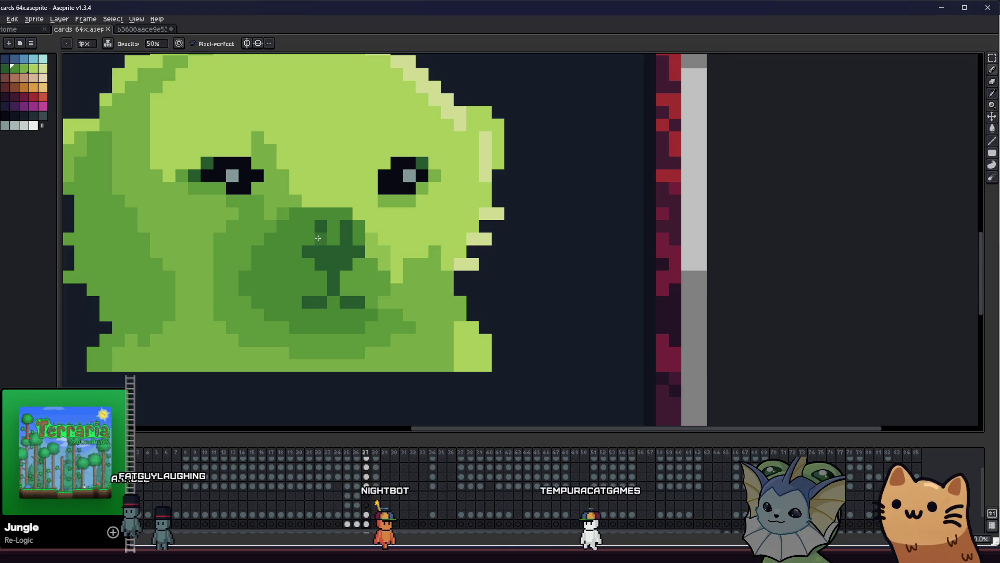
click(321, 261)
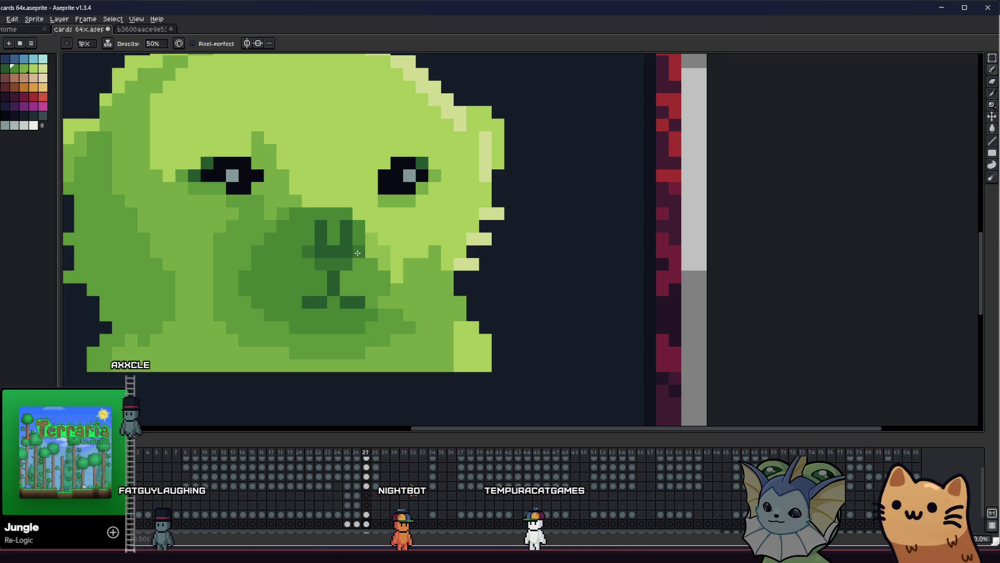
key(i)
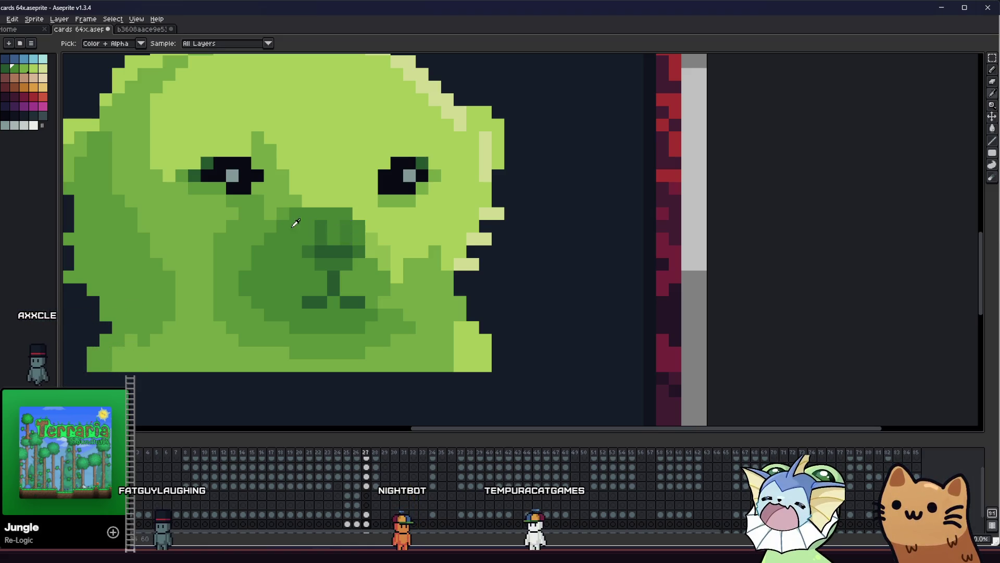
scroll(194, 61, down, 5)
key(b)
scroll(157, 56, up, 5)
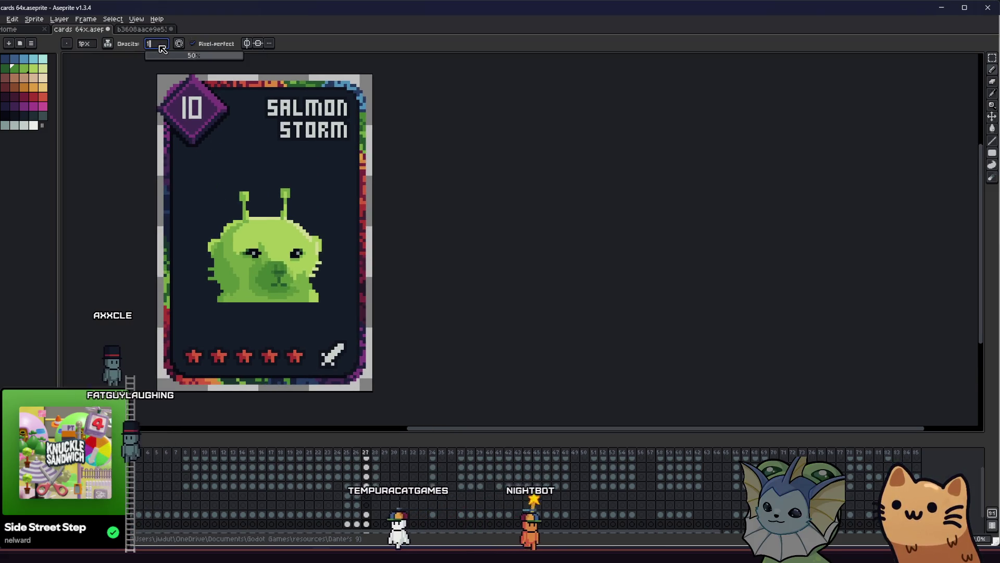
Step: Restore full Pencil opacity, sample the dark green and paint a pixel on the snout
drag(156, 44, 271, 243)
scroll(272, 242, up, 5)
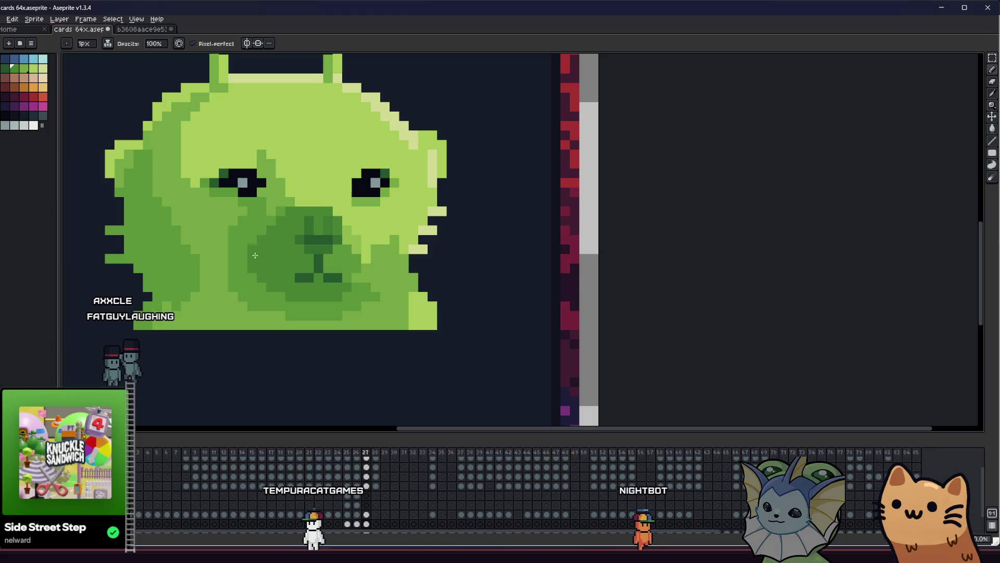
alt+click(353, 238)
click(297, 227)
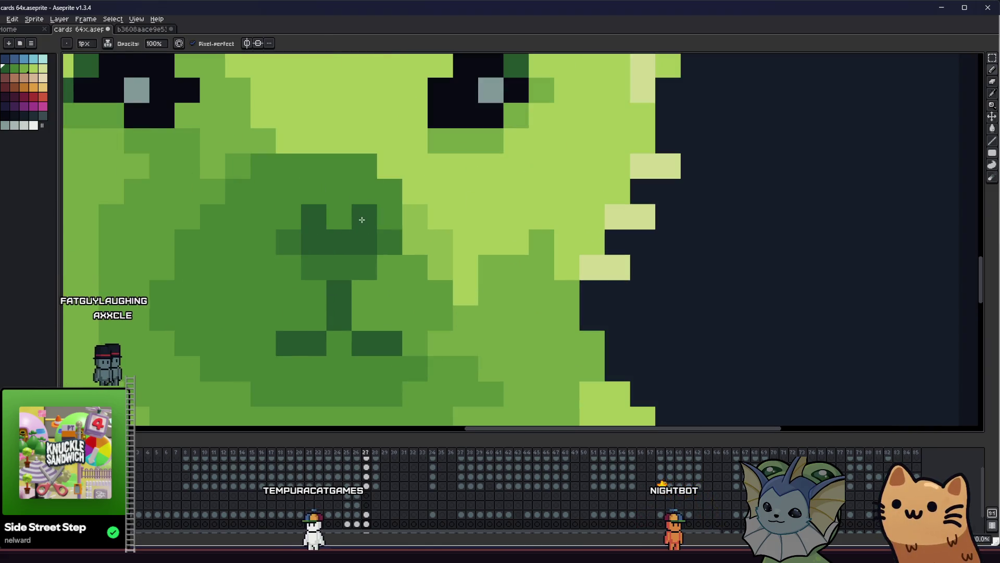
Step: Draw a diagonal of solid darker green across the alien's snout
scroll(335, 230, down, 3)
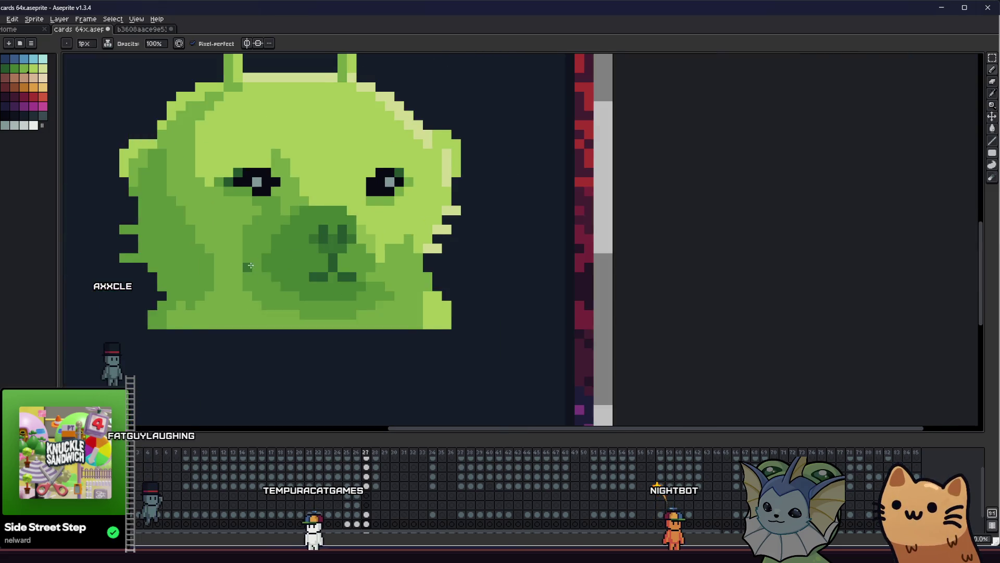
scroll(368, 301, down, 3)
scroll(361, 343, up, 2)
scroll(359, 315, up, 2)
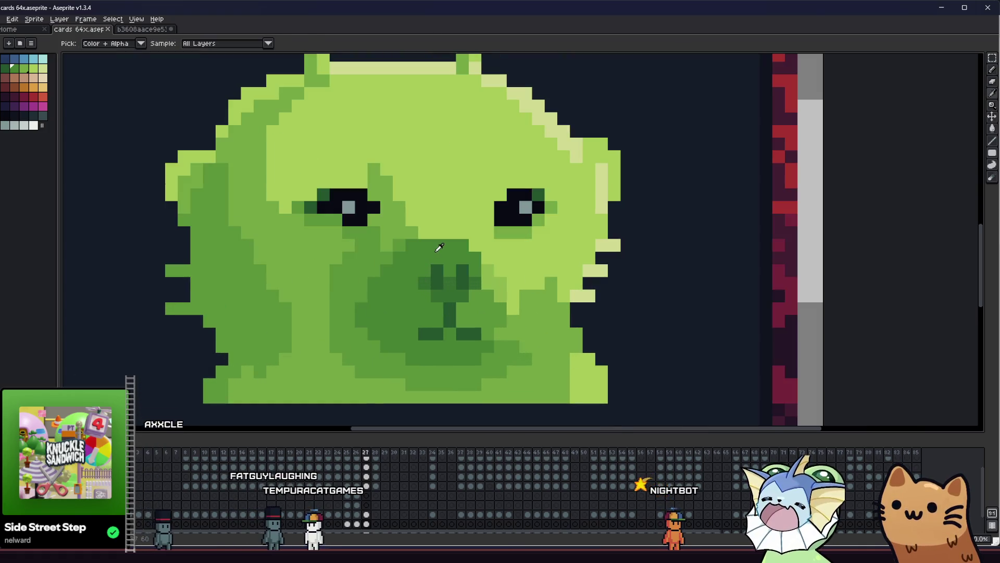
scroll(274, 296, down, 2)
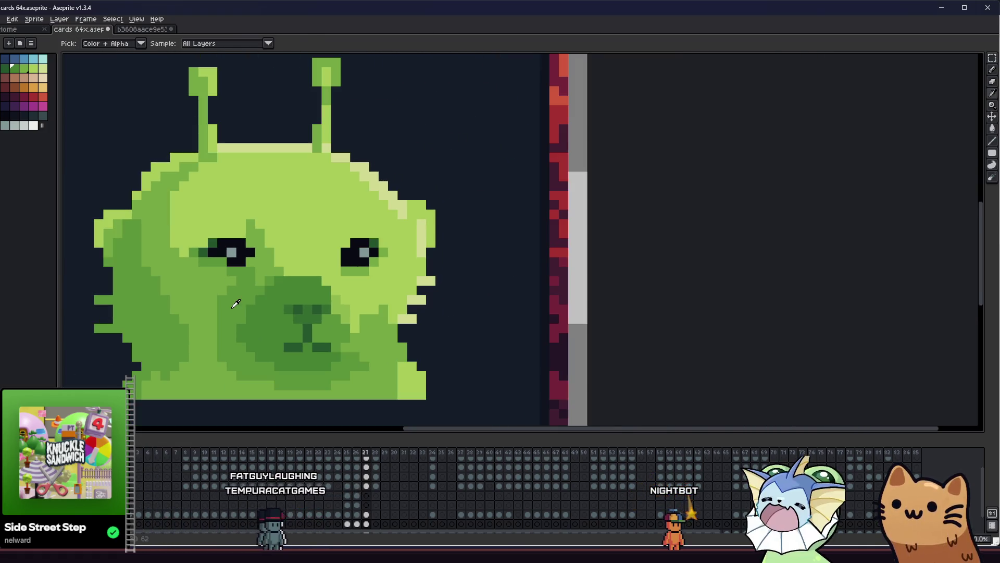
scroll(257, 320, up, 3)
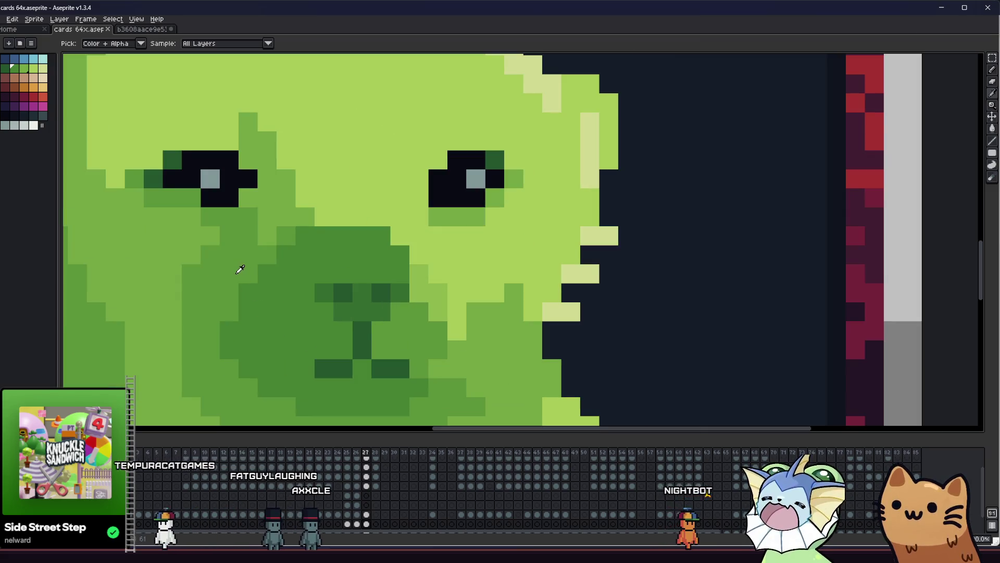
key(b)
drag(285, 255, 266, 275)
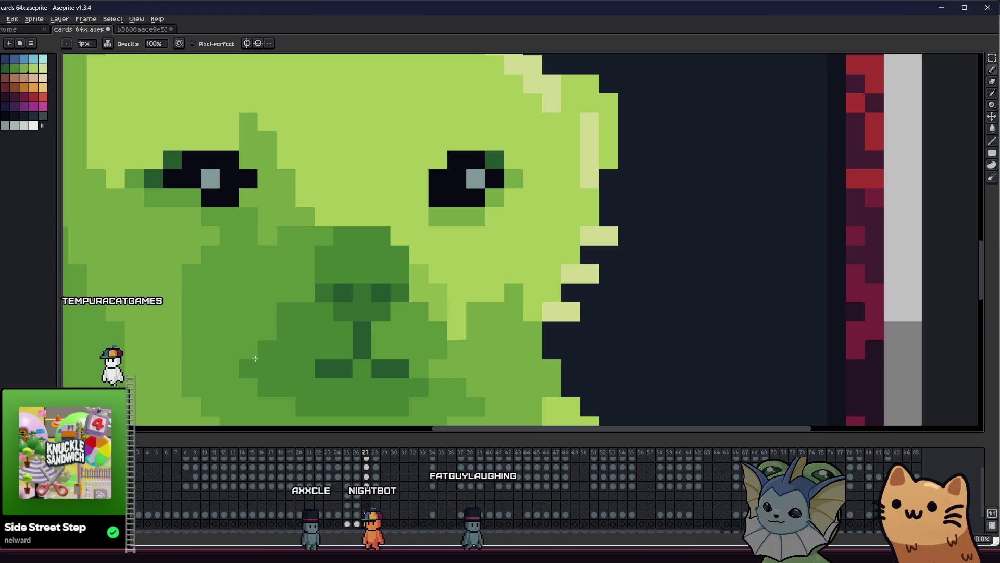
scroll(243, 366, down, 5)
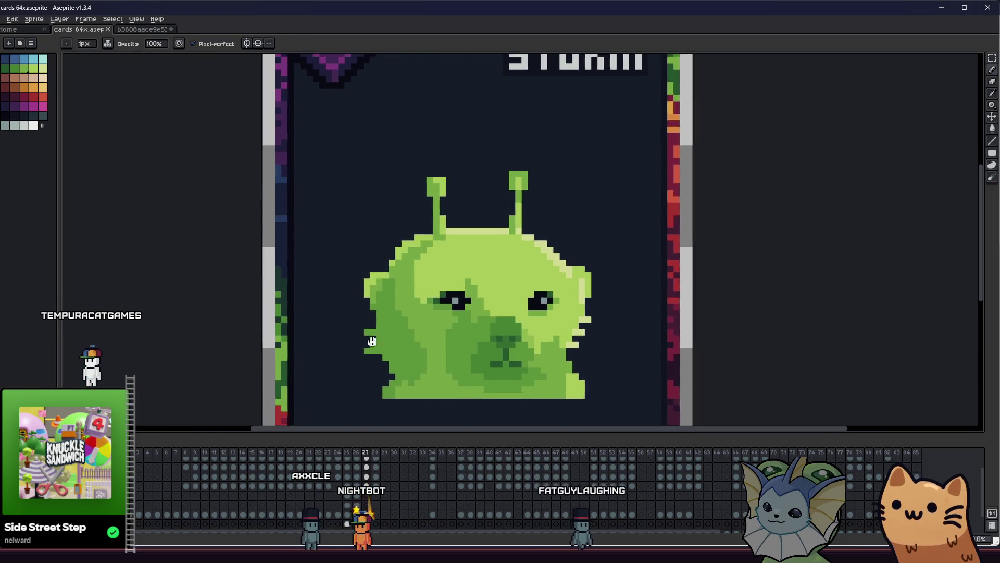
scroll(376, 340, down, 3)
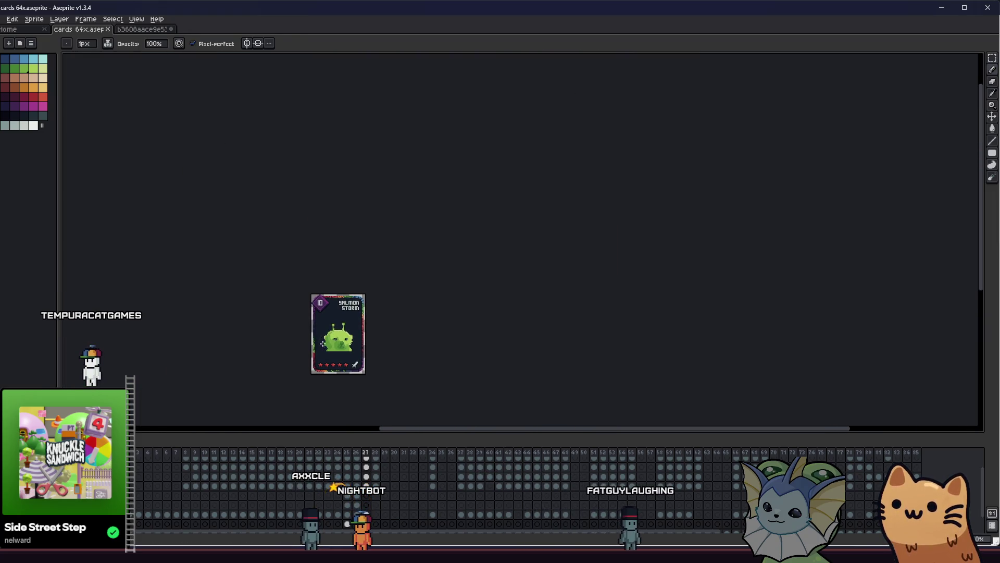
Step: Fill the dark nose patch with a lighter green using the fill tool
scroll(304, 346, up, 6)
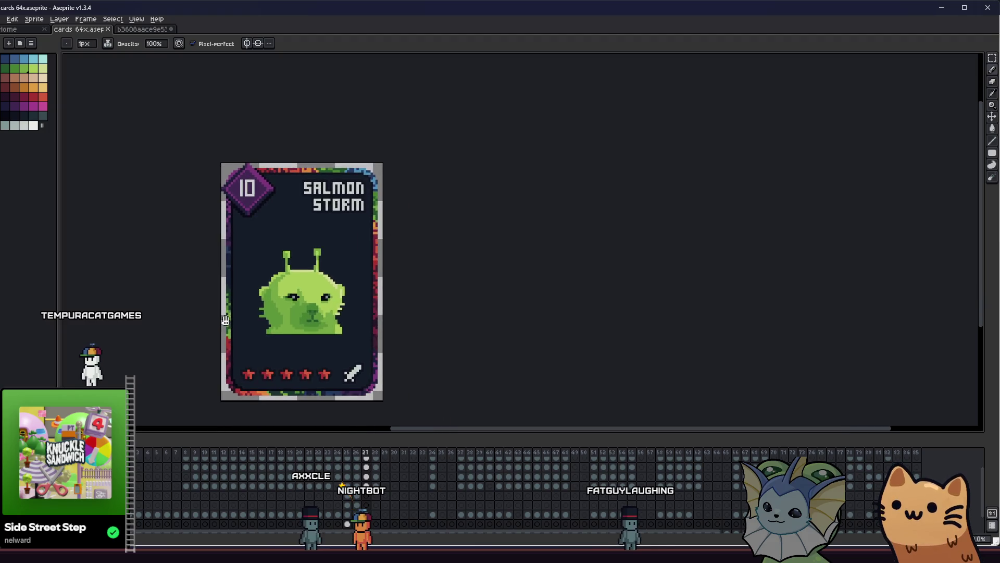
key(g)
click(326, 303)
scroll(328, 306, up, 2)
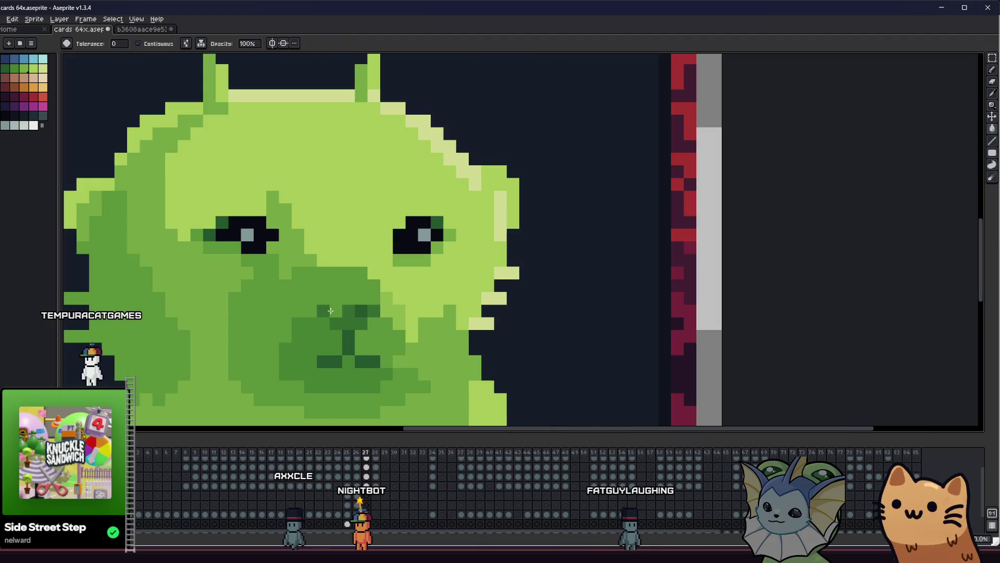
key(b)
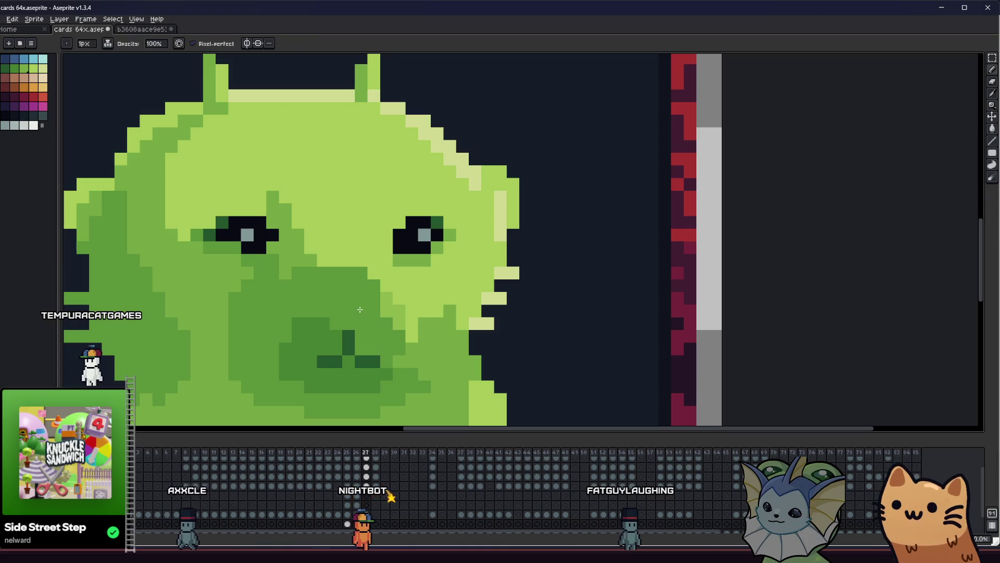
scroll(344, 312, down, 3)
Step: Recentre the card, pick a green from the alien's face and save the file
drag(234, 346, 526, 359)
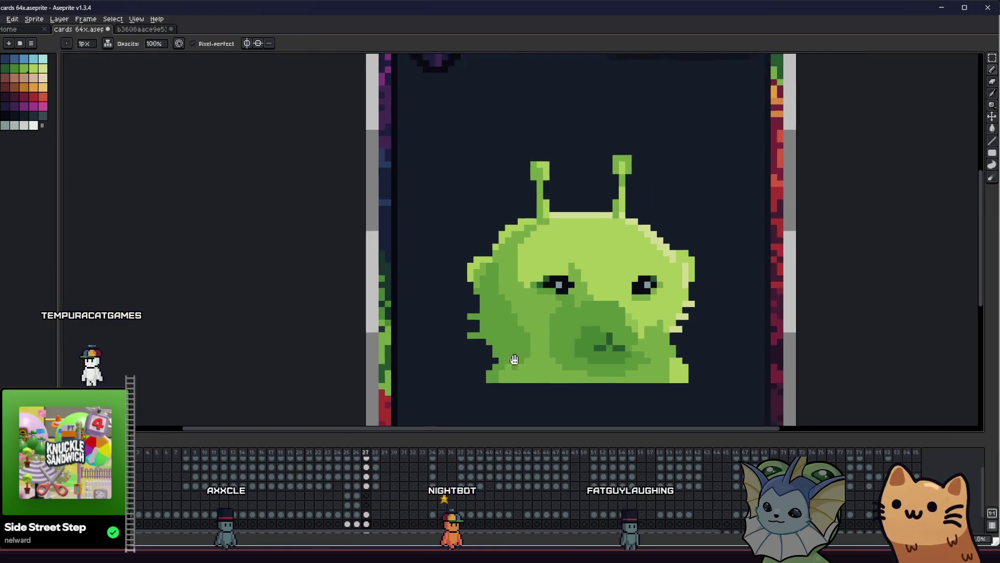
scroll(496, 324, up, 4)
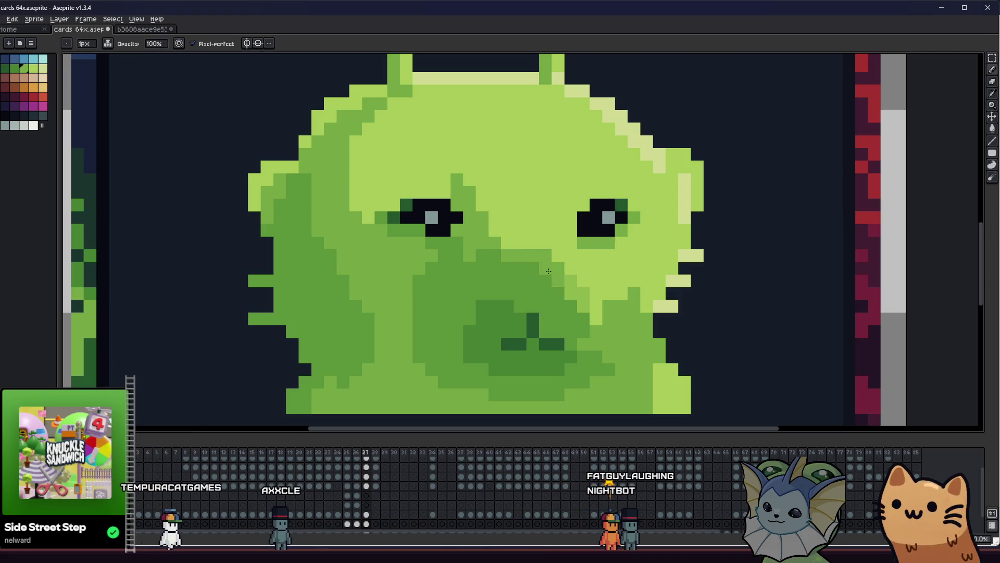
scroll(555, 288, down, 3)
mouse_move(555, 288)
mouse_down()
mouse_move(202, 313)
mouse_move(185, 294)
mouse_up()
scroll(292, 307, down, 1)
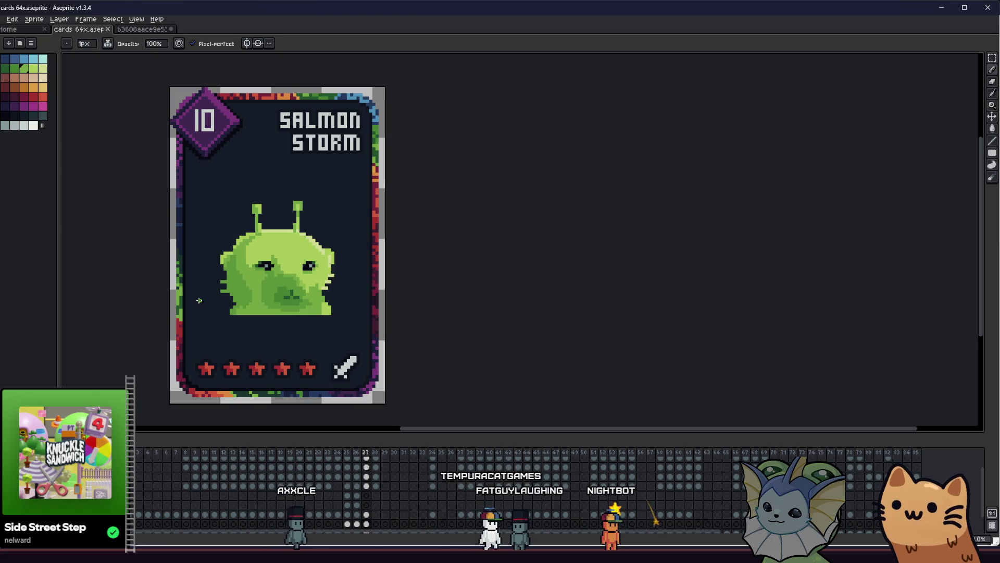
scroll(232, 293, up, 5)
key(alt)
alt+click(290, 270)
key(ctrl+s)
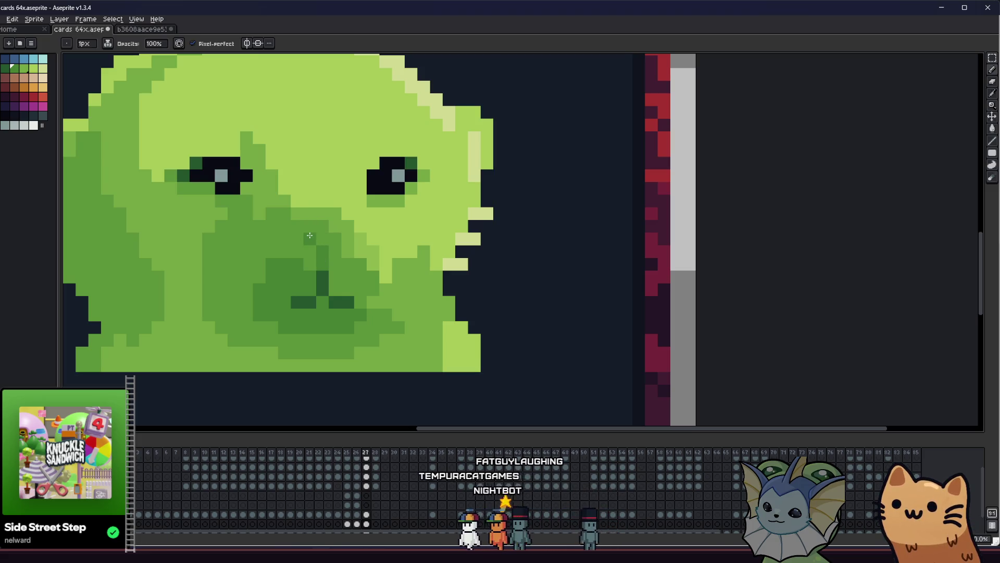
Step: Extend the darker green shading below the alien's nose
drag(315, 223, 335, 238)
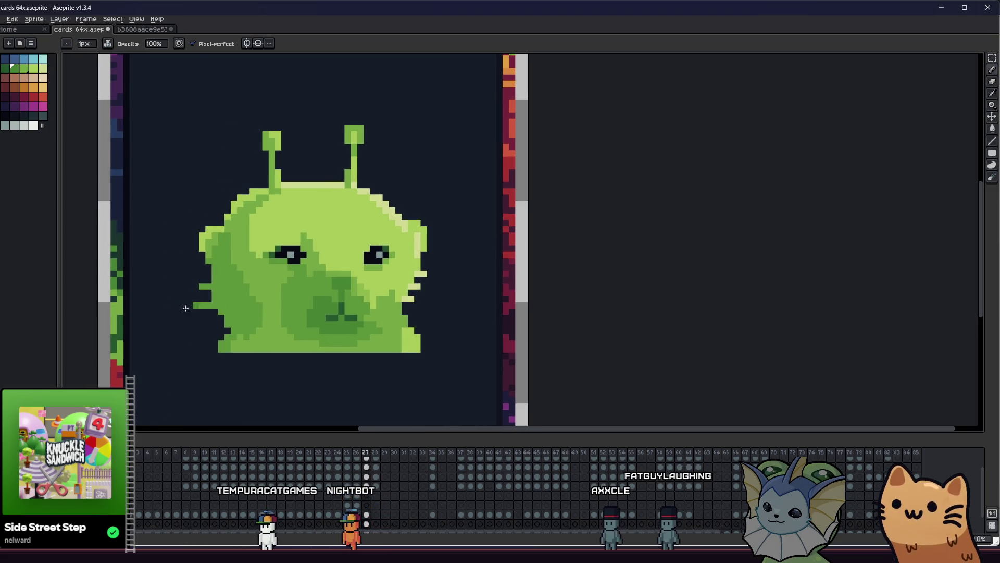
key(i)
scroll(343, 273, up, 2)
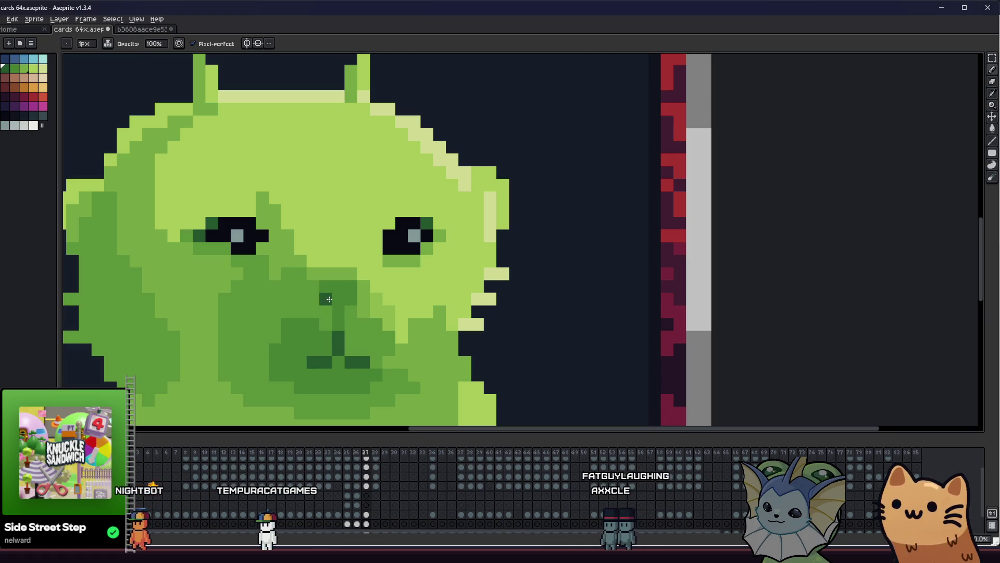
scroll(330, 298, down, 5)
mouse_move(330, 298)
mouse_down()
mouse_move(331, 348)
mouse_move(427, 350)
mouse_up()
scroll(427, 350, right, 2)
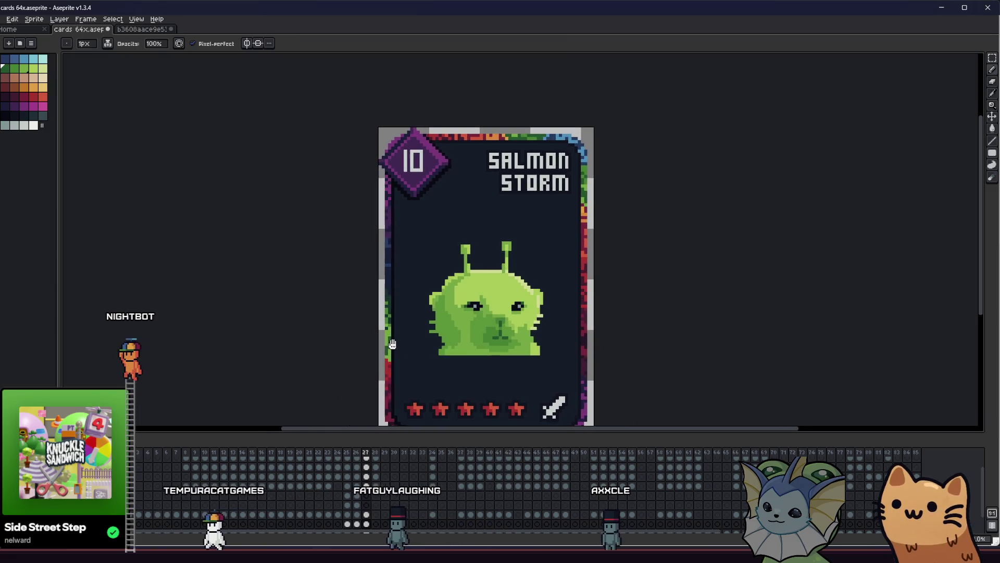
scroll(396, 338, right, 3)
scroll(448, 318, up, 5)
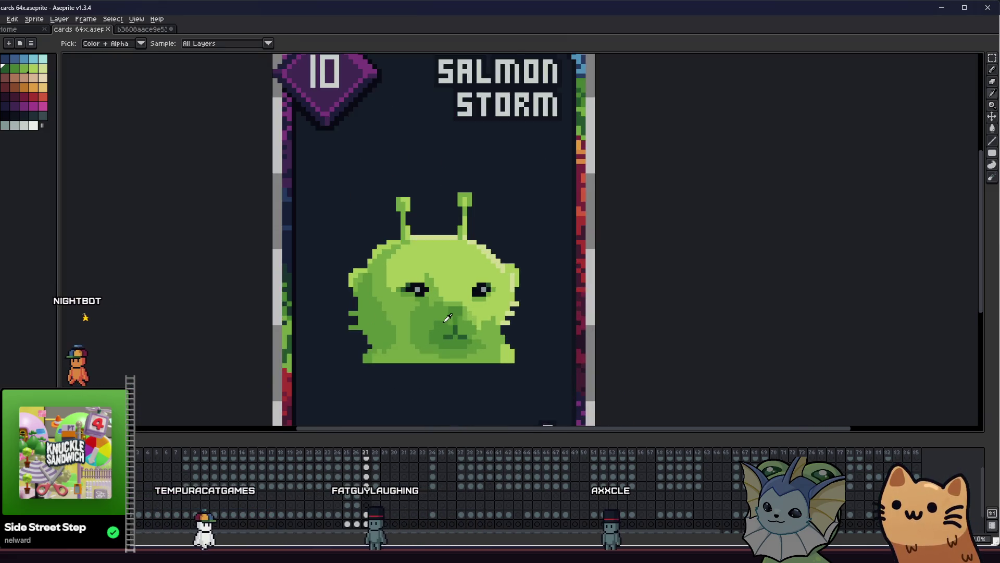
scroll(483, 284, down, 6)
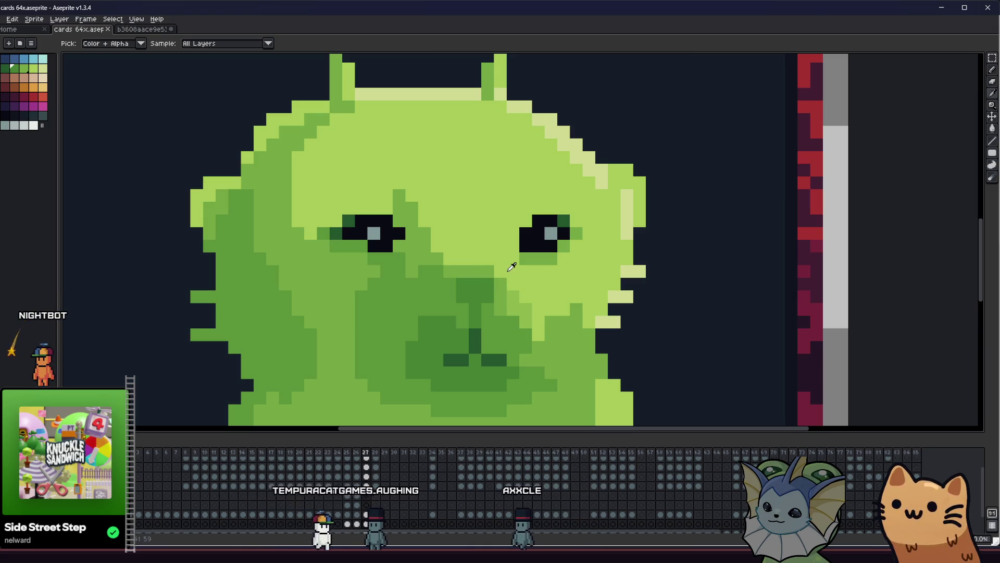
scroll(276, 301, up, 4)
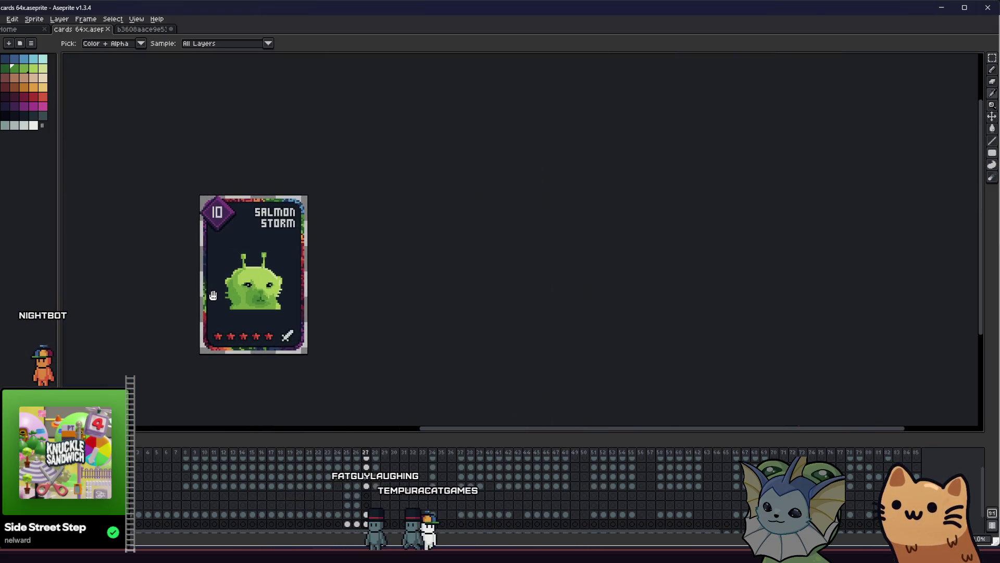
Step: Paint a darker green diagonal stroke across the alien's head and save the card
scroll(212, 301, up, 3)
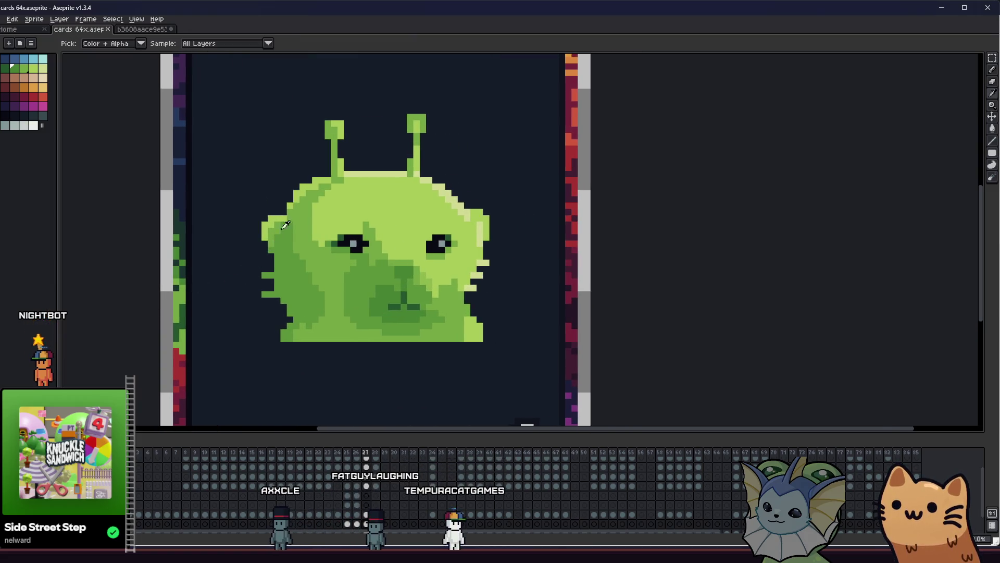
key(b)
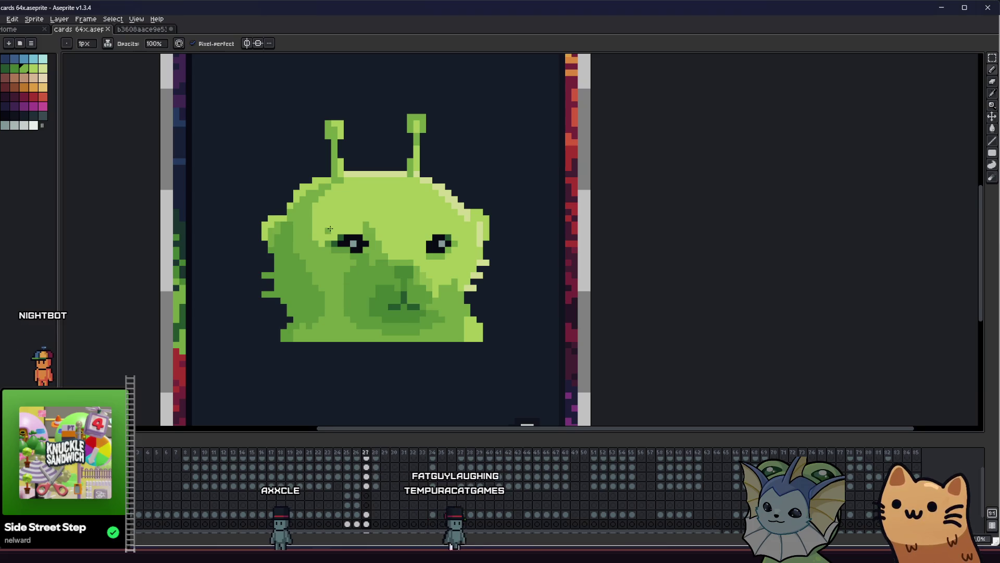
scroll(329, 227, up, 1)
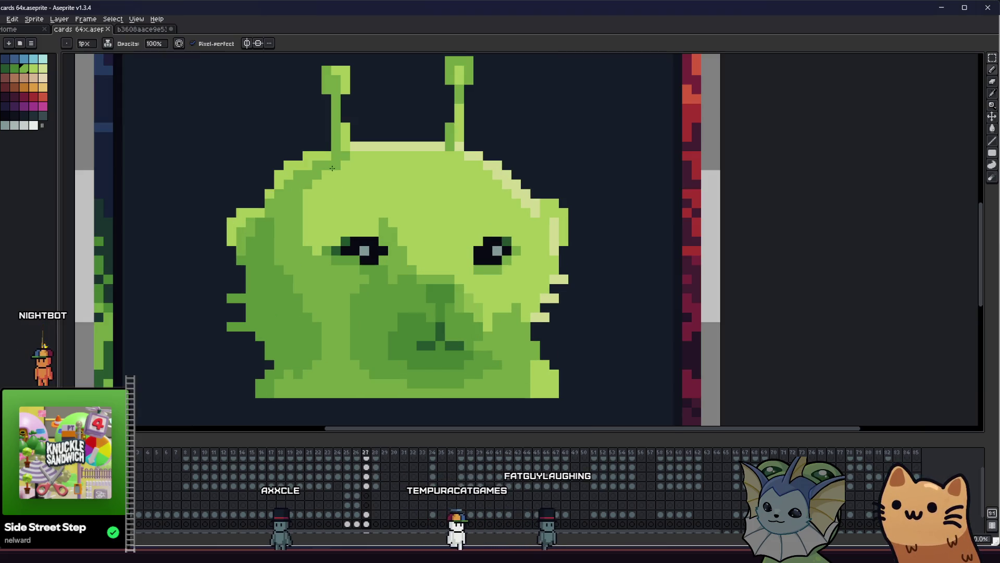
mouse_move(342, 174)
mouse_down()
mouse_move(396, 183)
mouse_move(493, 231)
mouse_move(515, 302)
mouse_up()
scroll(516, 301, down, 3)
drag(339, 288, 165, 288)
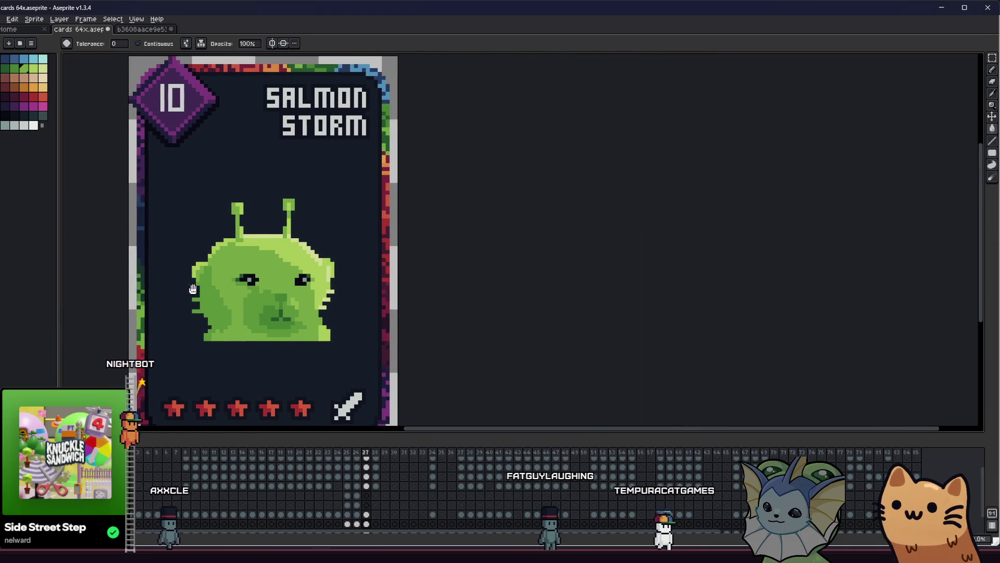
key(g)
key(ctrl+s)
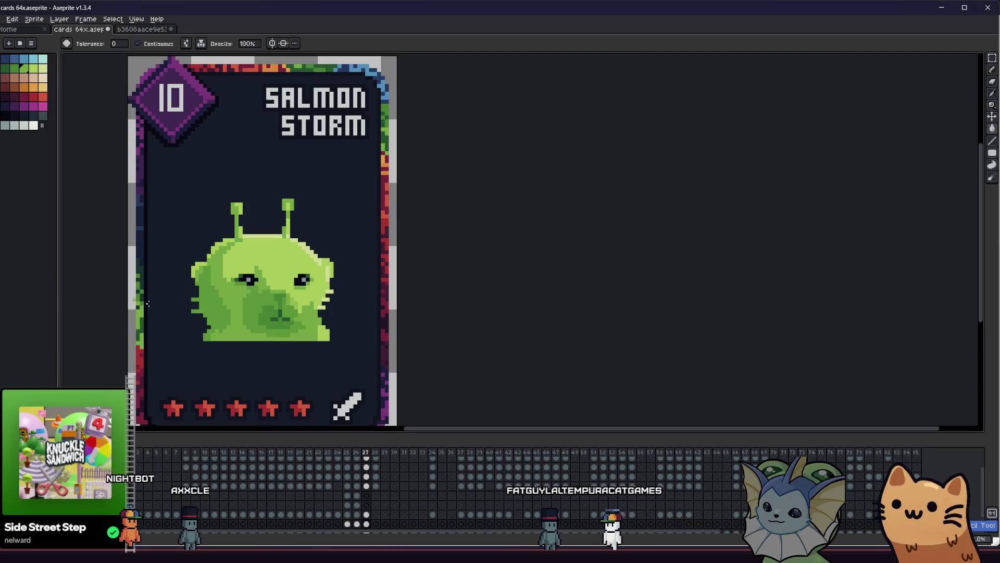
Step: Bring the alien back into view and eyedrop the darker green from its face
drag(158, 290, 191, 290)
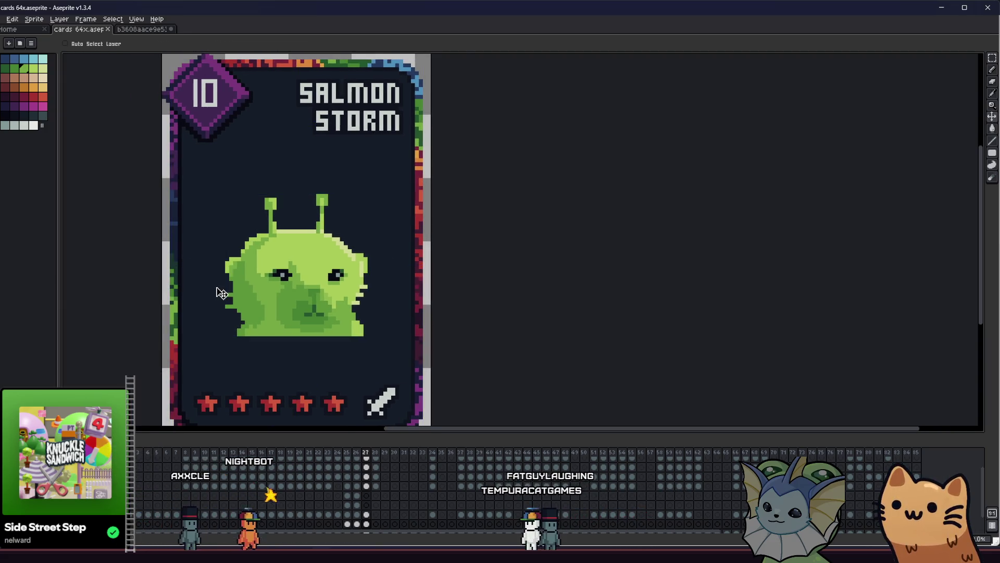
scroll(247, 299, up, 1)
scroll(247, 299, down, 1)
scroll(297, 191, up, 2)
key(i)
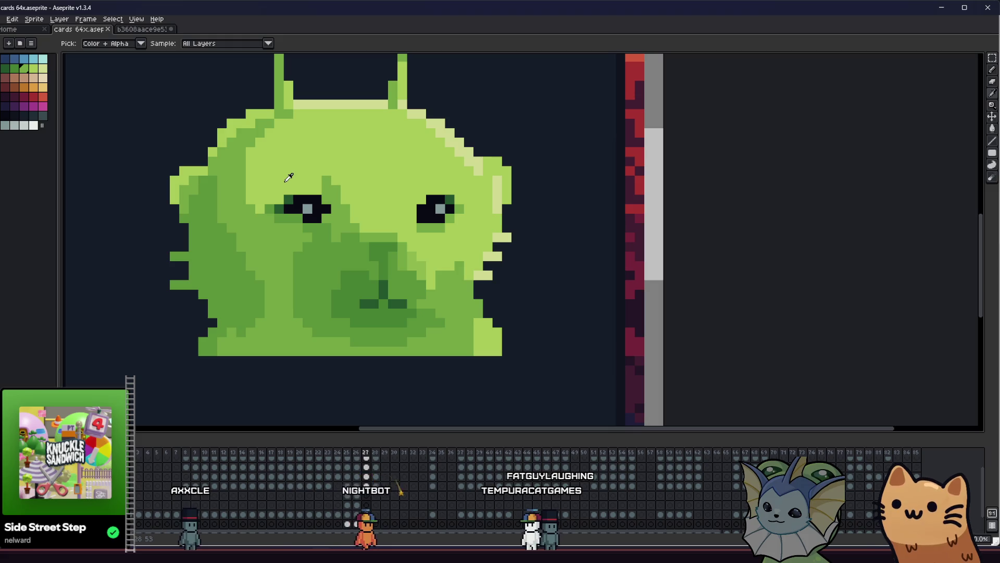
key(b)
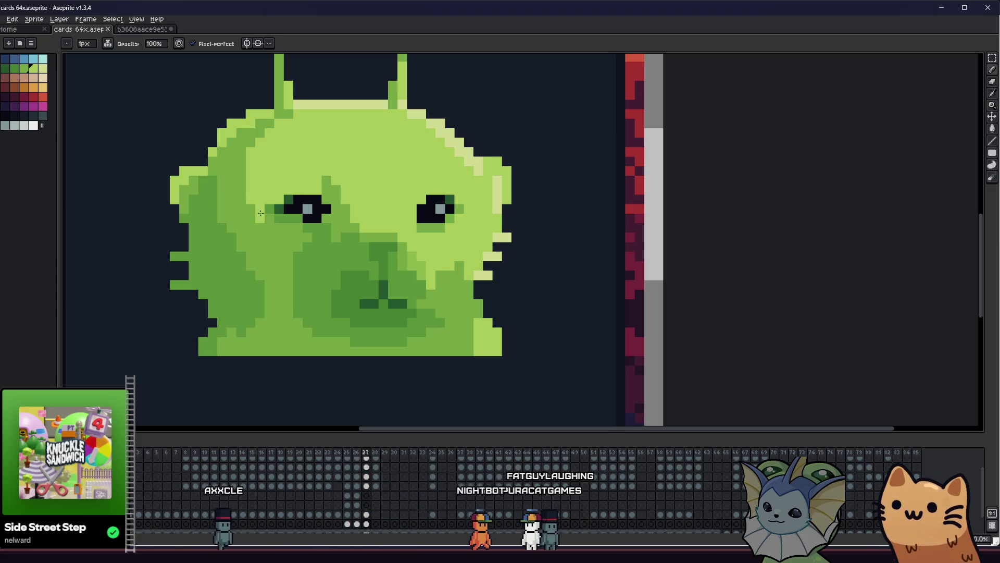
scroll(319, 228, down, 1)
scroll(319, 228, right, 1)
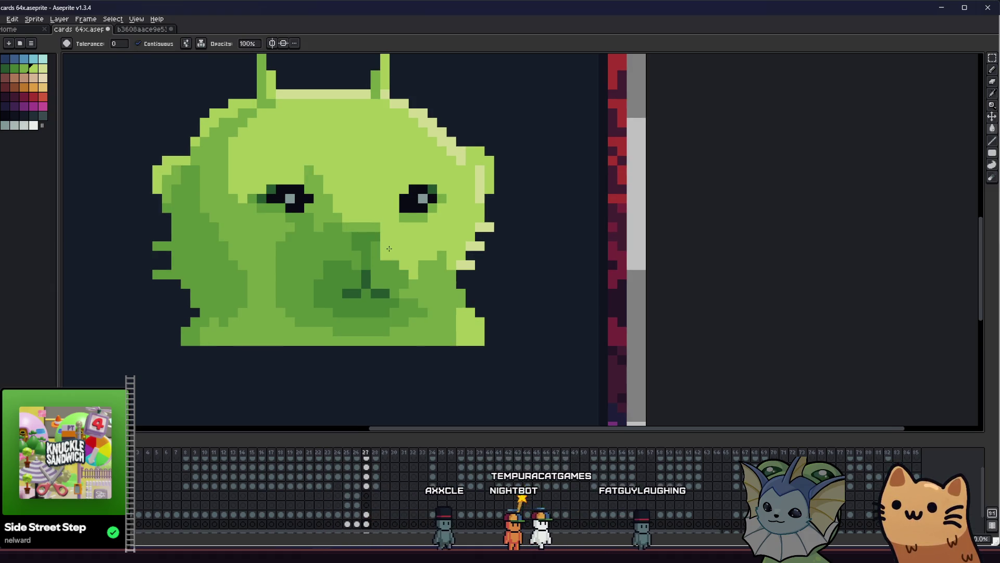
alt+click(369, 235)
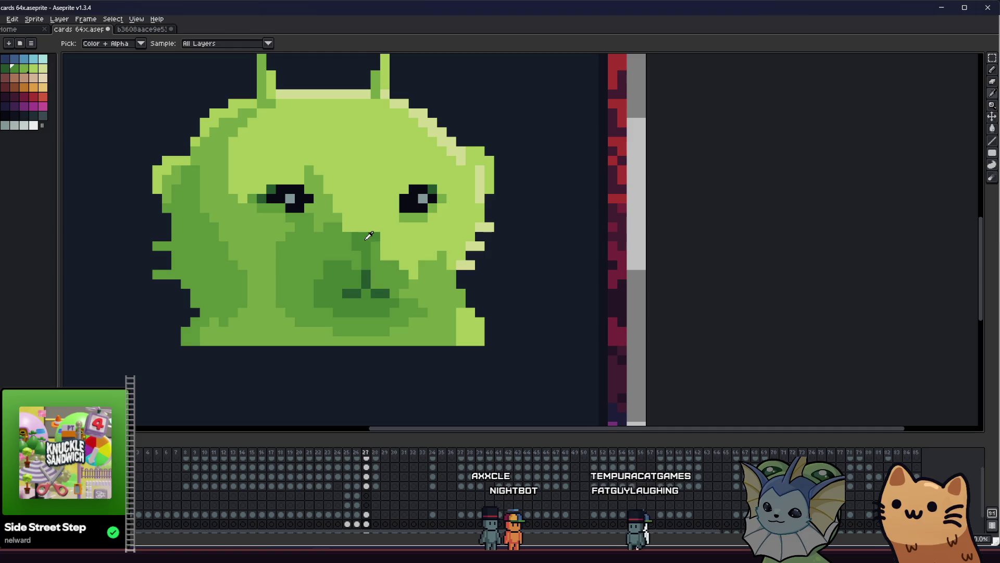
scroll(323, 248, down, 2)
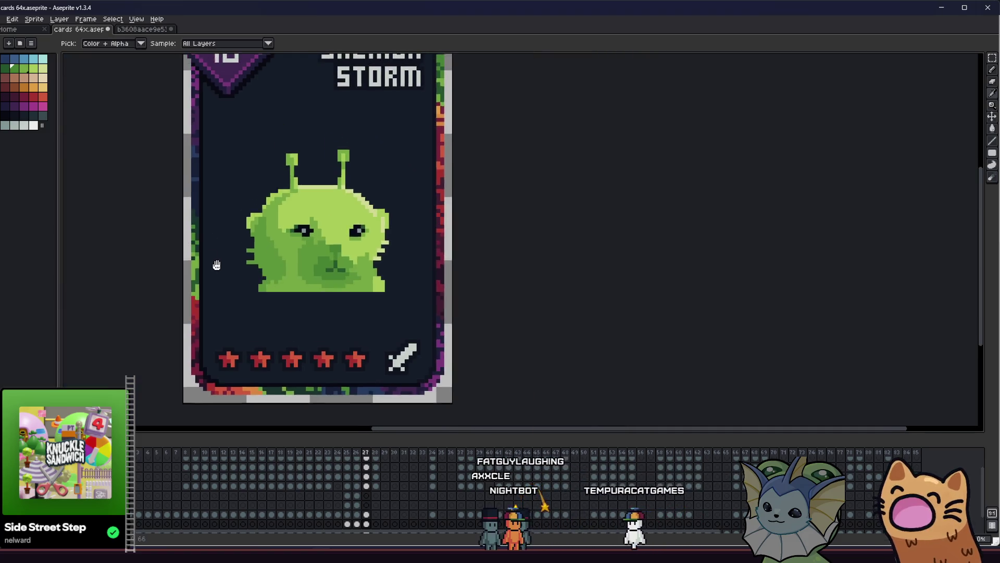
scroll(356, 269, up, 1)
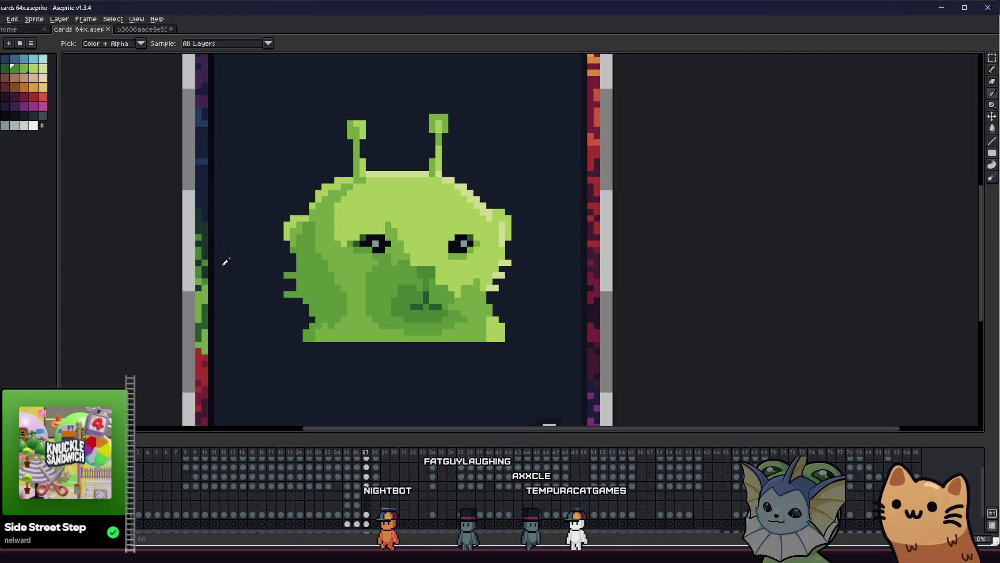
scroll(360, 244, up, 1)
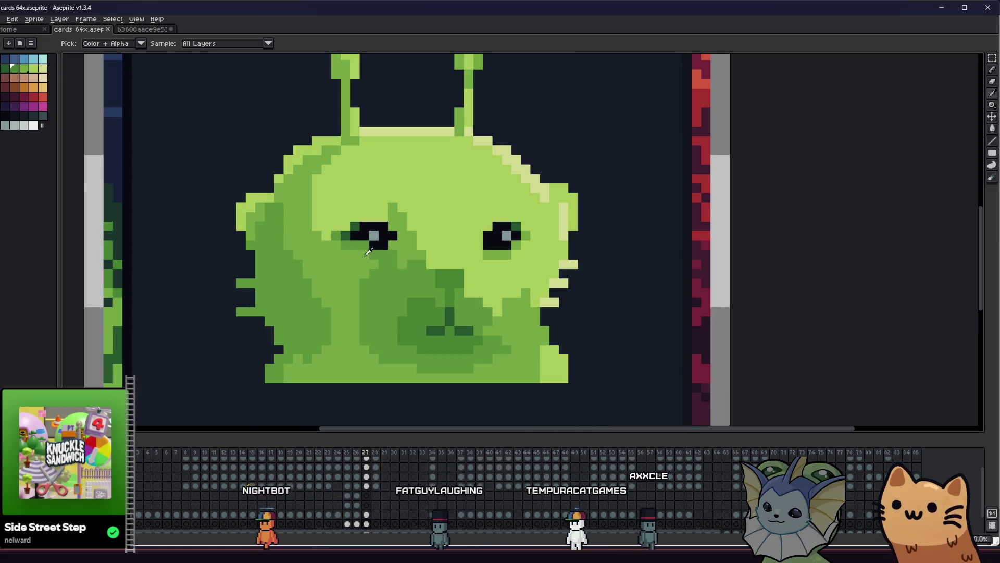
scroll(344, 250, up, 1)
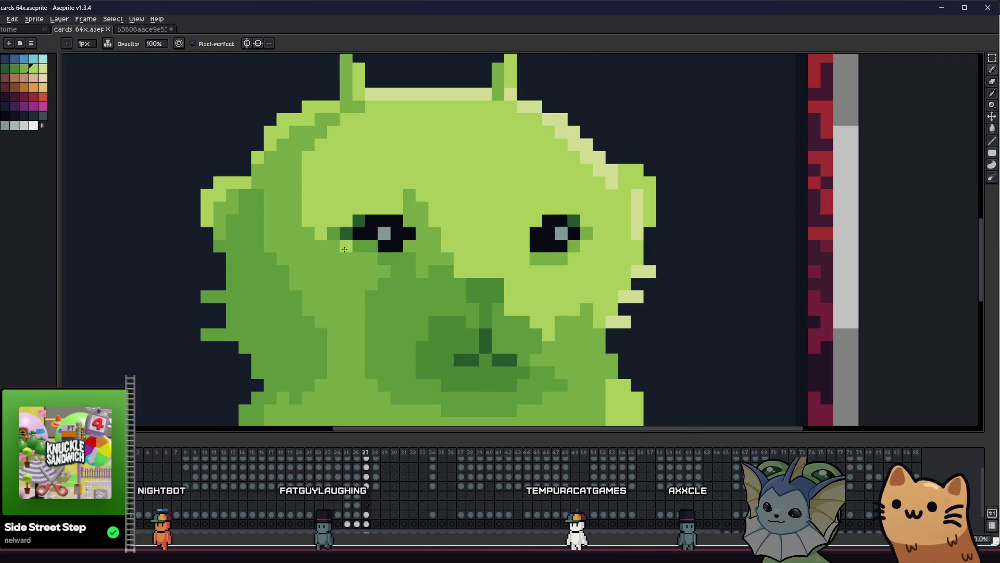
key(alt)
alt+click(382, 264)
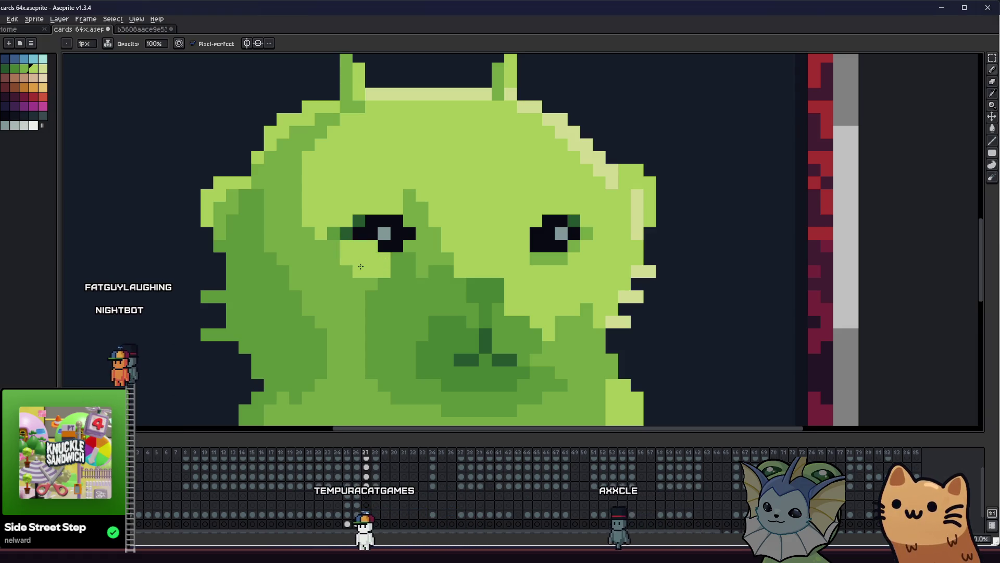
key(alt)
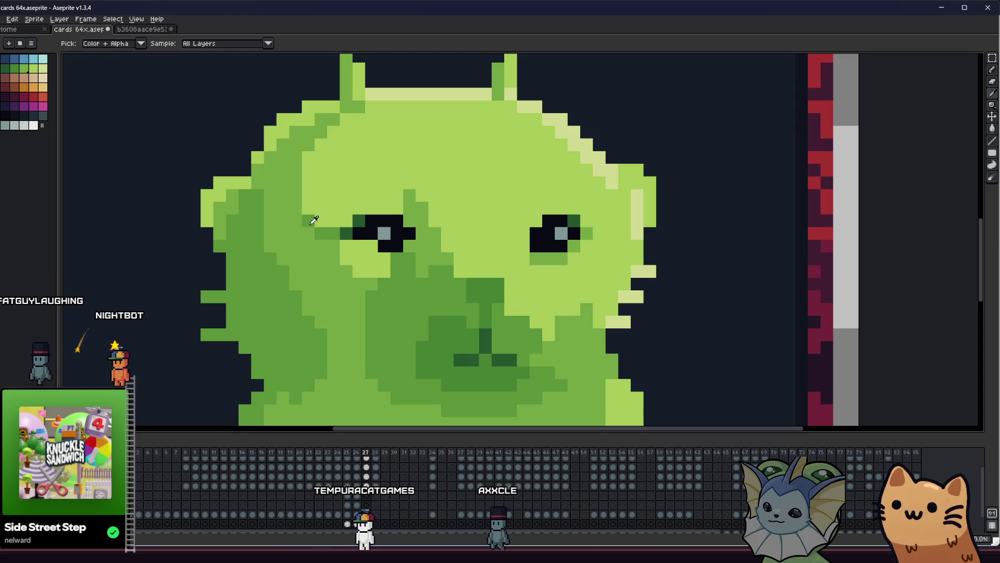
alt+click(312, 234)
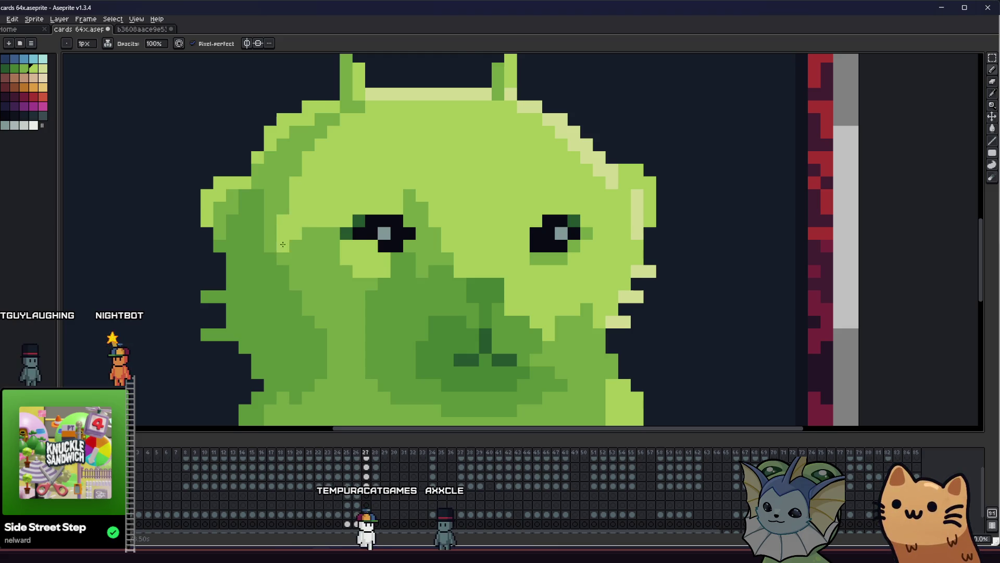
scroll(285, 242, down, 4)
key(alt)
scroll(260, 269, down, 4)
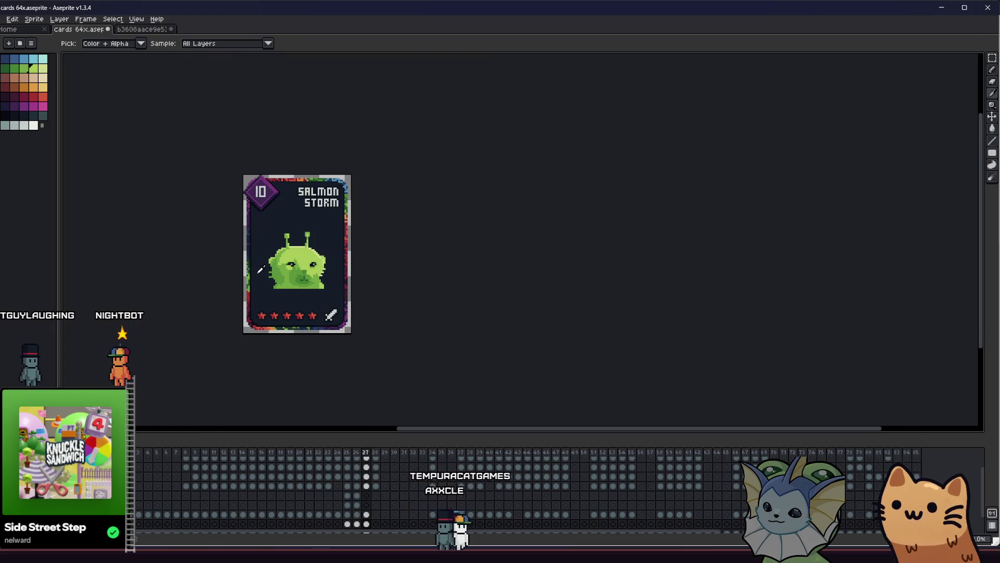
Step: Sample the darker green from the alien's cheek and the lighter green near its left eye
scroll(261, 269, up, 1)
scroll(289, 275, up, 2)
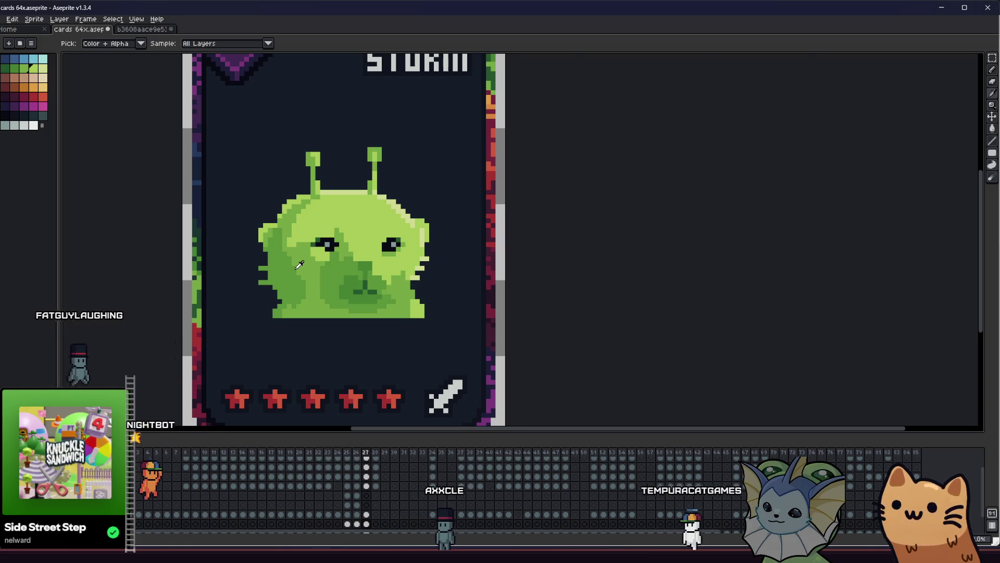
scroll(302, 261, up, 3)
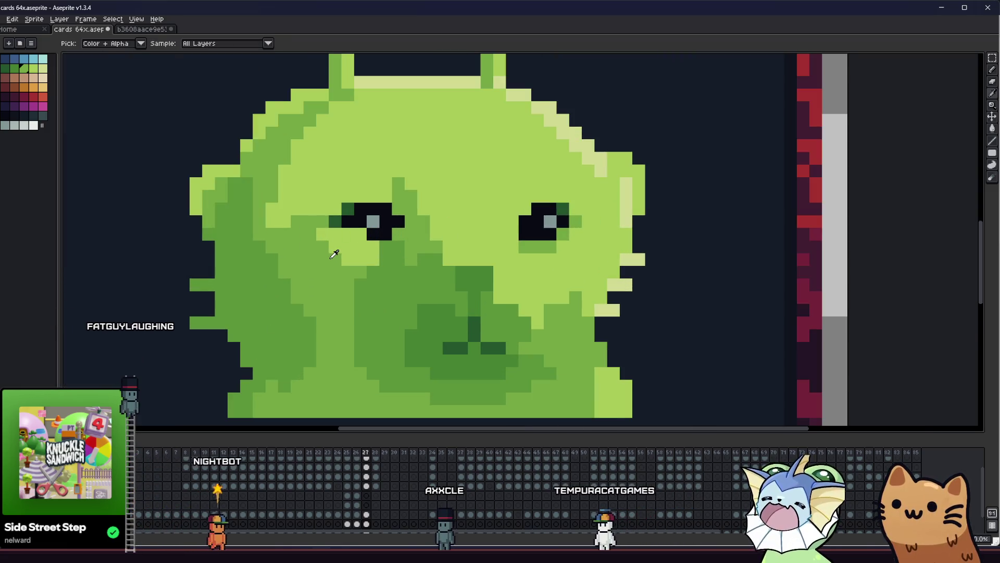
alt+click(281, 271)
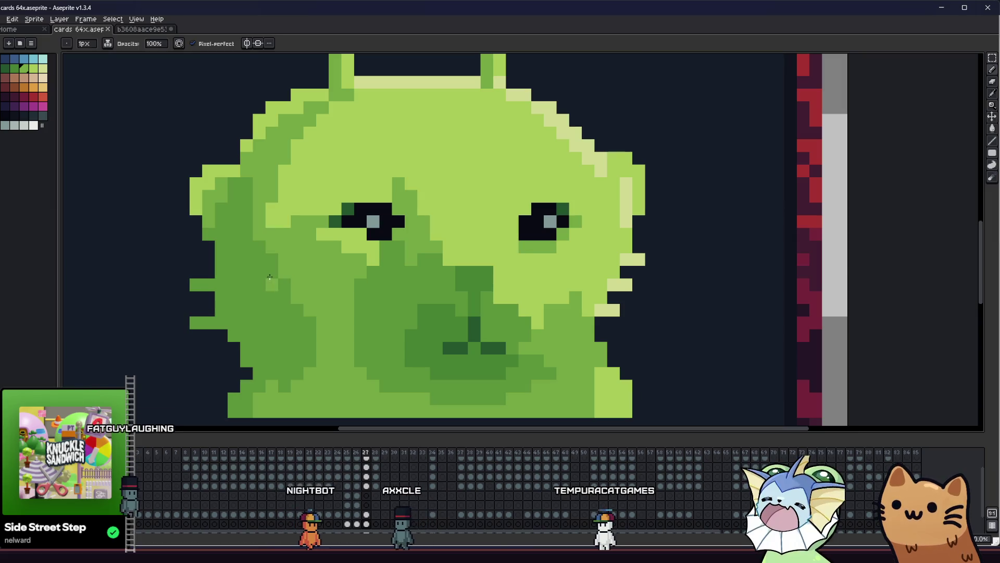
scroll(281, 272, down, 4)
scroll(305, 288, up, 3)
scroll(329, 269, up, 1)
alt+click(341, 253)
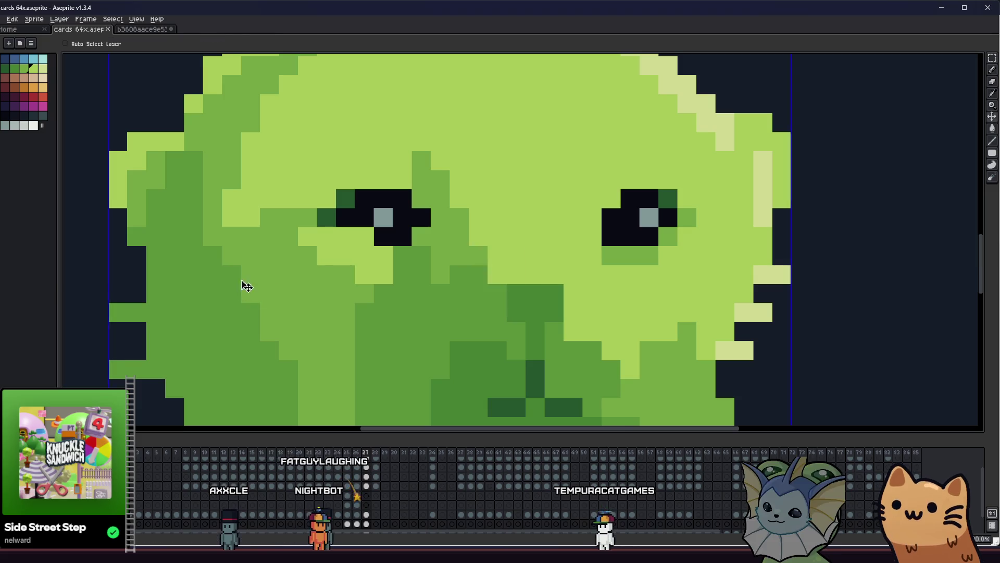
scroll(238, 286, down, 4)
scroll(222, 307, up, 4)
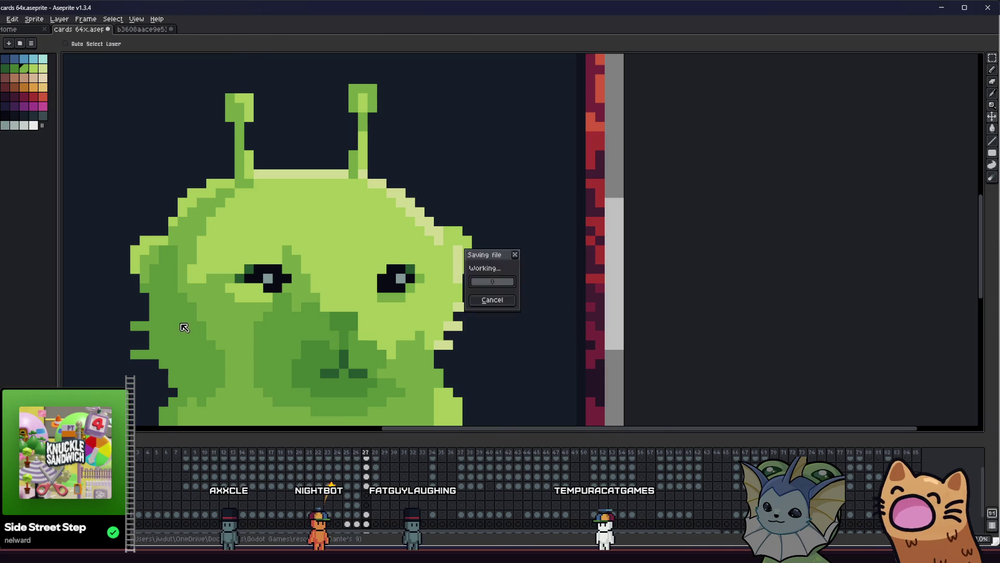
Step: Check the alien's face between whole-card and eye close-up views, then save cards 64x.aseprite
scroll(260, 309, down, 4)
scroll(285, 281, up, 5)
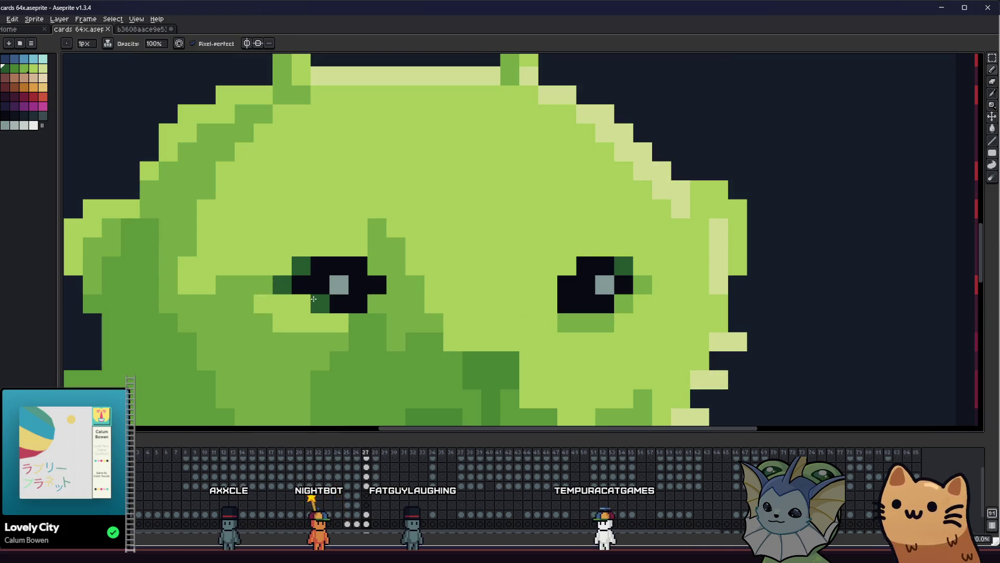
scroll(281, 305, down, 4)
scroll(223, 312, down, 1)
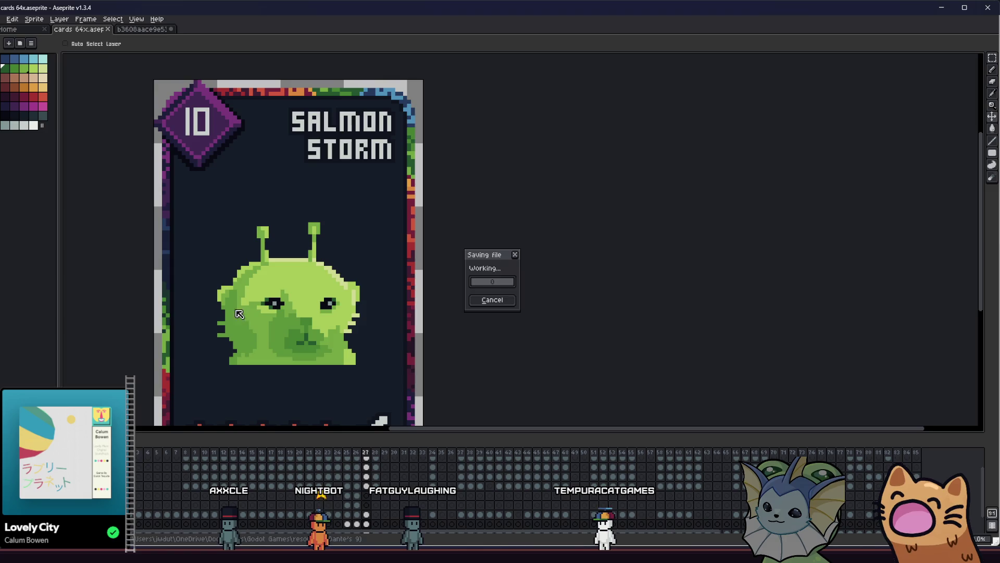
scroll(257, 304, up, 1)
scroll(261, 305, up, 1)
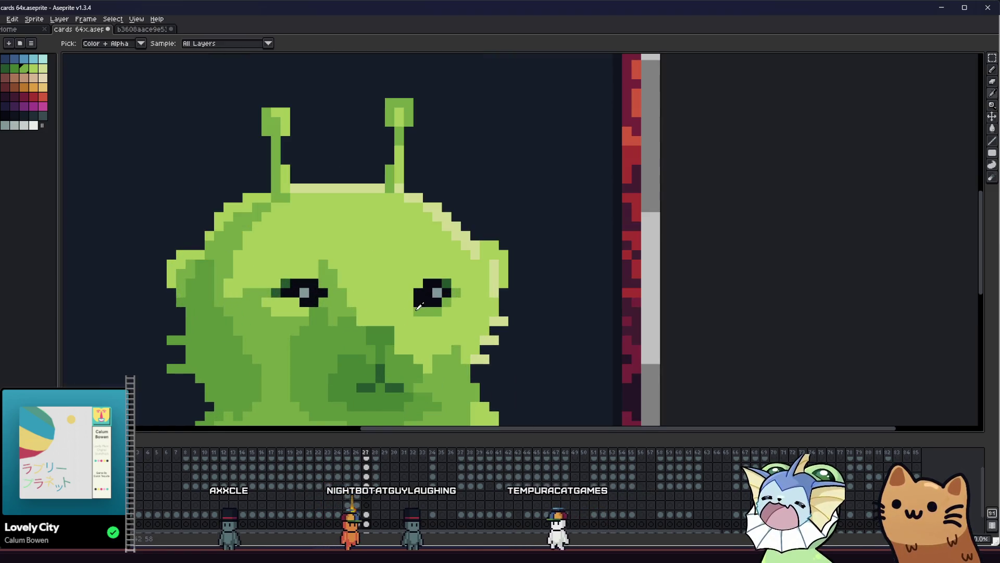
scroll(282, 304, down, 3)
key(ctrl+s)
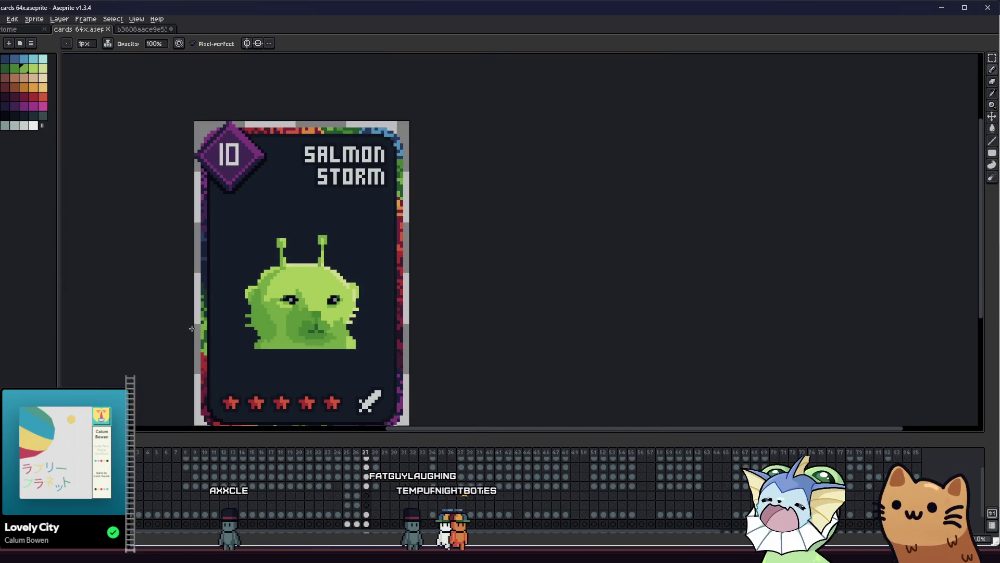
scroll(191, 328, down, 2)
scroll(221, 319, up, 2)
scroll(215, 320, up, 2)
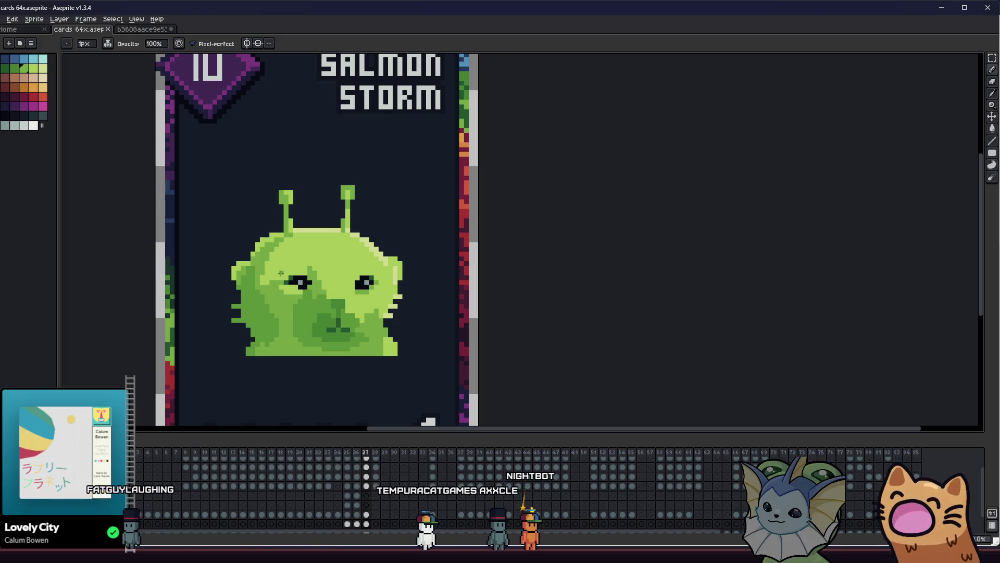
scroll(347, 367, up, 4)
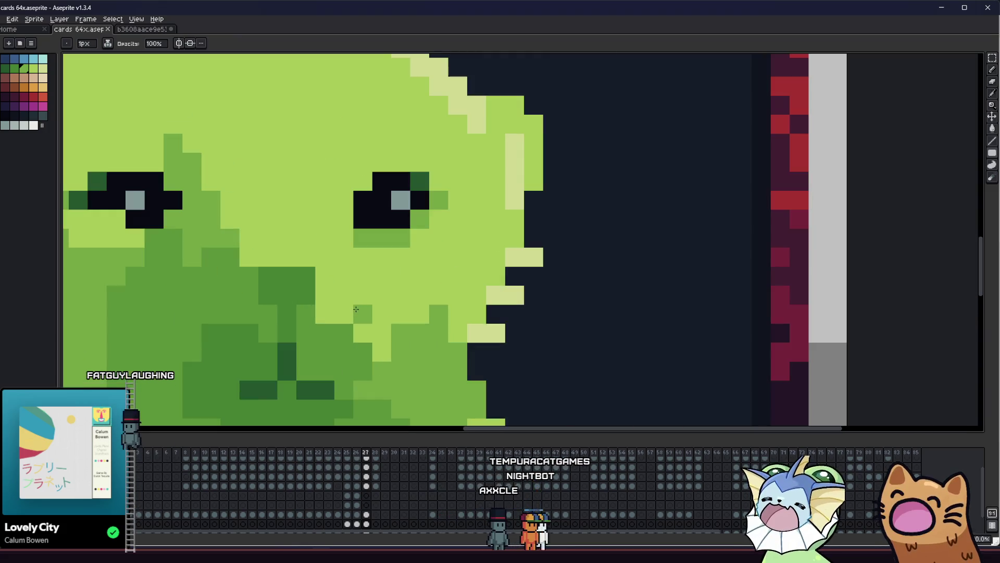
Step: Switch to the Move tool and frame the whole alien over the grey backdrop
scroll(398, 326, left, 3)
key(i)
scroll(484, 332, left, 3)
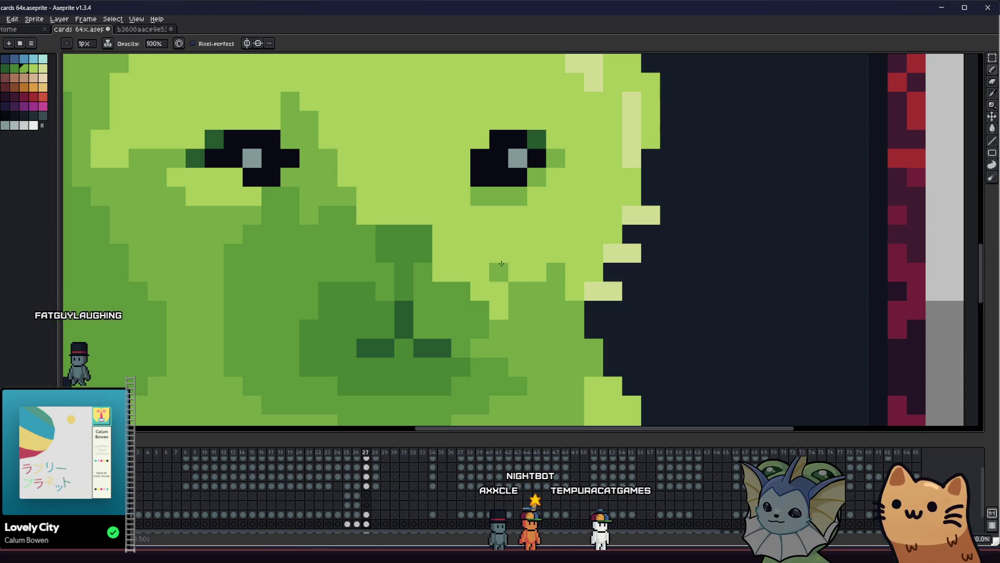
scroll(496, 260, down, 2)
key(v)
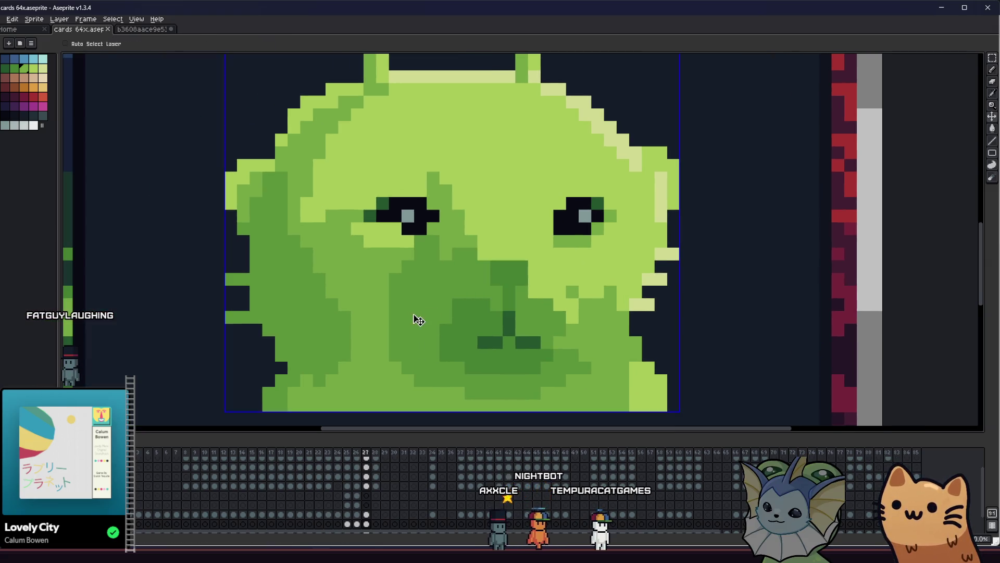
scroll(379, 311, down, 2)
drag(273, 320, 170, 313)
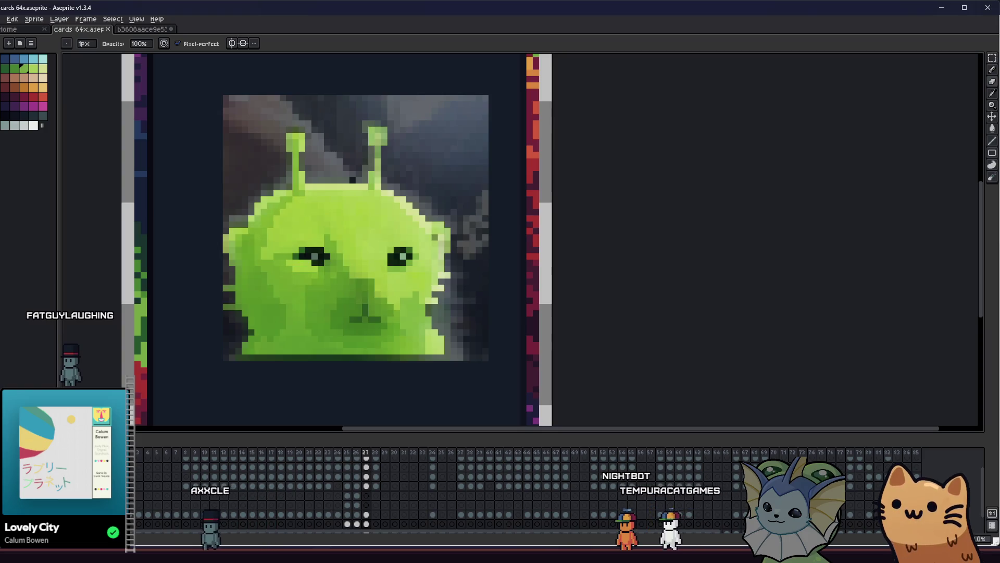
Step: Paste the alien onto the card, repaint its left eye dark and pick a lighter green
key(ctrl+v)
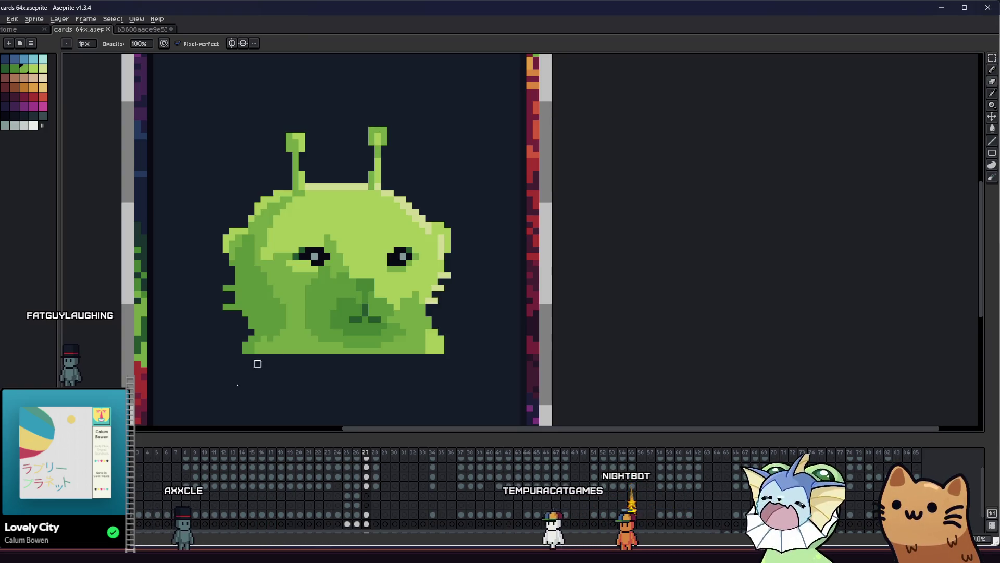
scroll(257, 362, up, 1)
mouse_move(336, 268)
mouse_down()
mouse_move(313, 263)
mouse_move(341, 250)
mouse_up()
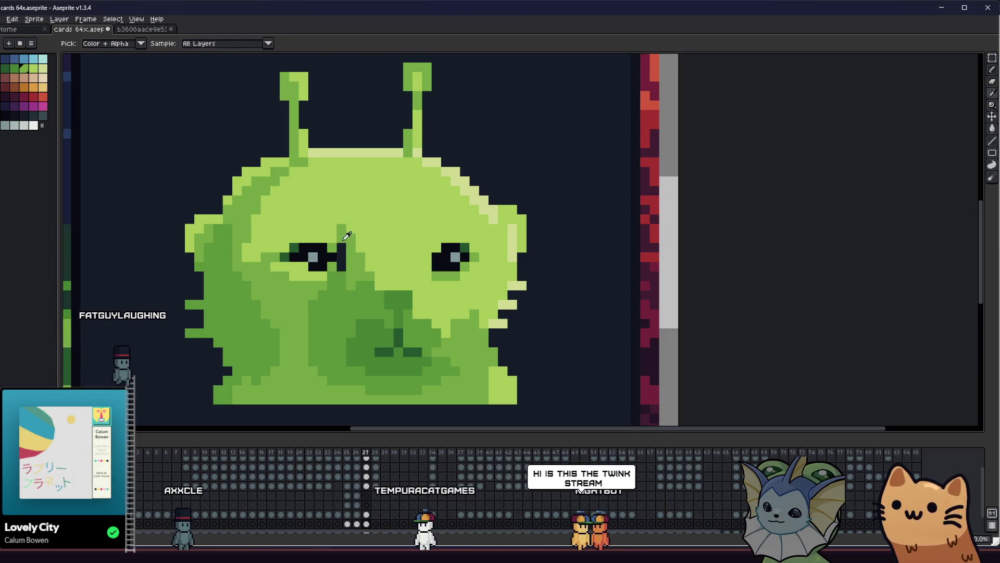
key(b)
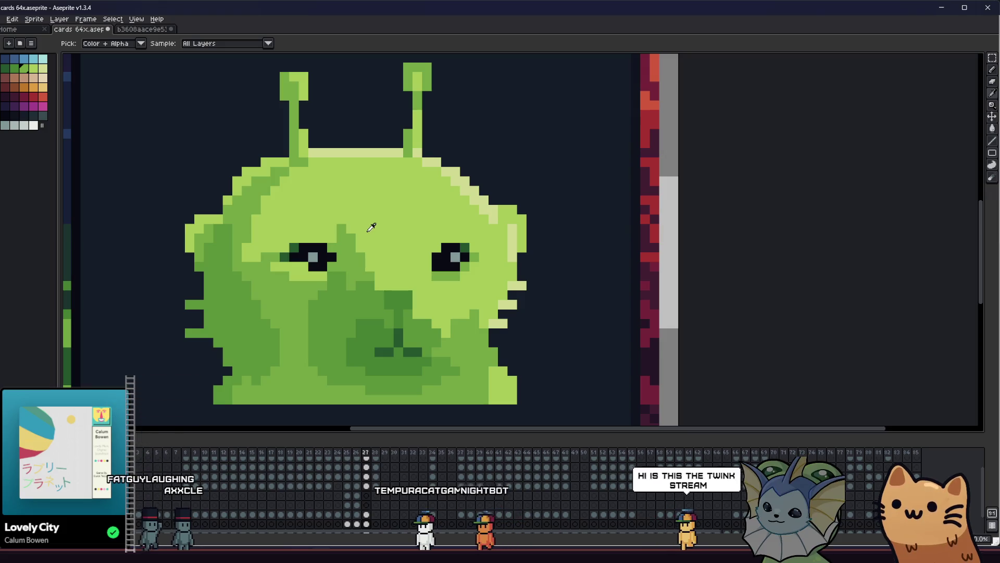
alt+click(367, 272)
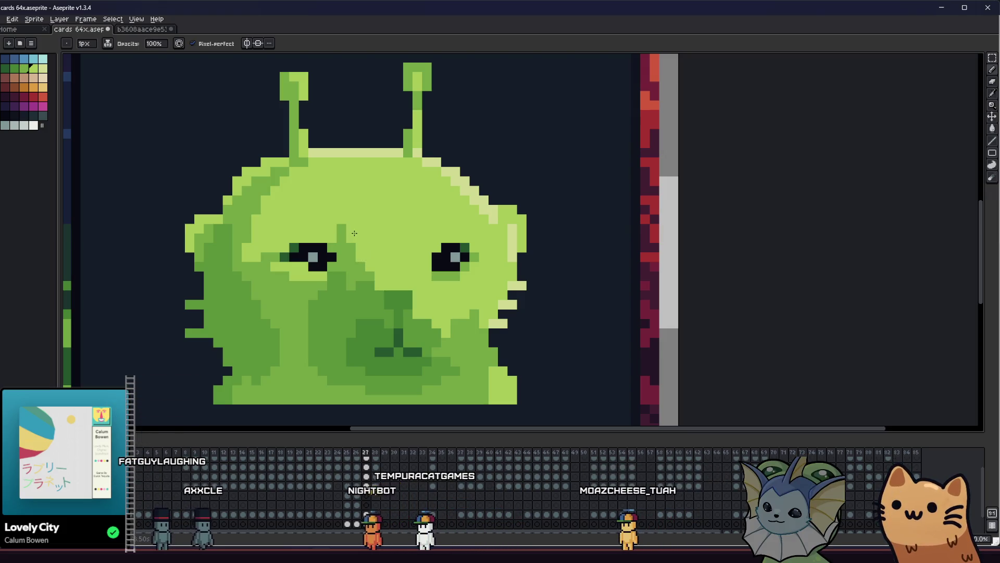
Step: Paint a darker green pixel on the alien's forehead
scroll(372, 272, down, 3)
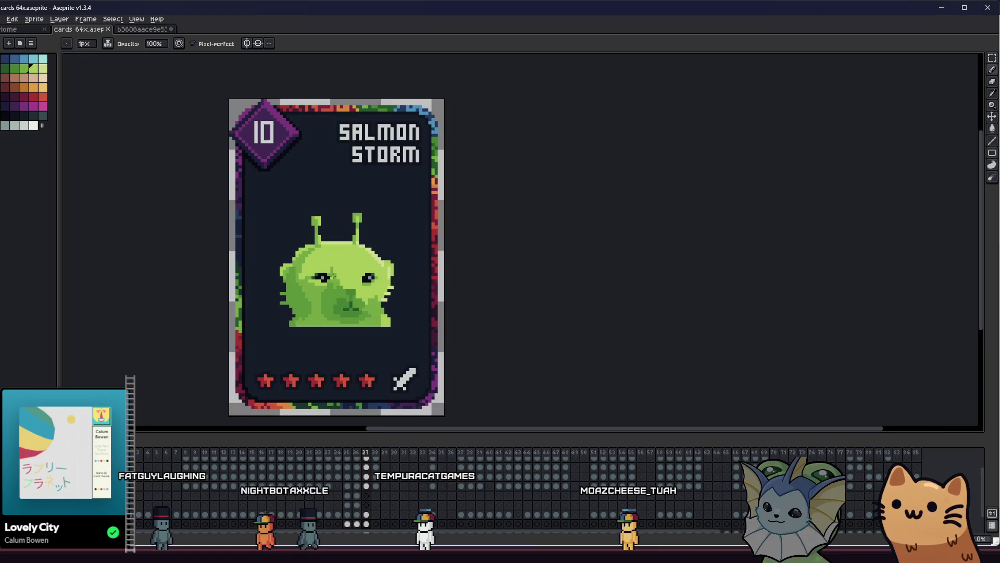
scroll(264, 295, down, 5)
scroll(273, 292, up, 2)
mouse_move(273, 293)
mouse_down()
mouse_move(196, 296)
mouse_move(583, 281)
mouse_move(299, 278)
mouse_up()
scroll(201, 297, up, 2)
scroll(386, 261, up, 4)
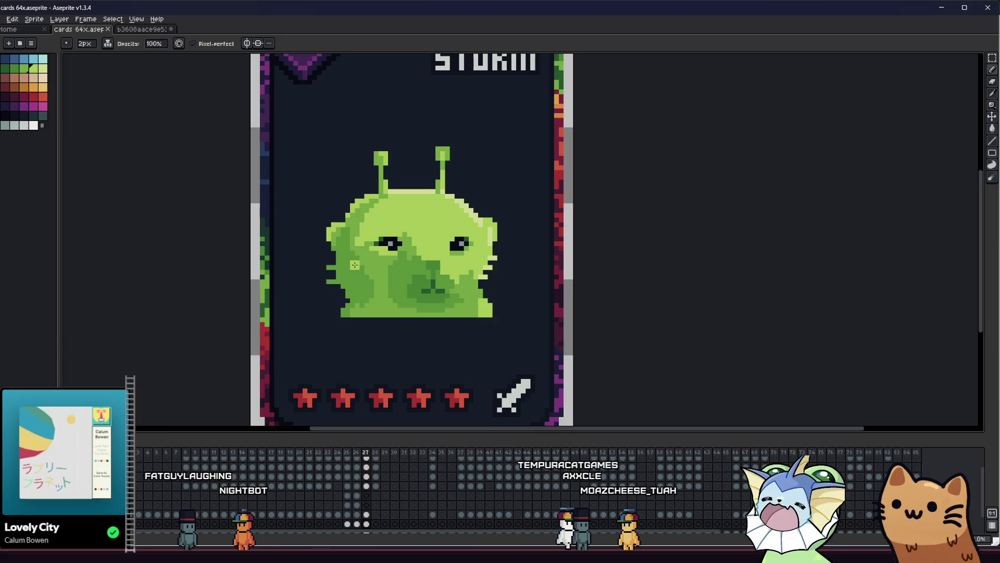
key(i)
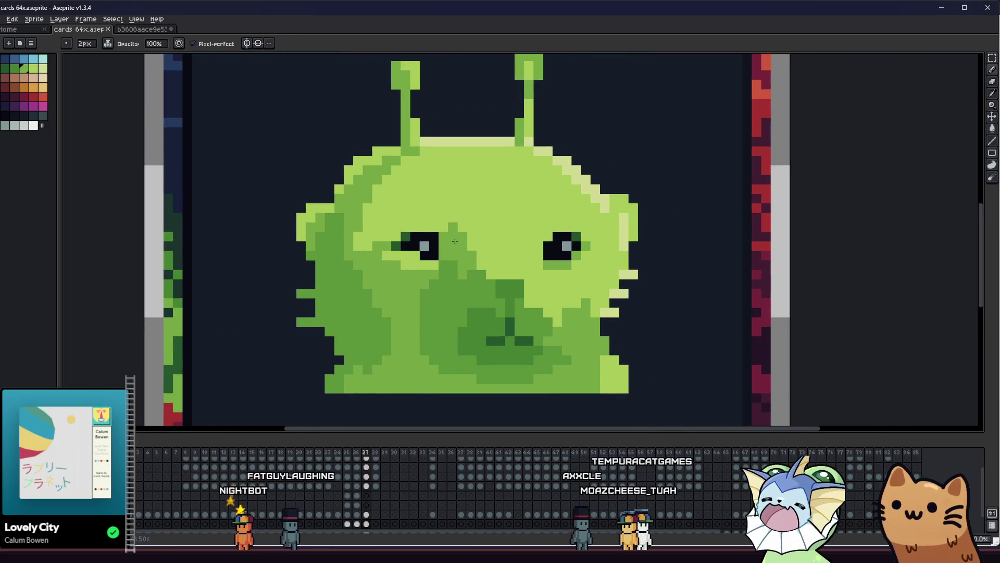
scroll(492, 231, up, 1)
click(485, 179)
Step: Sample a darker body green and paint streak shading on the alien's head
key(v)
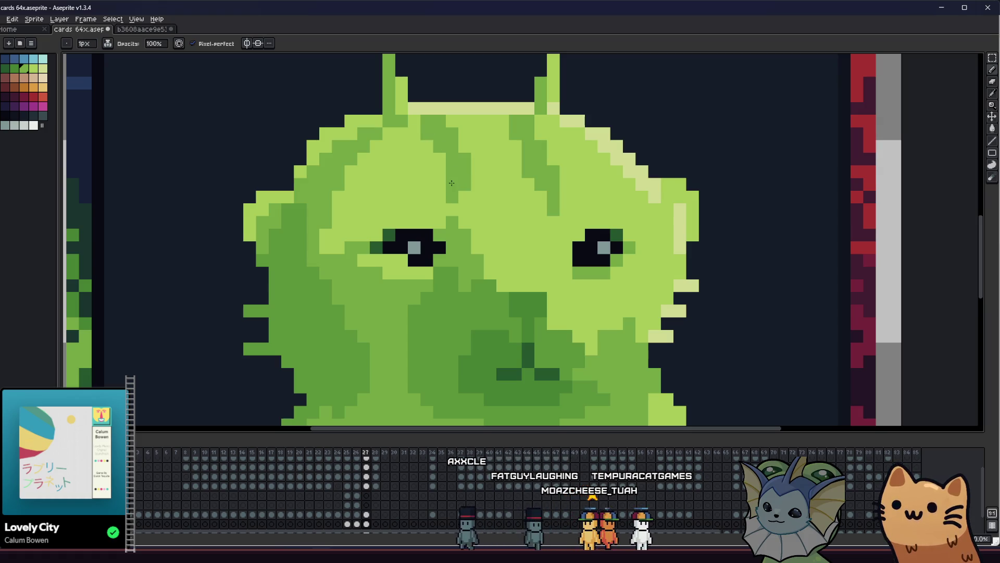
scroll(451, 183, down, 3)
mouse_move(366, 230)
mouse_down()
mouse_move(255, 249)
mouse_move(155, 294)
mouse_up()
scroll(155, 293, down, 3)
scroll(166, 310, down, 1)
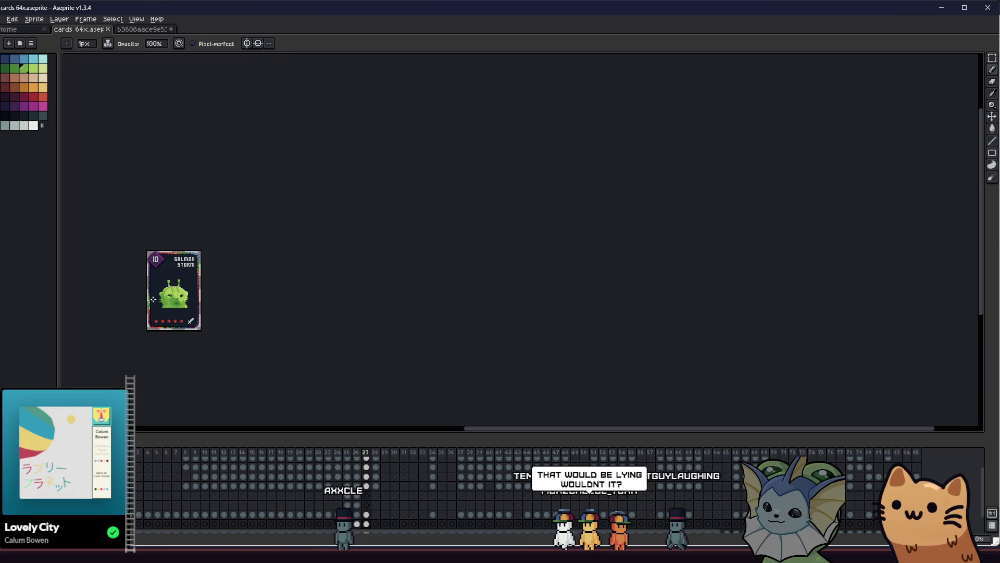
scroll(165, 309, up, 5)
drag(166, 309, 213, 236)
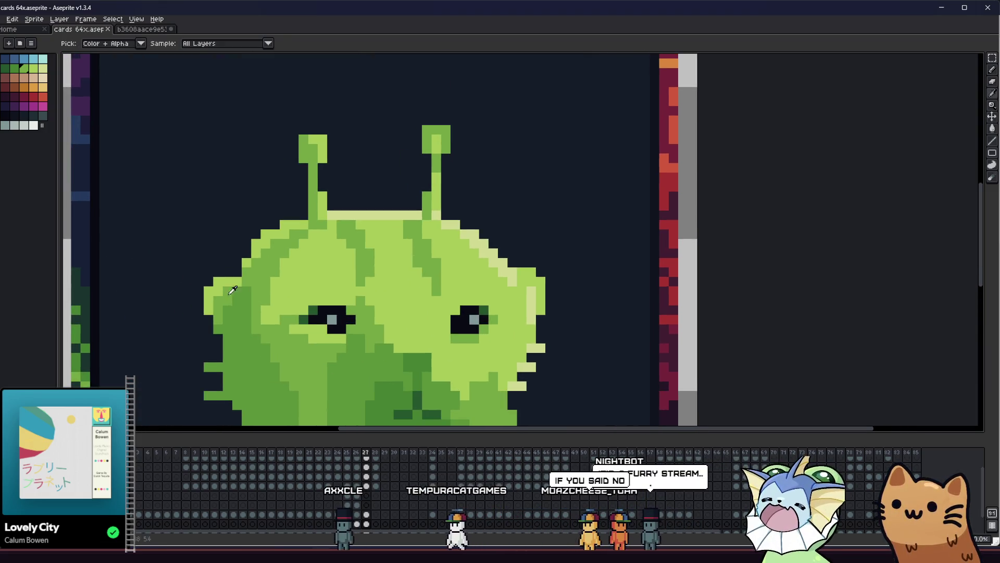
key(b)
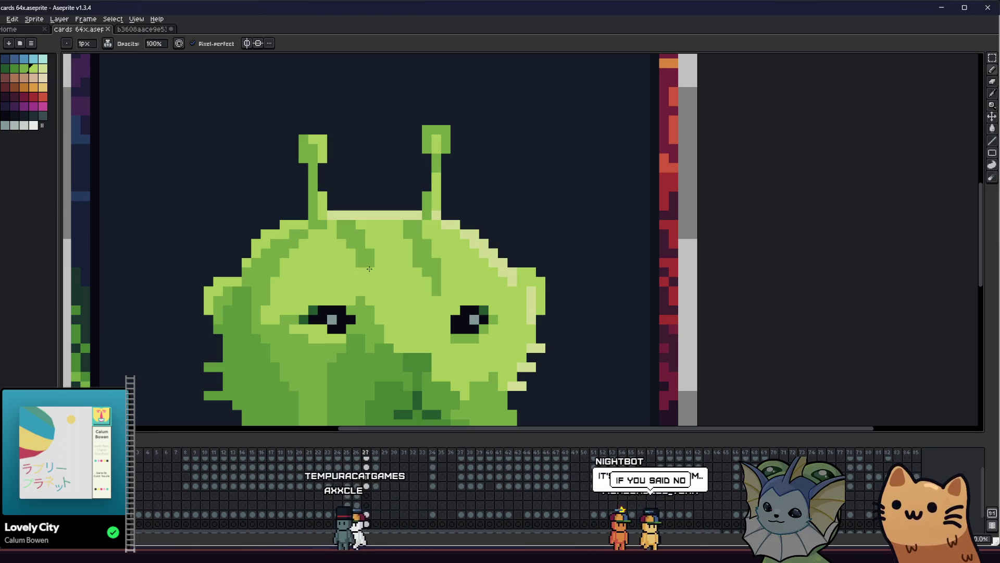
alt+click(361, 226)
click(361, 226)
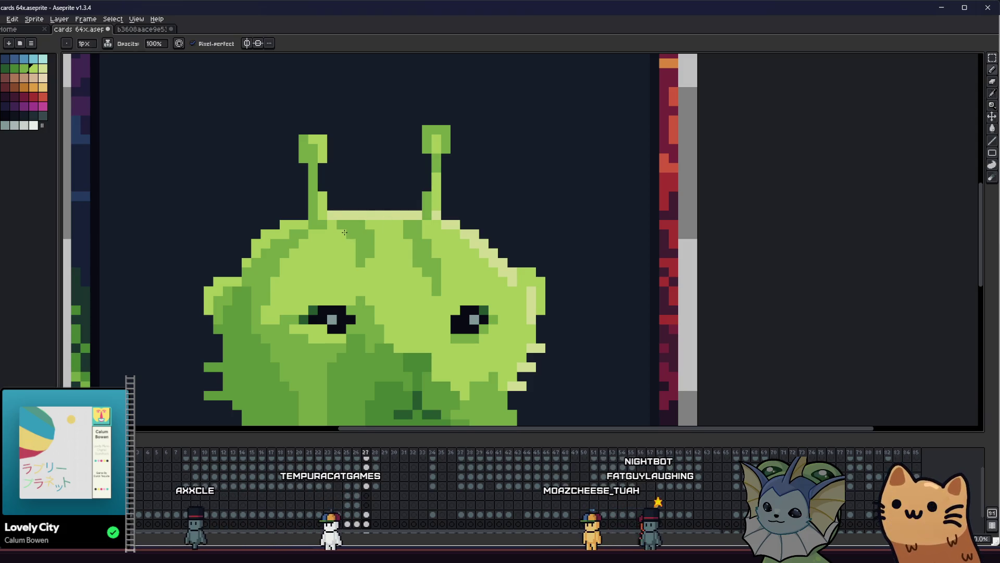
Step: Sample neighbouring greens from the head and frame the whole card
scroll(391, 250, right, 1)
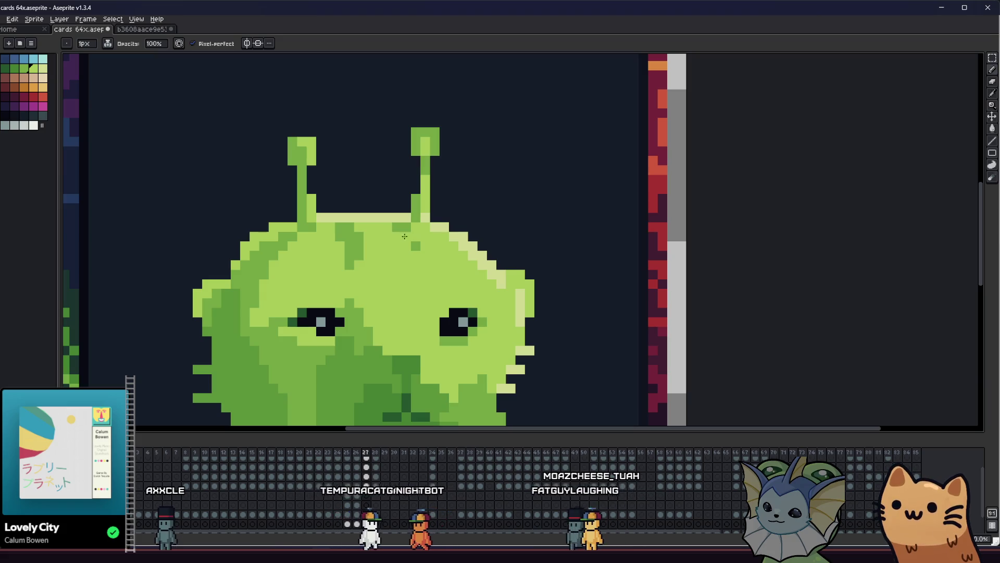
alt+click(409, 234)
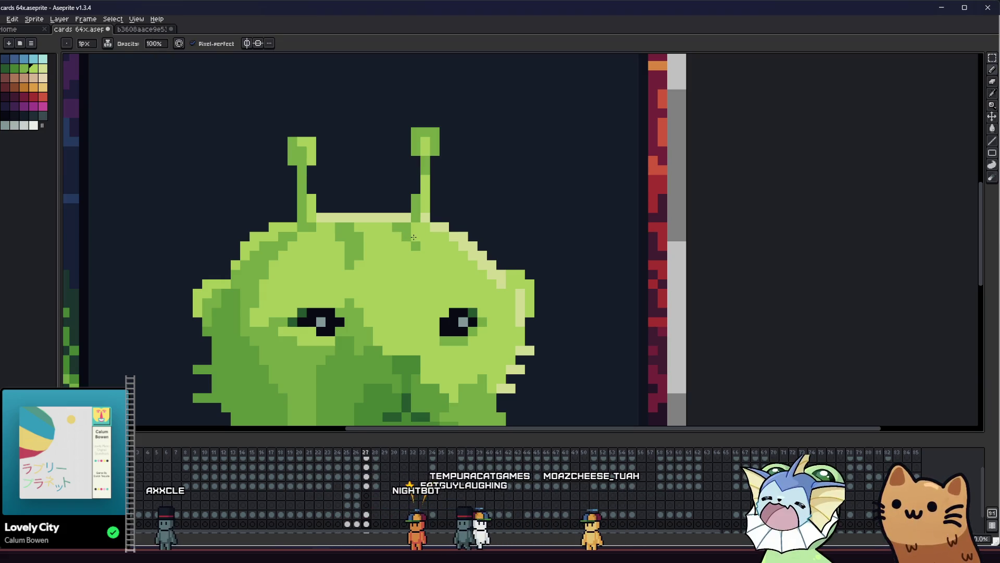
alt+click(325, 257)
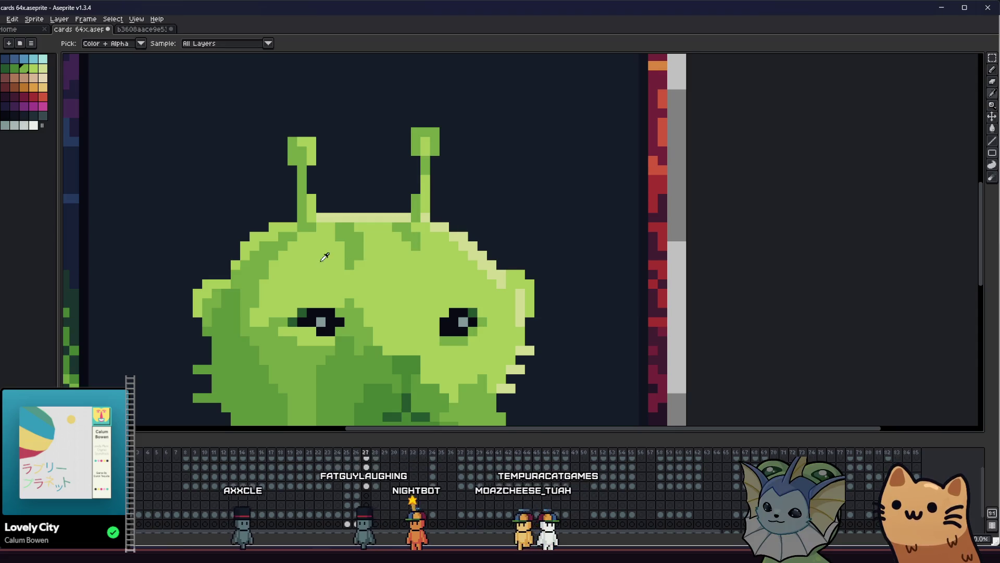
scroll(324, 257, down, 2)
mouse_move(302, 318)
mouse_down()
mouse_move(181, 277)
mouse_move(210, 235)
mouse_up()
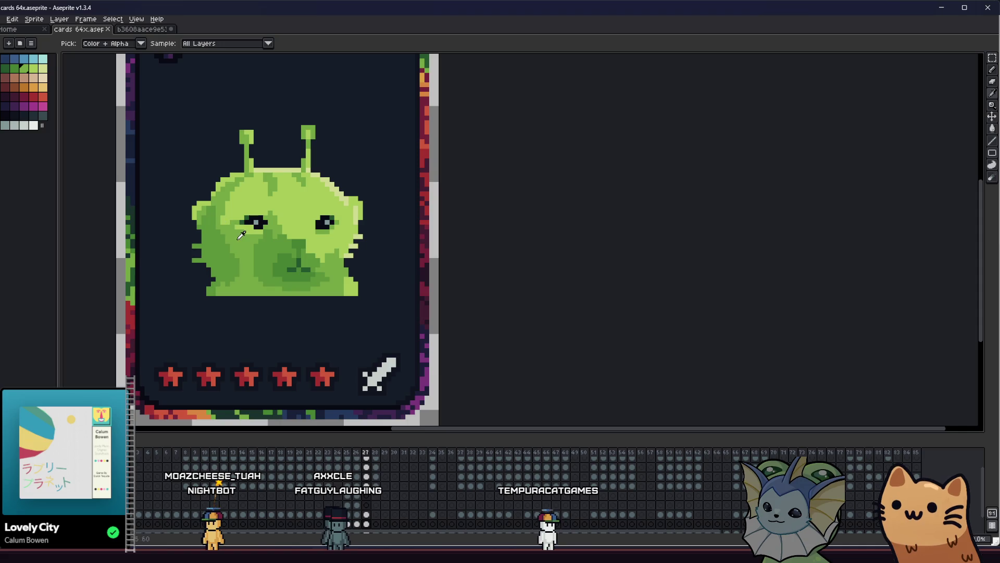
Step: Bucket-fill a light-green face patch darker and draw a diagonal light-green line on the face
scroll(242, 236, up, 2)
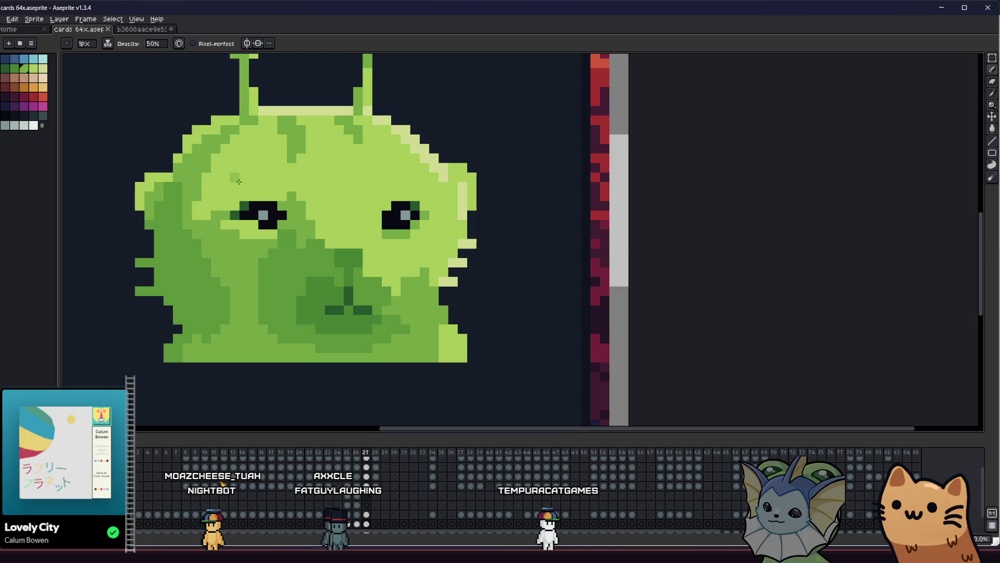
scroll(250, 137, up, 3)
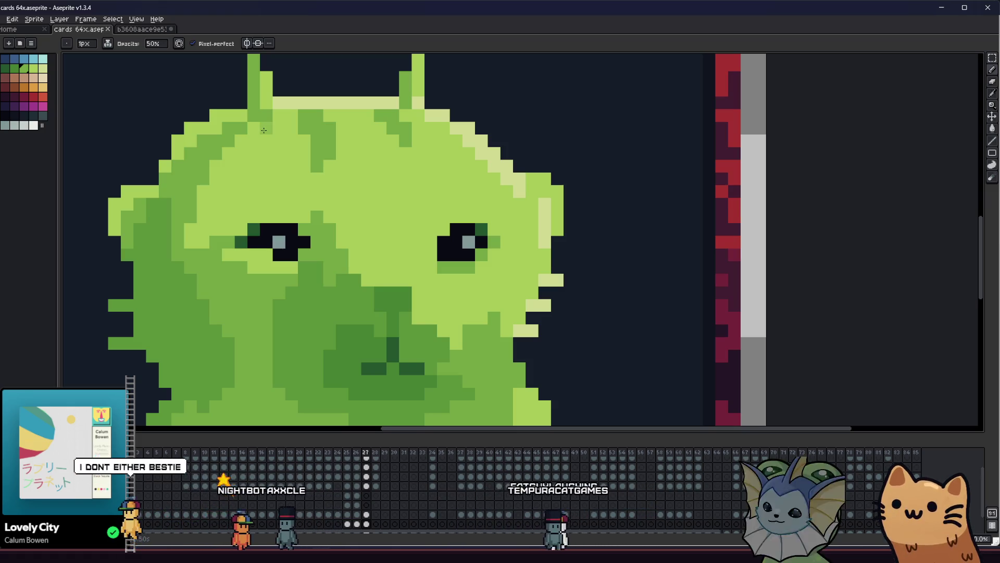
key(g)
click(271, 164)
key(b)
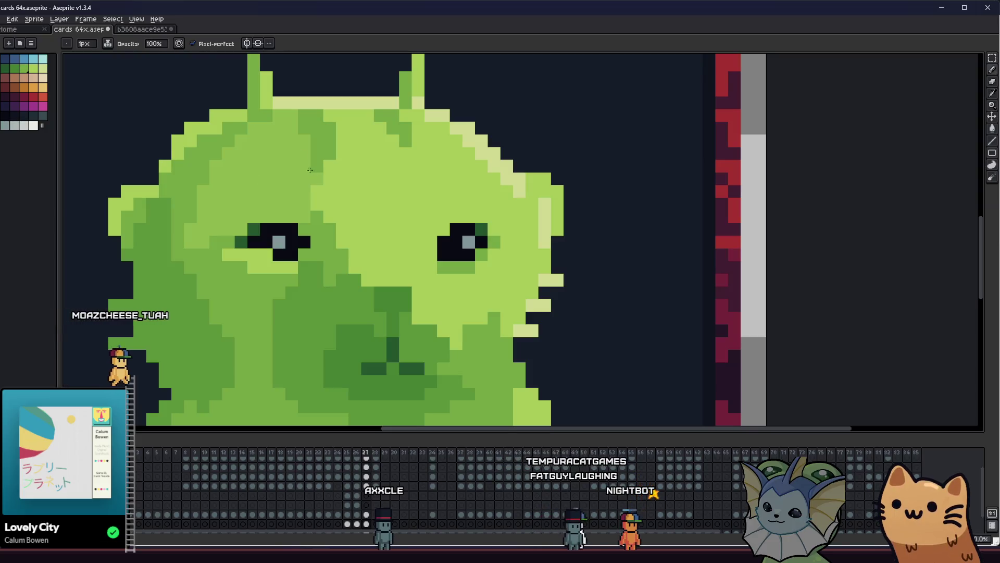
drag(349, 240, 363, 275)
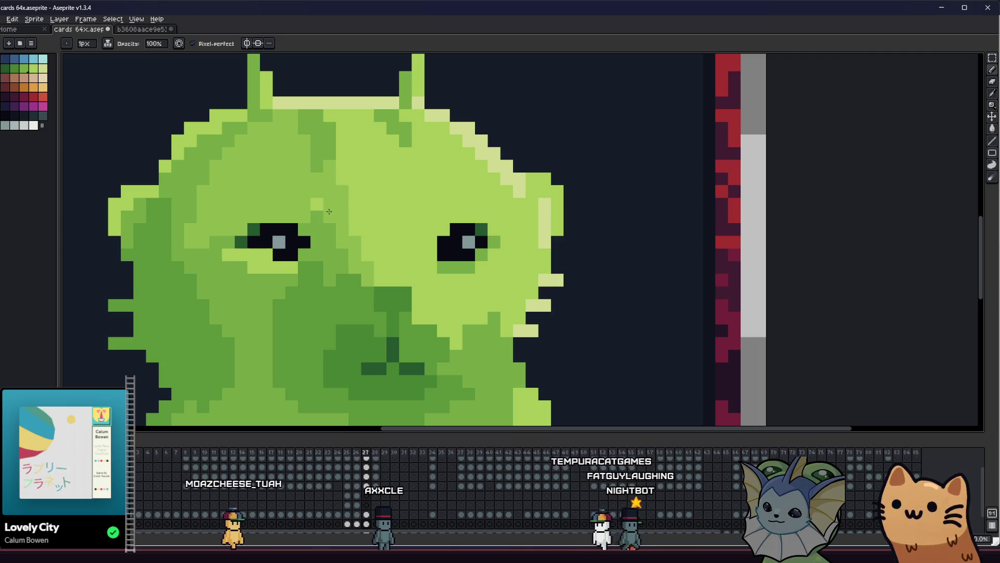
Step: Paint medium-green pixels across the alien's face and darken its lower right
scroll(346, 231, down, 3)
drag(197, 281, 515, 286)
drag(627, 336, 480, 320)
scroll(546, 305, up, 4)
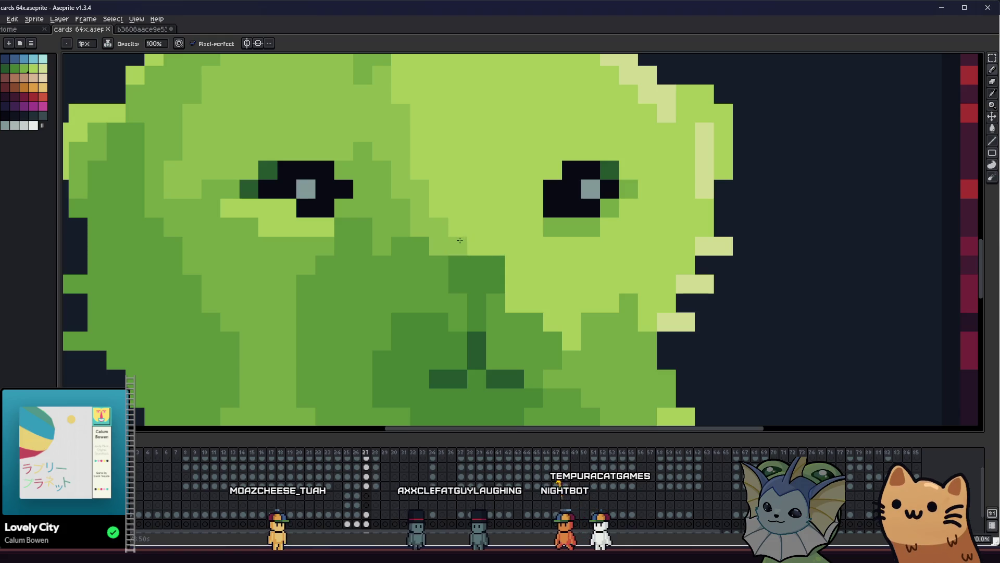
drag(460, 241, 530, 263)
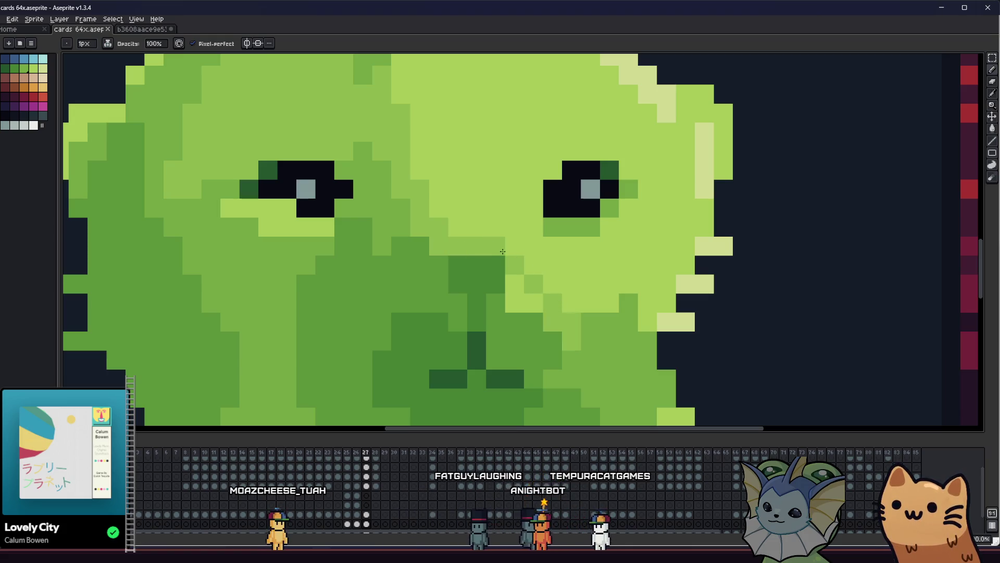
drag(537, 302, 516, 284)
Step: Sample a light green from the sprite and place a light-green pixel on the alien
alt+click(580, 268)
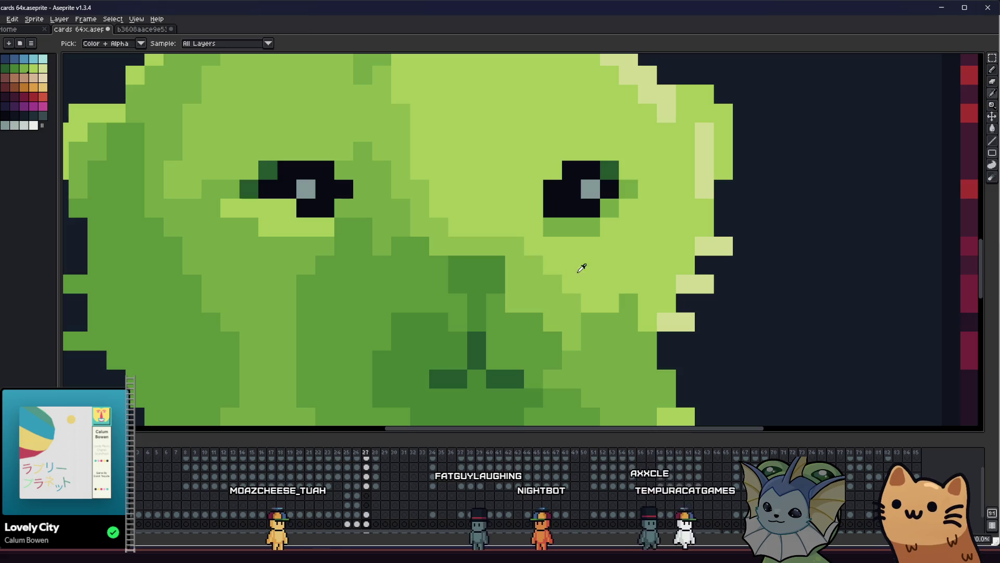
scroll(569, 296, down, 2)
click(380, 318)
scroll(308, 305, down, 3)
mouse_move(223, 312)
mouse_down()
mouse_move(140, 299)
mouse_move(109, 279)
mouse_move(224, 308)
mouse_move(524, 331)
mouse_move(319, 305)
mouse_up()
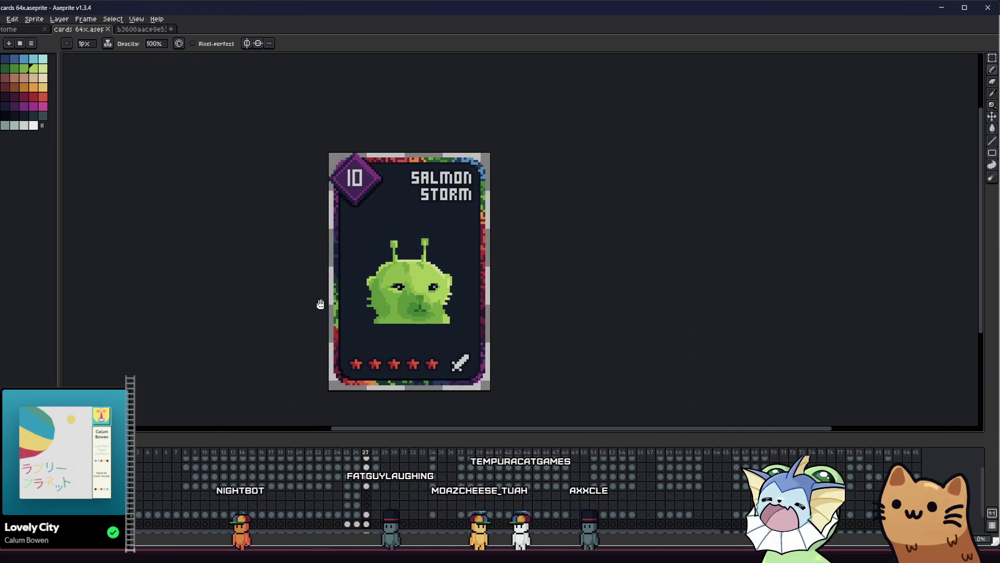
Step: Frame the alien's face and the whole card while switching between eyedropper, bucket and pencil
scroll(359, 300, up, 3)
key(i)
scroll(378, 296, up, 2)
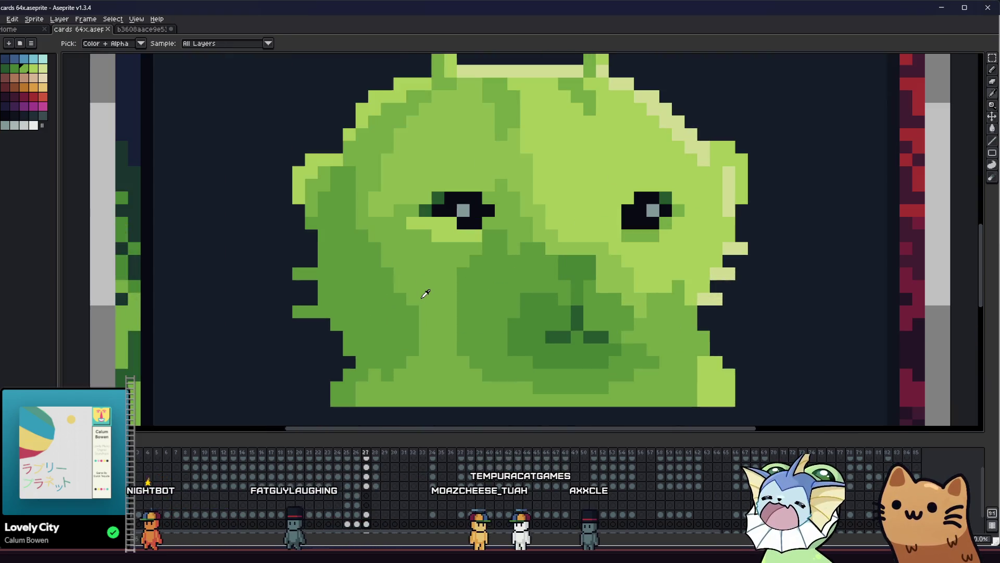
key(b)
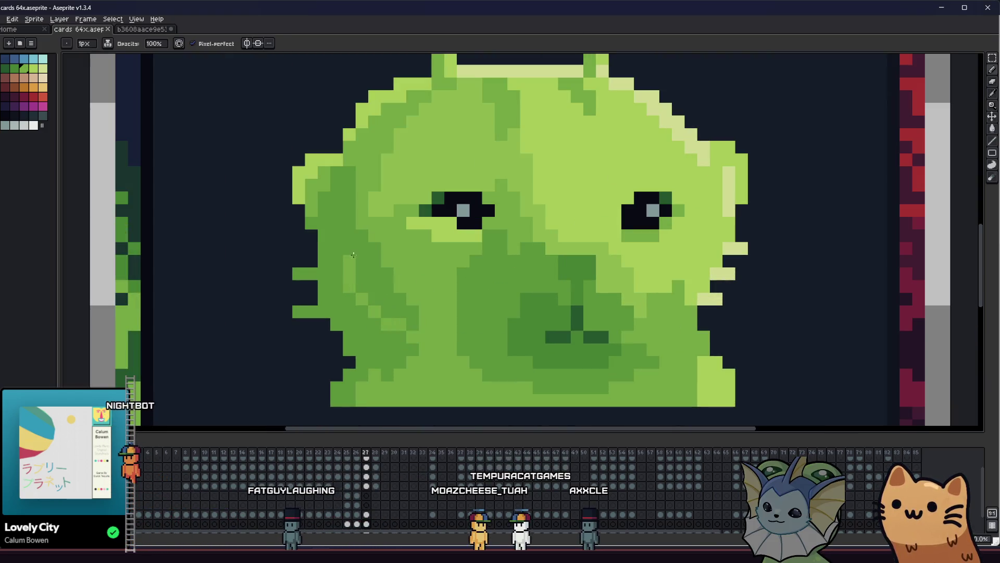
key(g)
scroll(372, 229, down, 3)
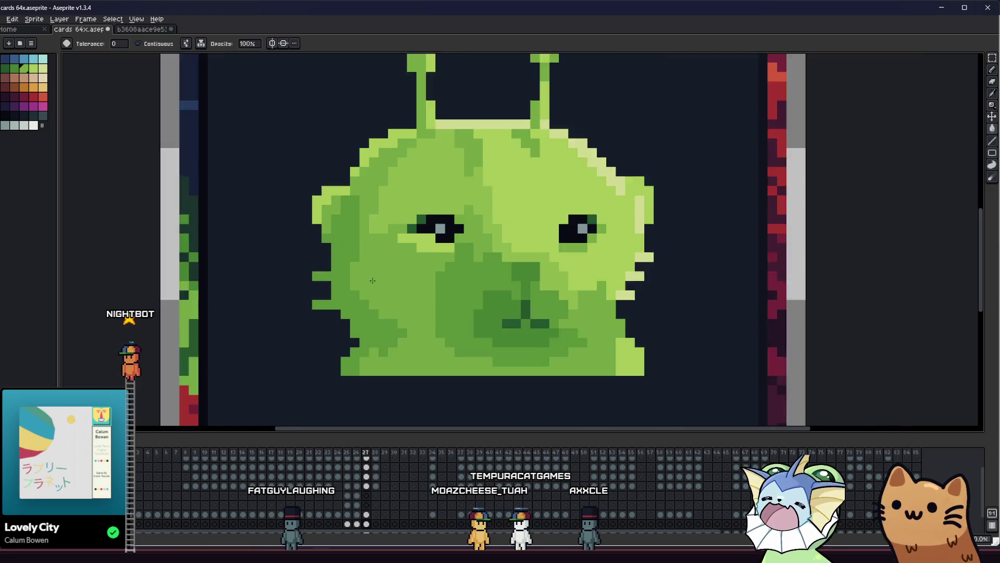
scroll(310, 294, up, 3)
key(b)
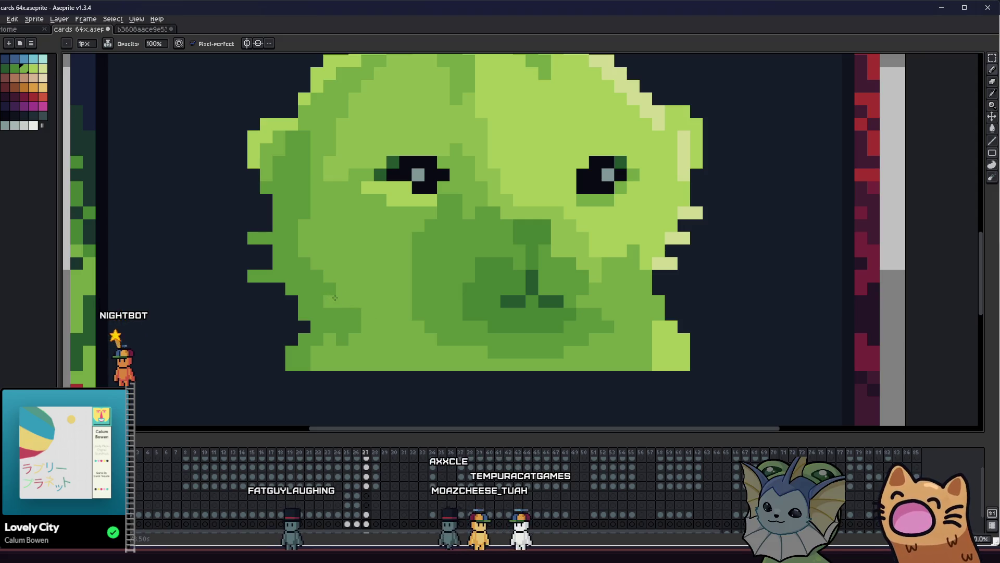
drag(338, 309, 296, 284)
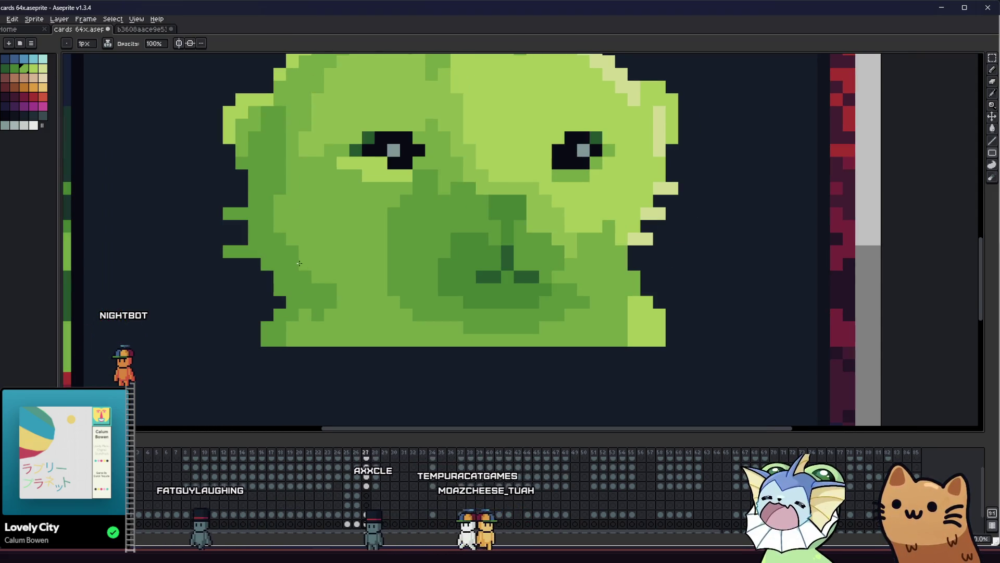
key(b)
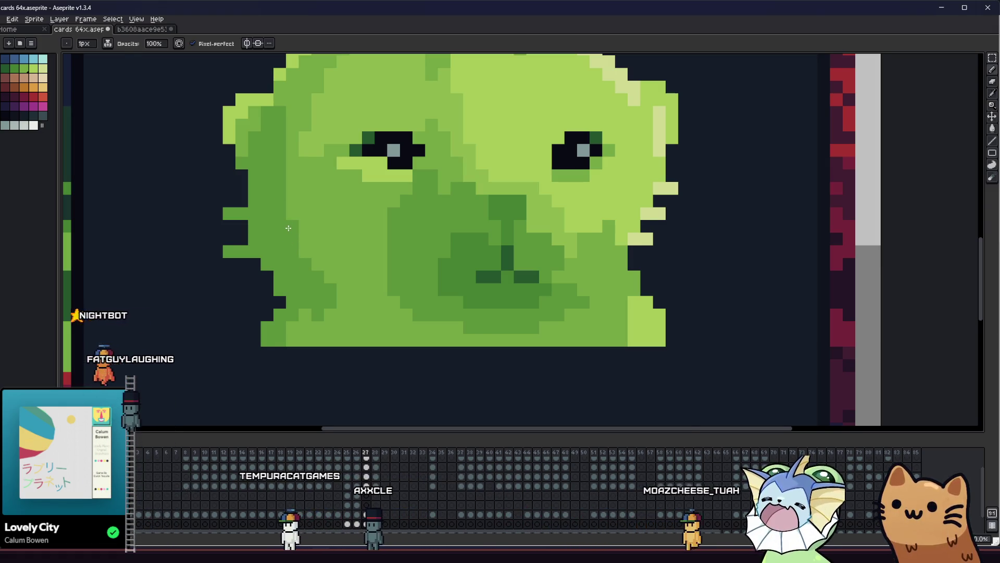
scroll(261, 250, down, 4)
drag(223, 286, 181, 306)
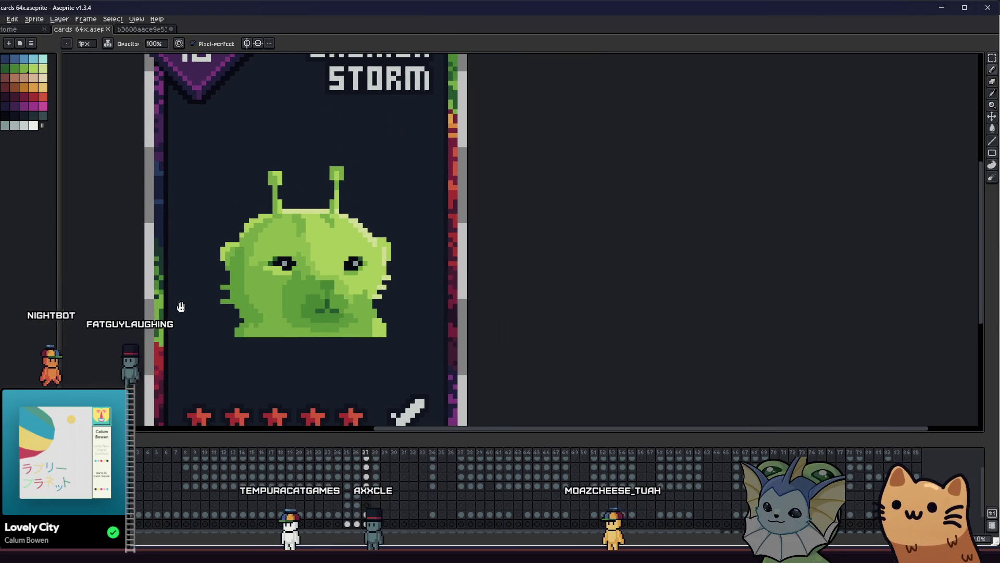
Step: Choose a dark green and add a dark-green pixel to the alien's mouth
scroll(219, 332, up, 1)
alt+click(351, 295)
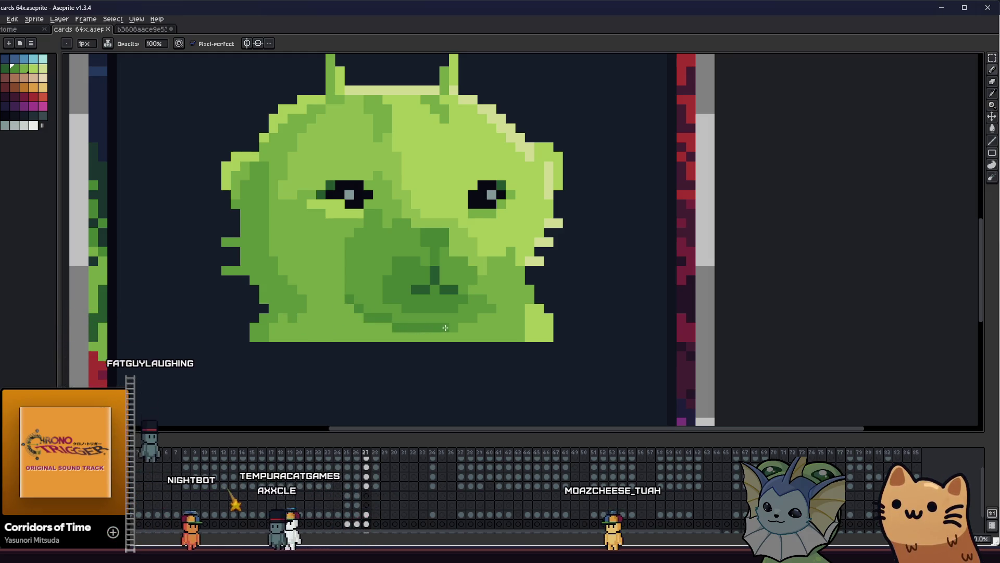
click(468, 321)
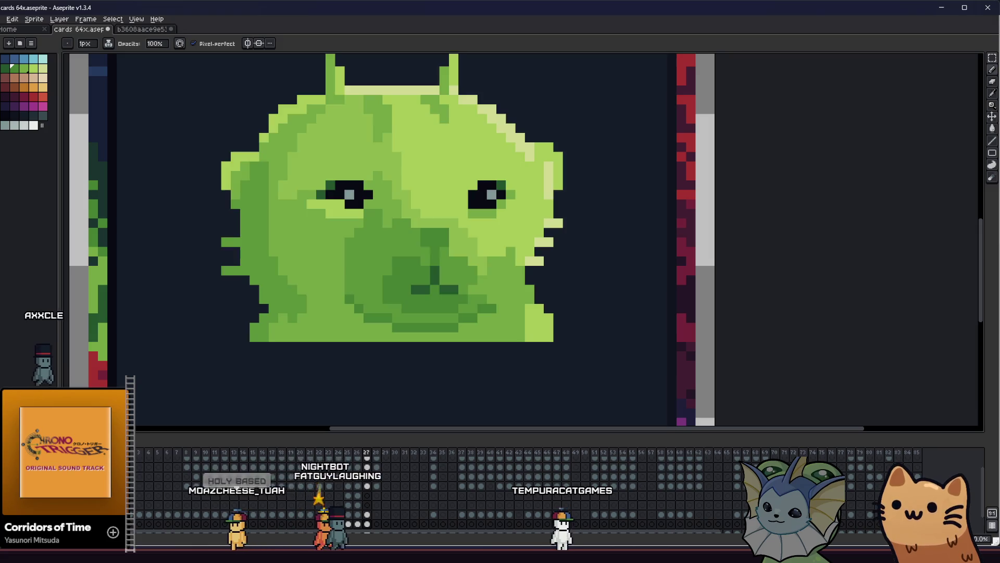
key(i)
scroll(370, 300, up, 1)
Step: Paint dark-green pixels on the face and a stroke along the lower-left edge
key(v)
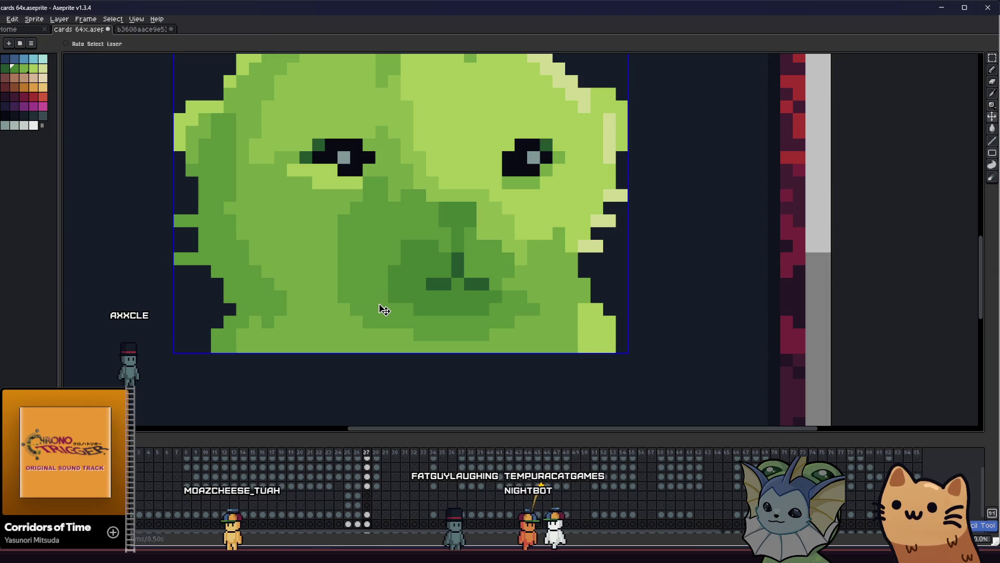
key(b)
click(342, 306)
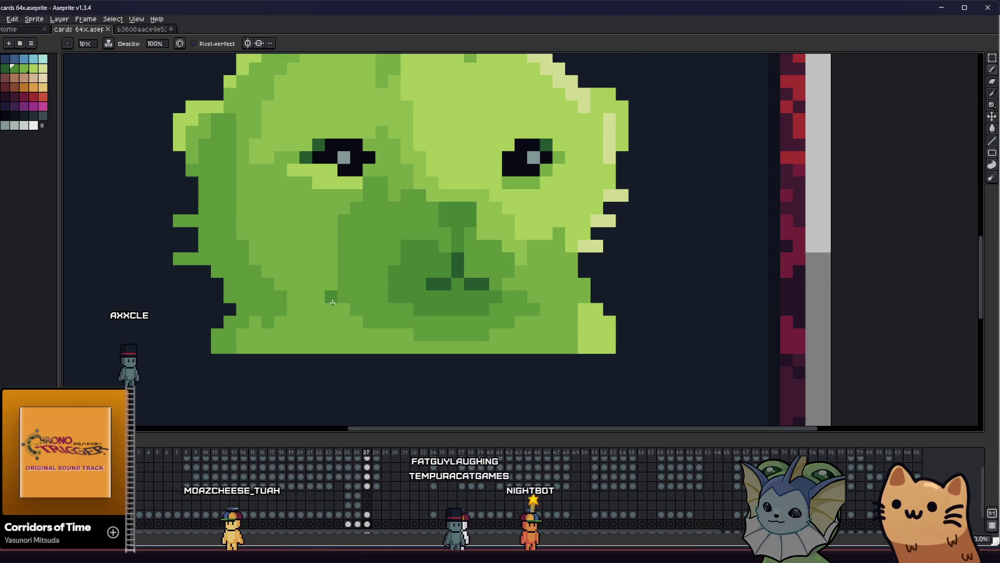
click(334, 310)
mouse_move(348, 321)
mouse_down()
mouse_move(361, 332)
mouse_move(495, 347)
mouse_up()
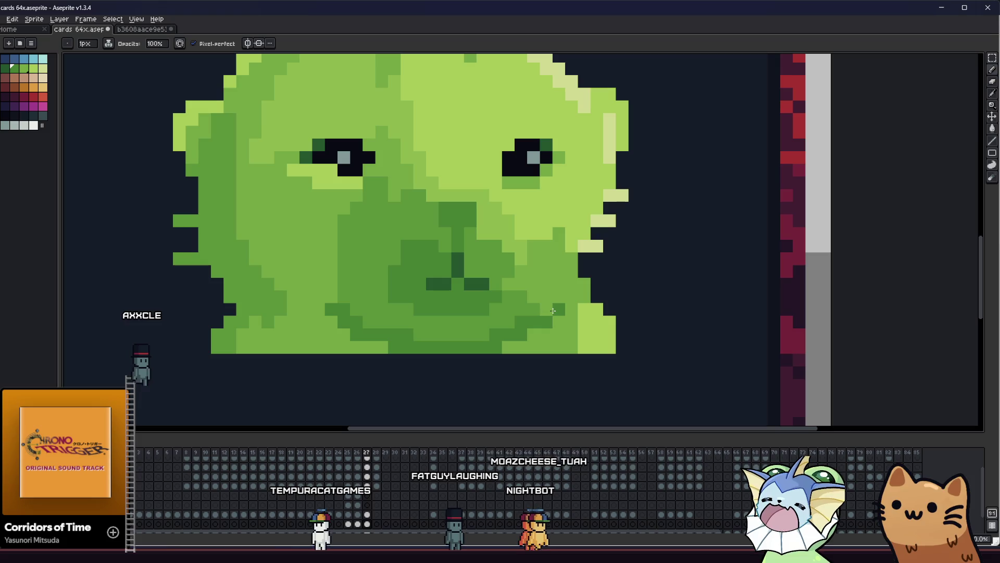
Step: Save the card, add one more dark-green pixel at the bottom-left edge, and save again
key(ctrl+s)
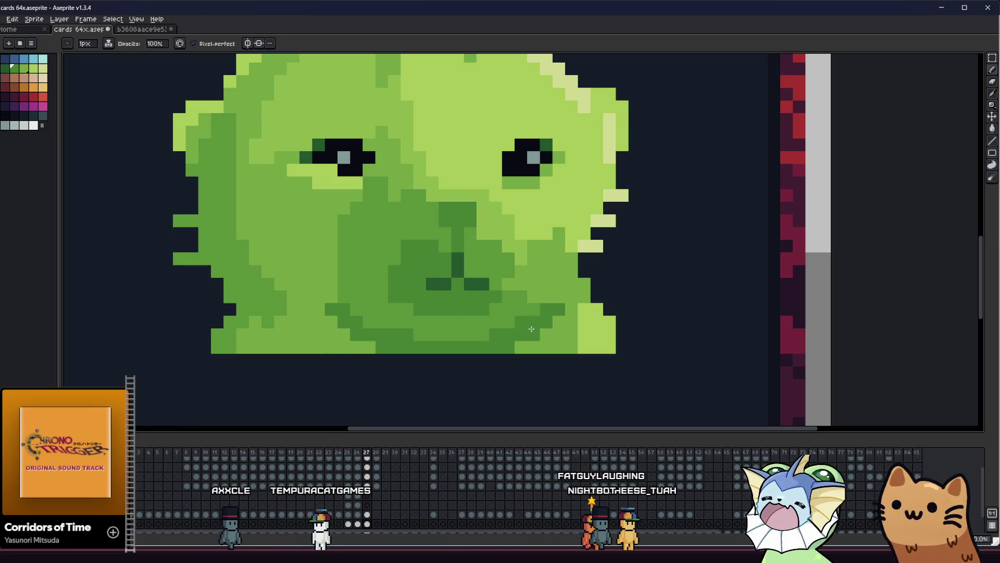
click(354, 328)
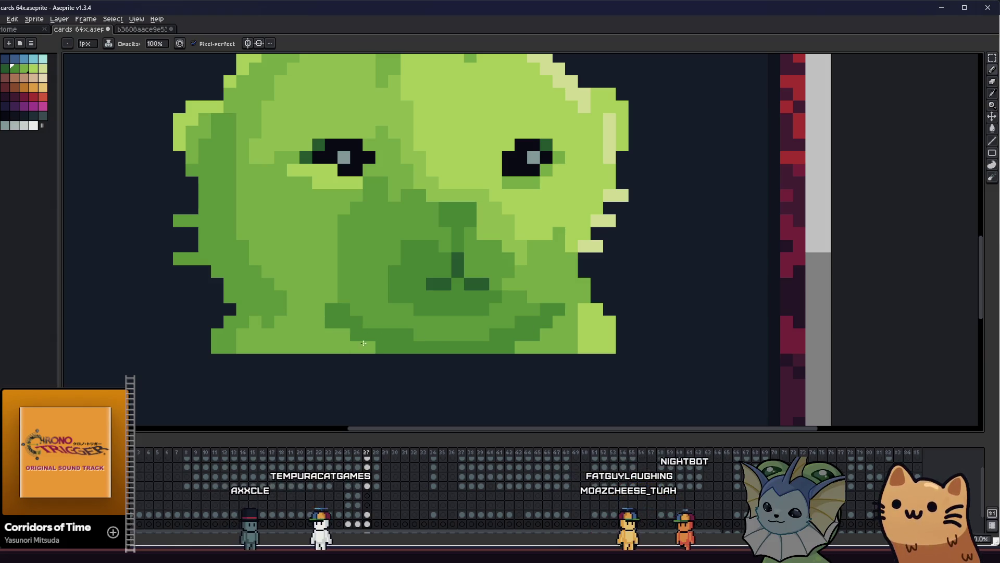
key(ctrl+s)
scroll(368, 341, down, 3)
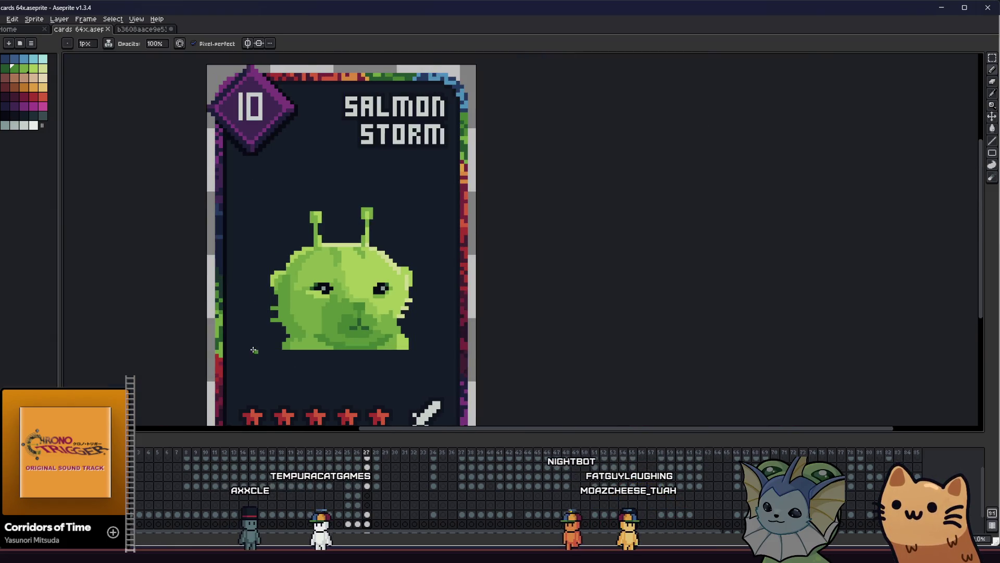
mouse_move(335, 371)
mouse_down()
mouse_move(406, 360)
mouse_move(500, 373)
mouse_move(374, 367)
mouse_up()
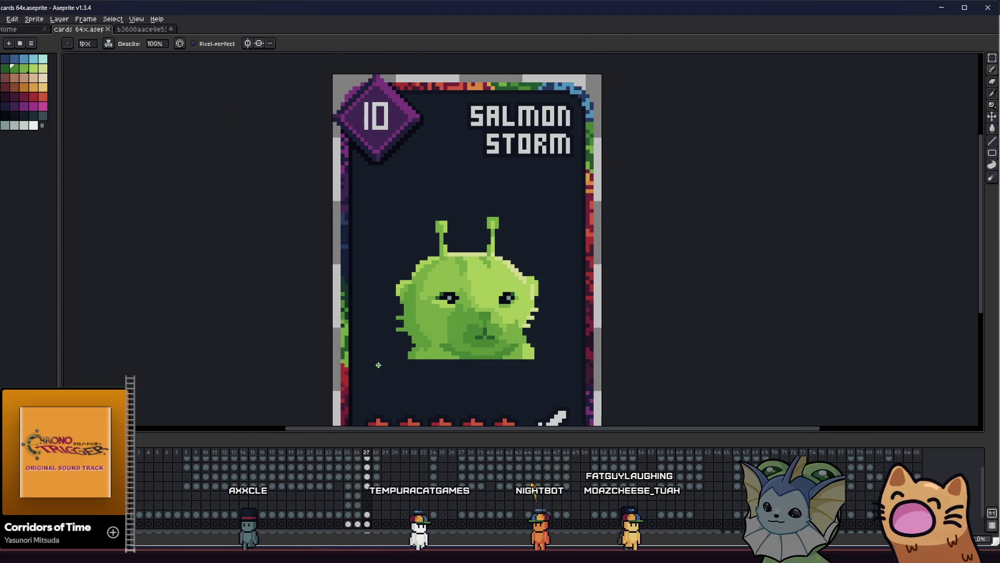
scroll(378, 365, up, 3)
mouse_move(302, 350)
mouse_down()
mouse_move(151, 357)
mouse_move(184, 356)
mouse_up()
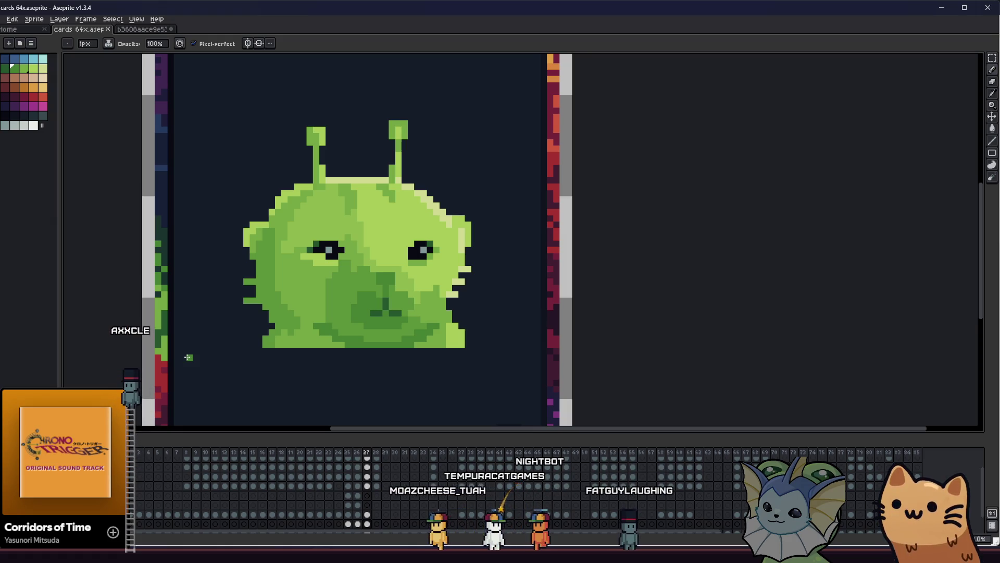
key(i)
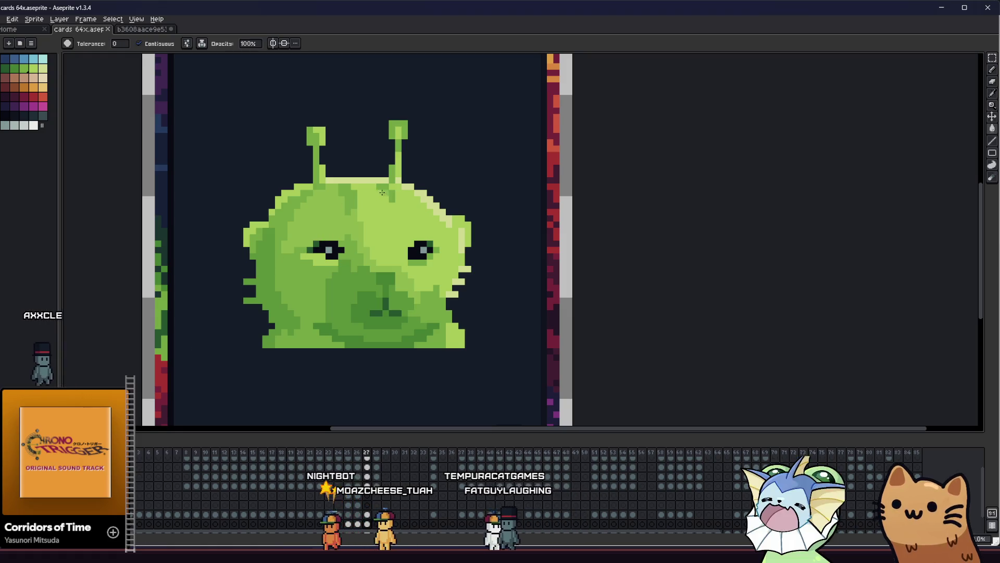
key(g)
drag(212, 290, 230, 289)
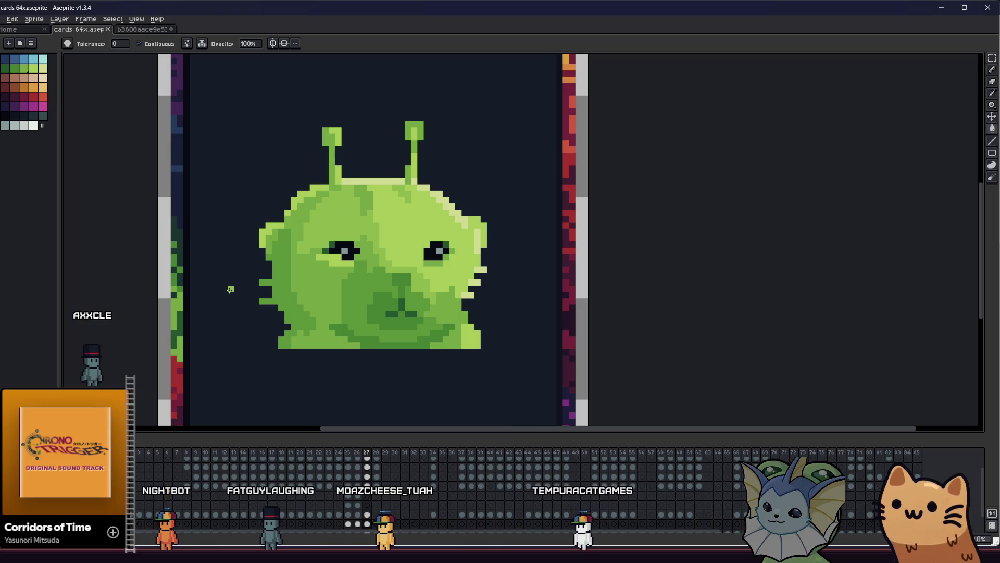
drag(231, 290, 242, 309)
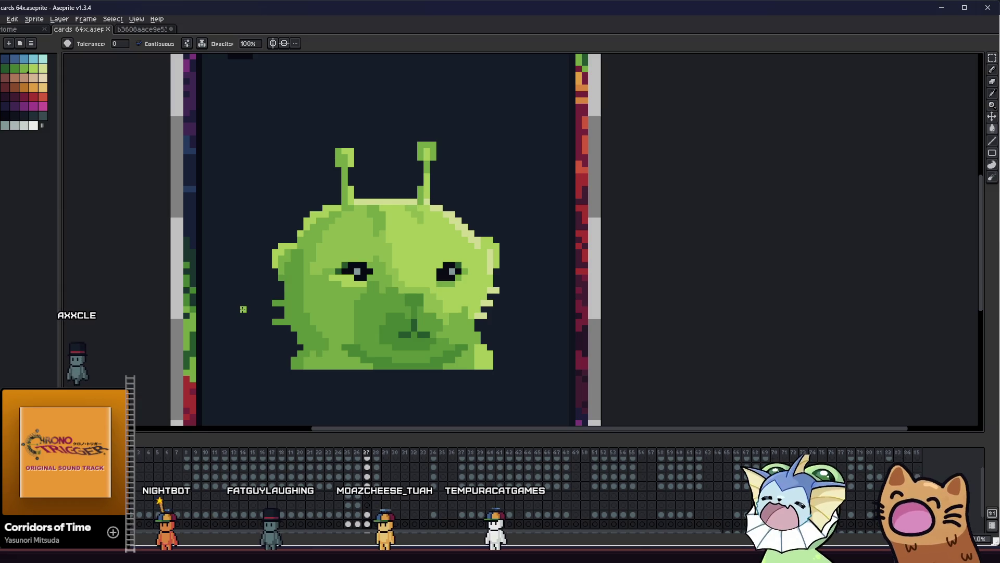
mouse_move(243, 309)
mouse_down()
mouse_move(190, 310)
mouse_move(203, 310)
mouse_up()
drag(197, 311, 190, 315)
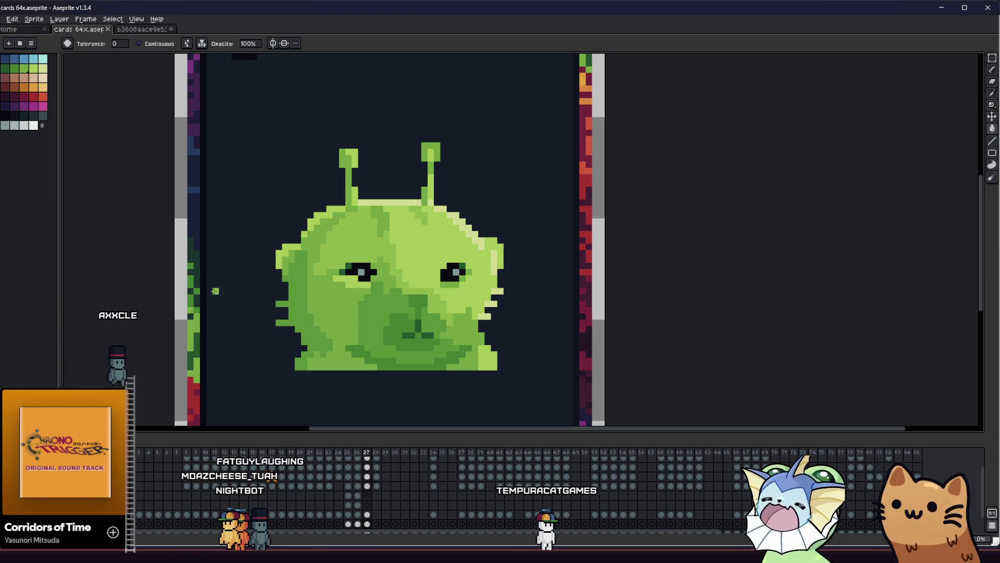
scroll(343, 323, up, 1)
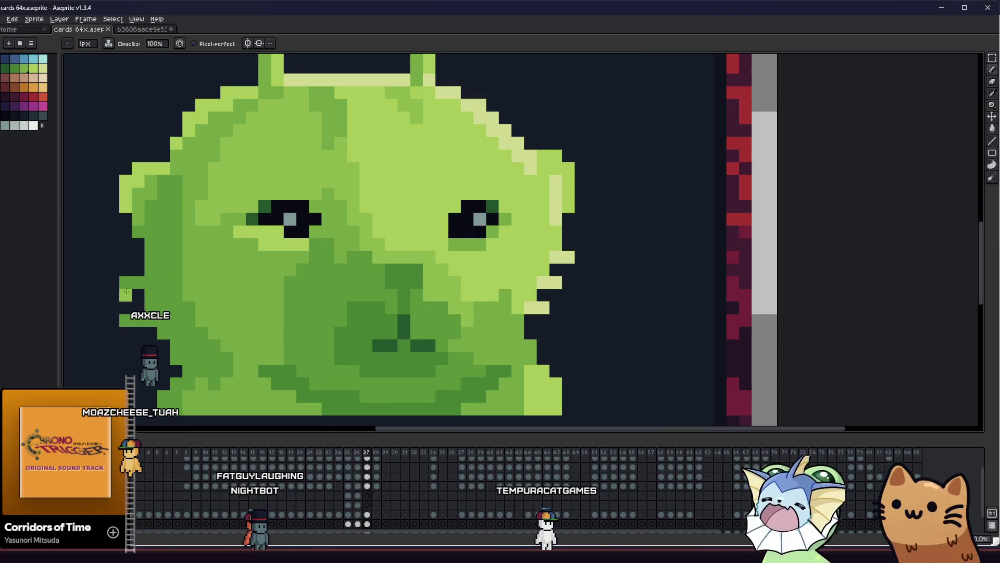
click(121, 286)
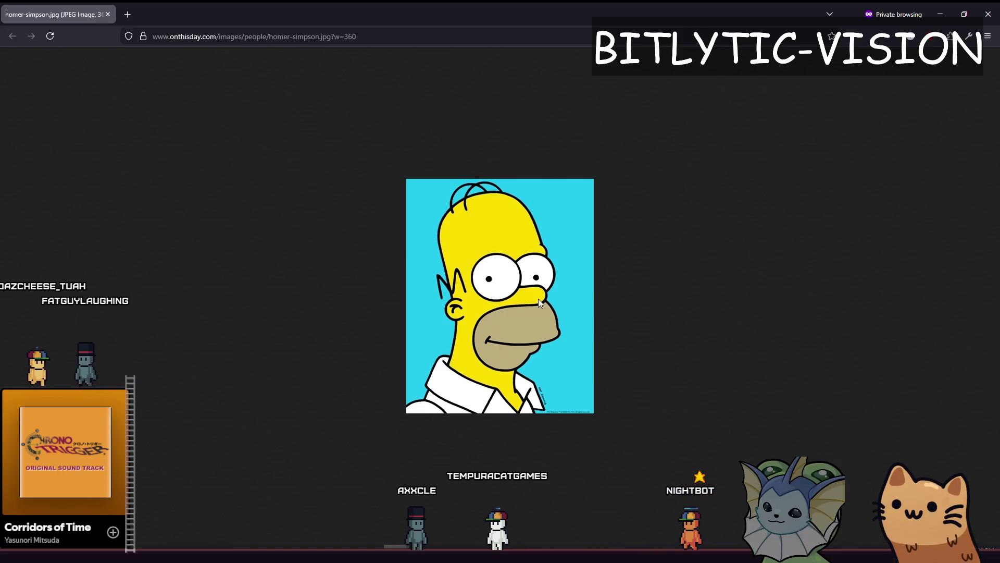
key(alt+Tab)
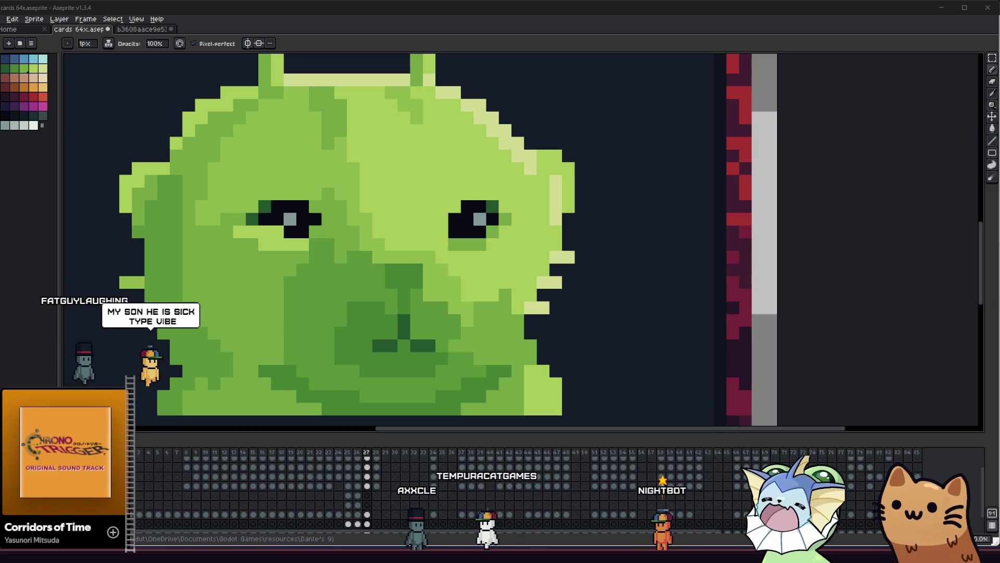
scroll(124, 319, down, 2)
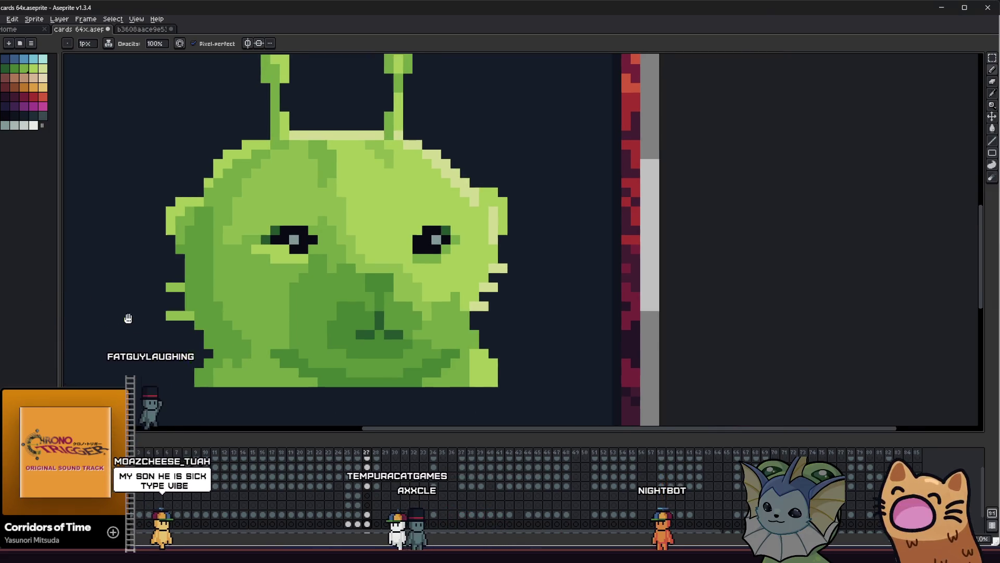
scroll(165, 313, down, 1)
scroll(156, 316, up, 1)
scroll(164, 316, down, 2)
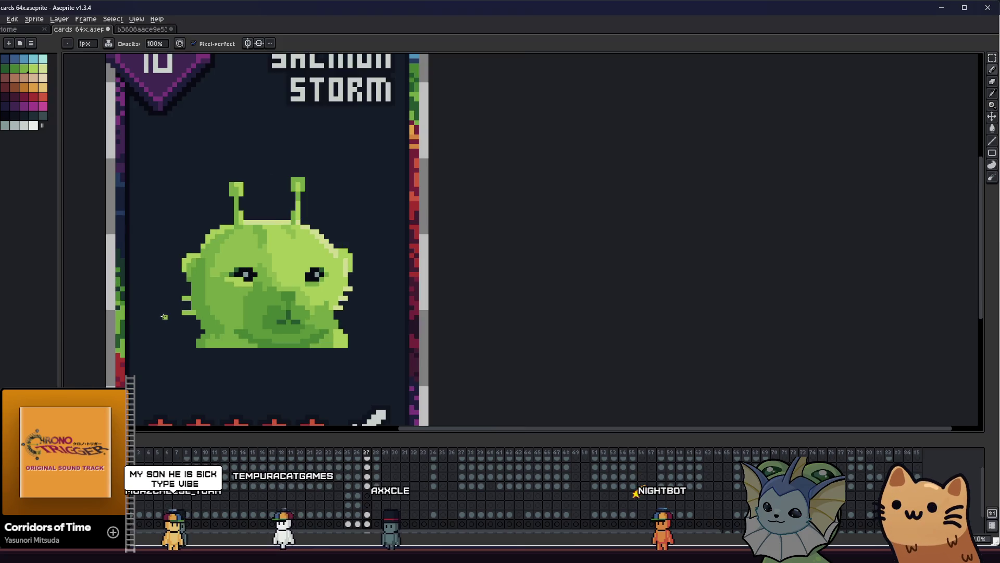
Step: Zoom into the alien's face with the Pencil ready, then reposition to view the whole card
scroll(188, 322, up, 1)
scroll(207, 326, down, 1)
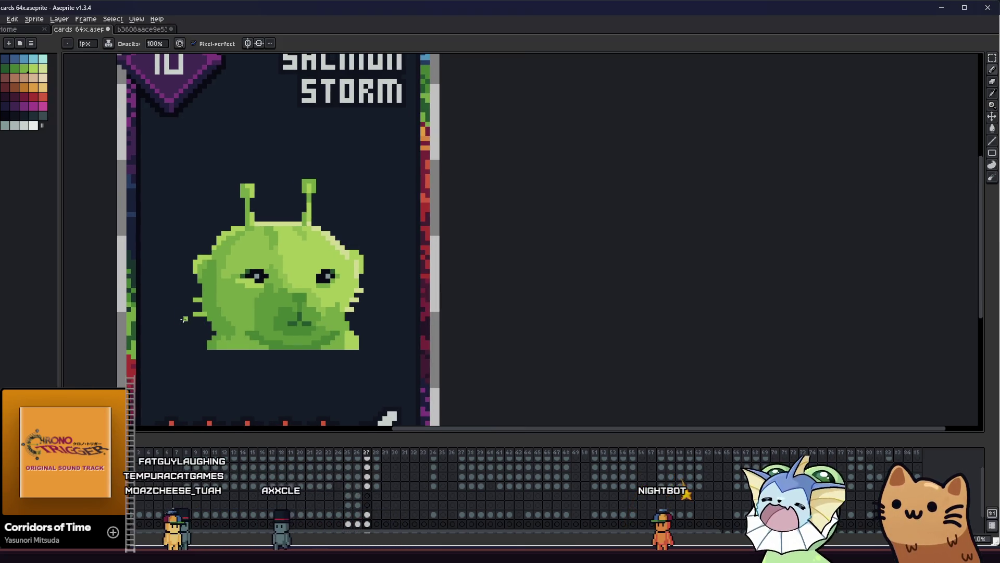
scroll(208, 314, up, 2)
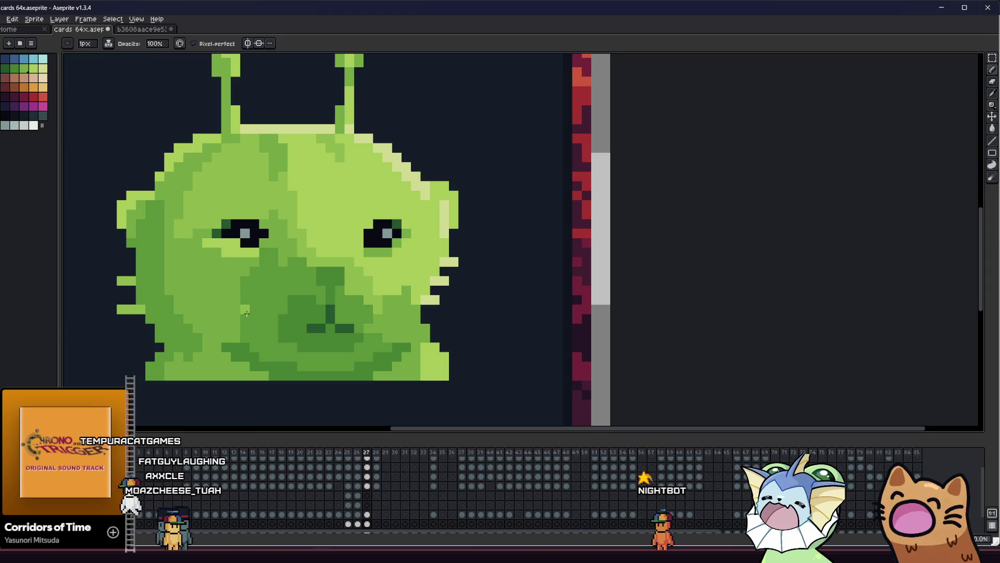
scroll(207, 300, up, 2)
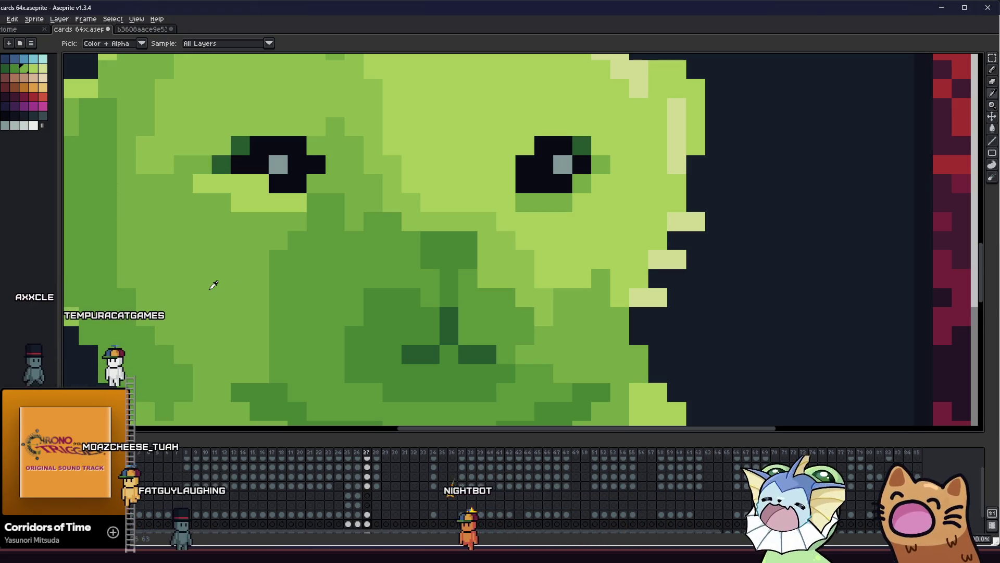
drag(242, 299, 283, 265)
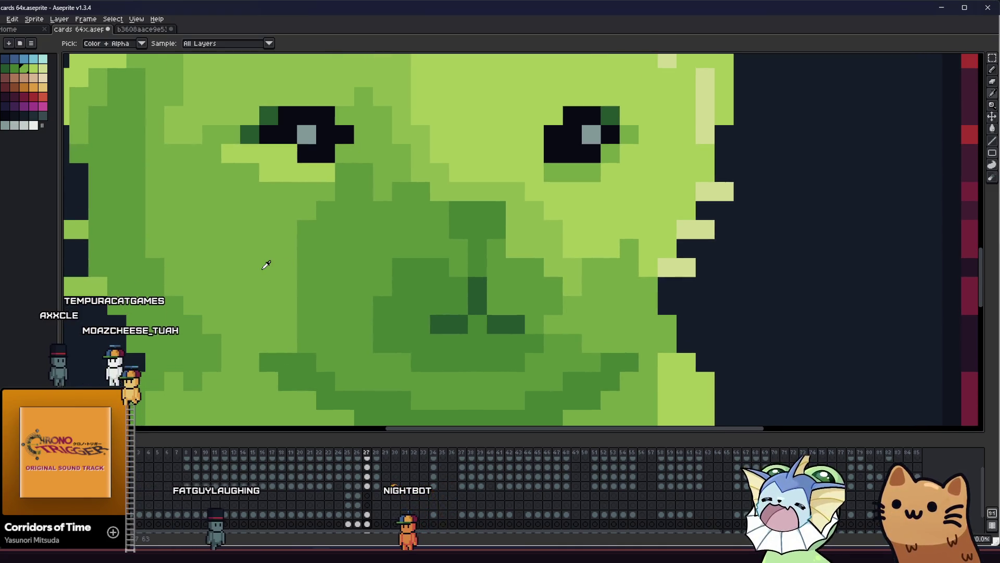
key(b)
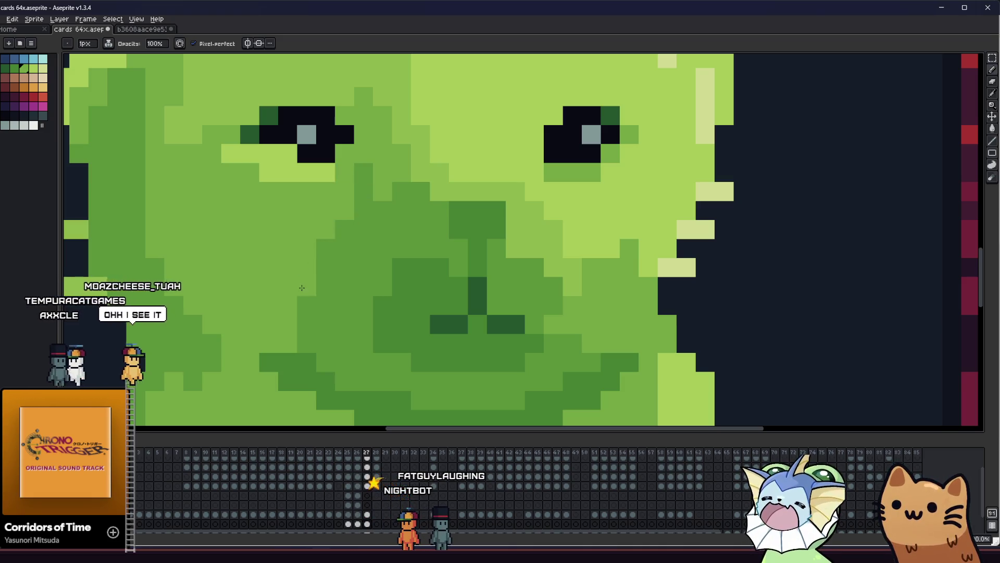
scroll(301, 288, down, 3)
mouse_move(193, 313)
mouse_down()
mouse_move(389, 339)
mouse_move(208, 326)
mouse_move(265, 315)
mouse_up()
scroll(210, 327, up, 1)
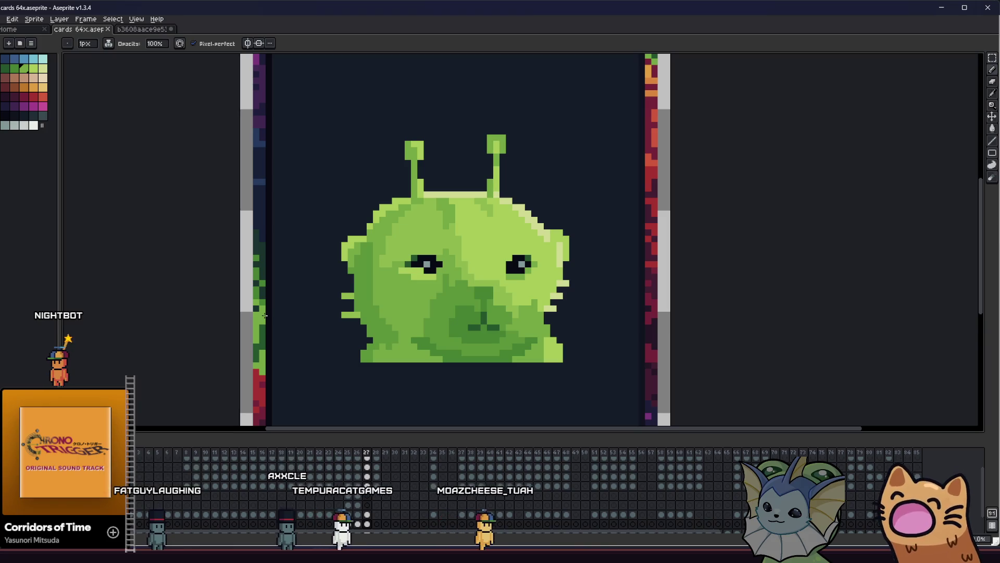
Step: Save the card file and sample a lighter green from the alien's skin
scroll(541, 349, up, 1)
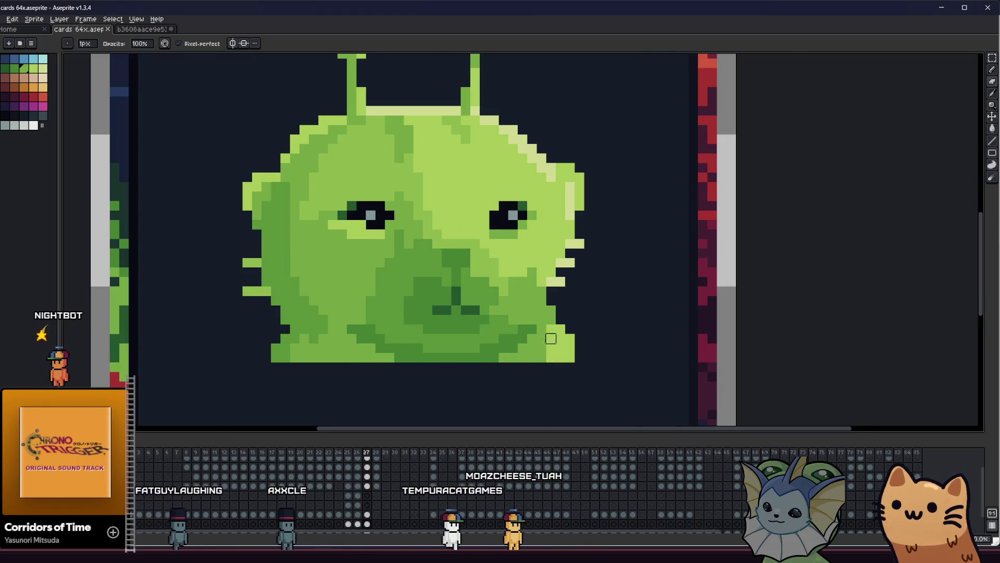
drag(560, 329, 597, 334)
key(i)
key(ctrl+s)
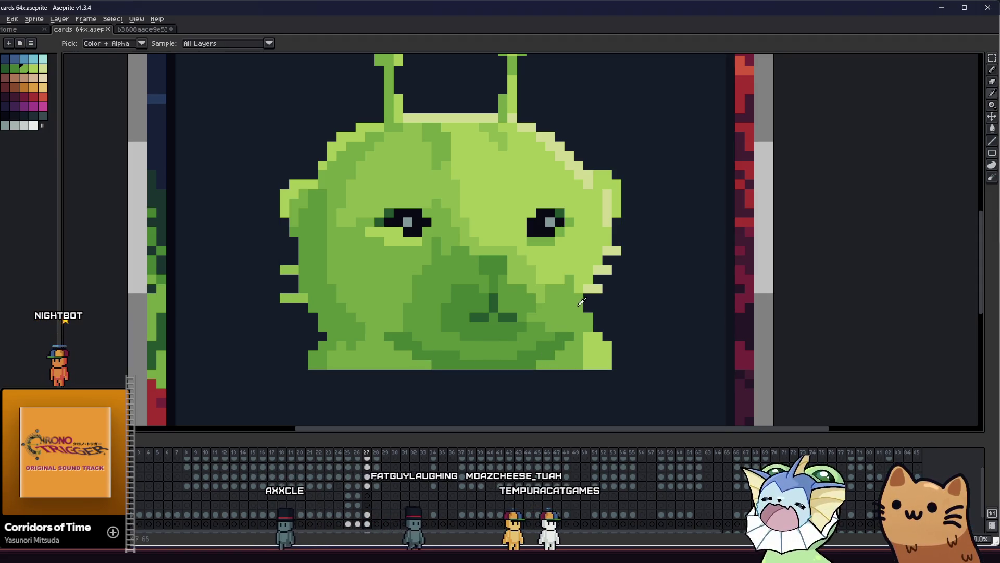
click(597, 332)
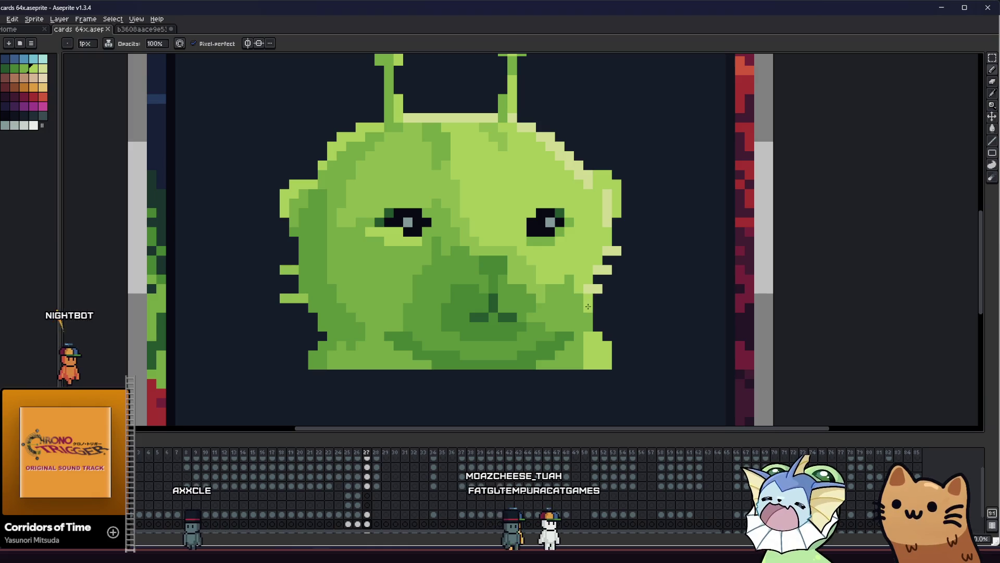
Step: Scroll and zoom around the alien sprite with color sampling ready
scroll(469, 346, left, 2)
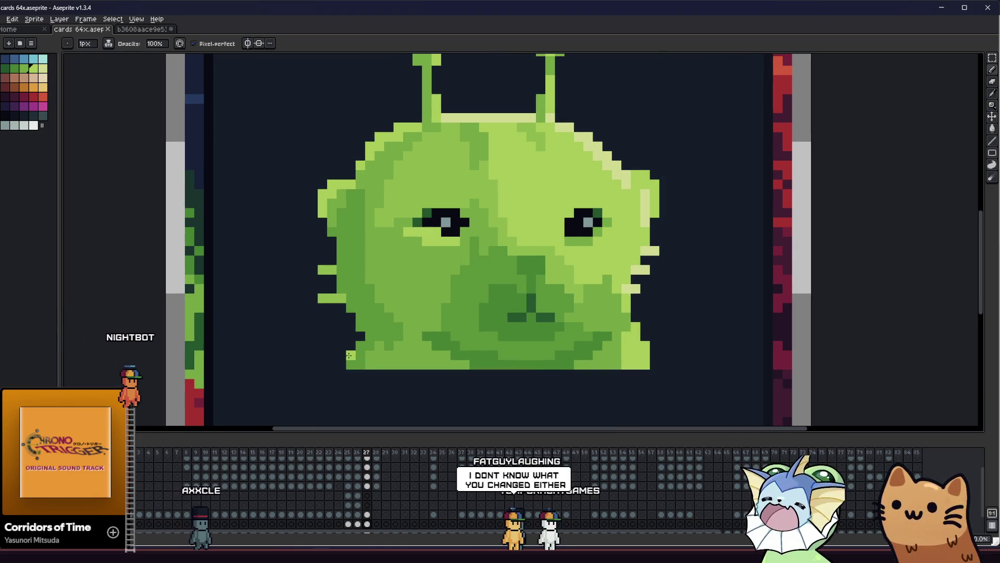
scroll(350, 354, down, 3)
scroll(454, 341, up, 2)
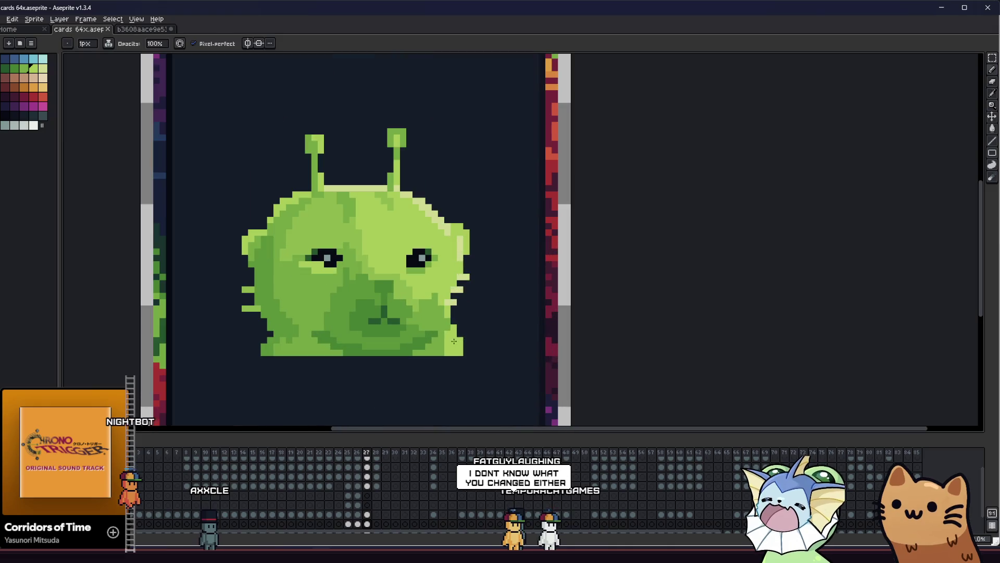
key(alt)
scroll(431, 351, up, 2)
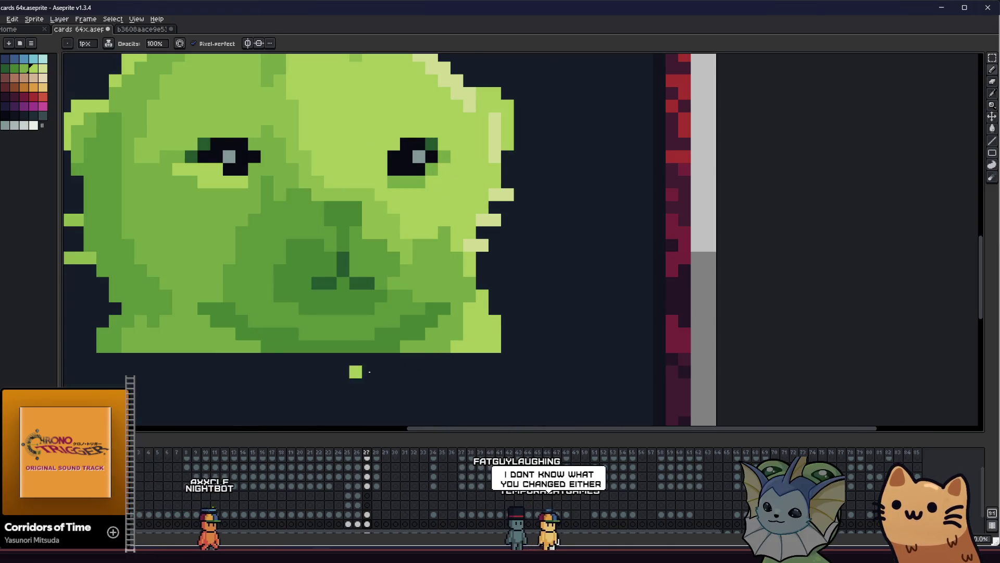
scroll(476, 357, left, 4)
scroll(274, 323, left, 1)
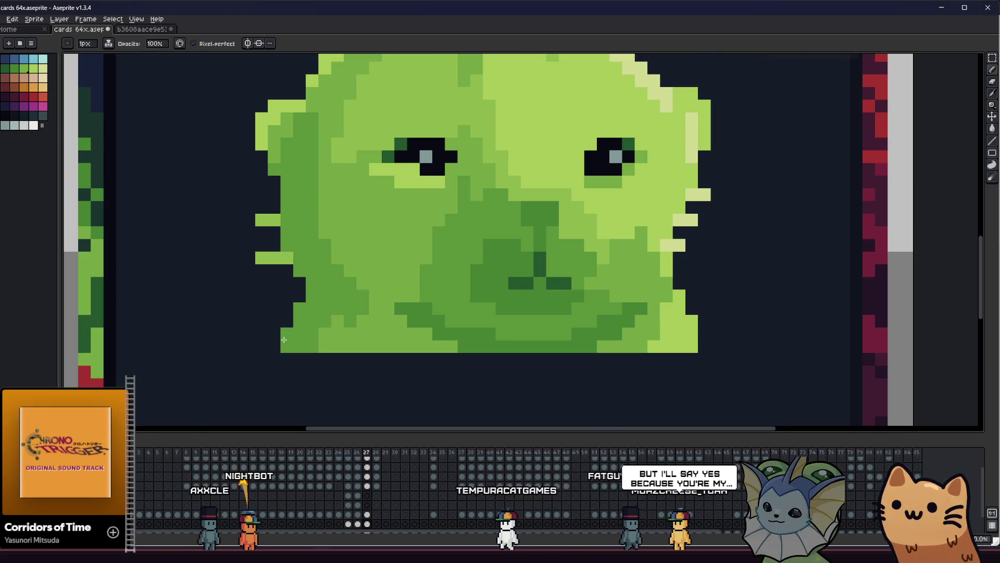
scroll(284, 335, down, 2)
scroll(308, 377, down, 2)
scroll(238, 358, left, 2)
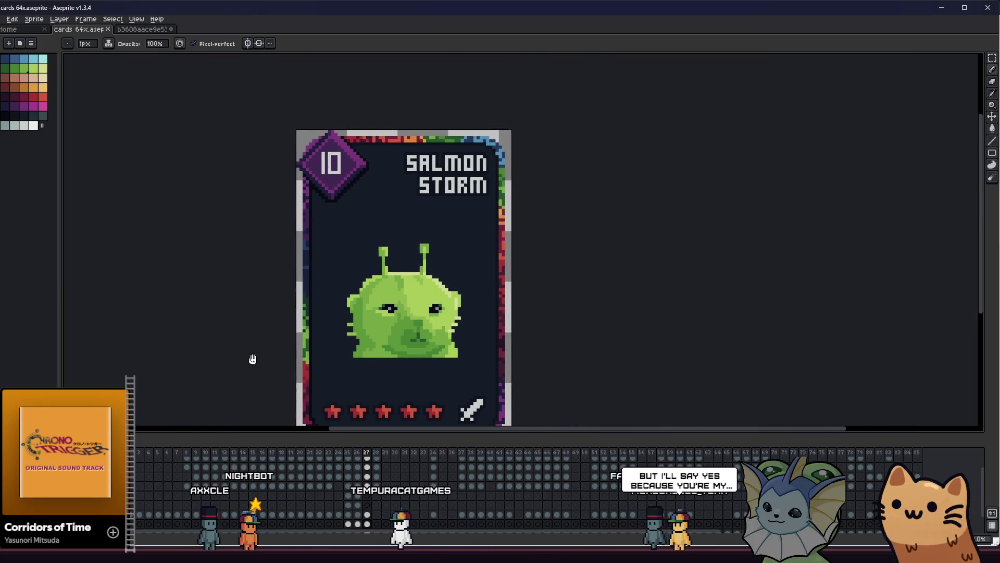
scroll(354, 340, up, 1)
scroll(293, 335, up, 4)
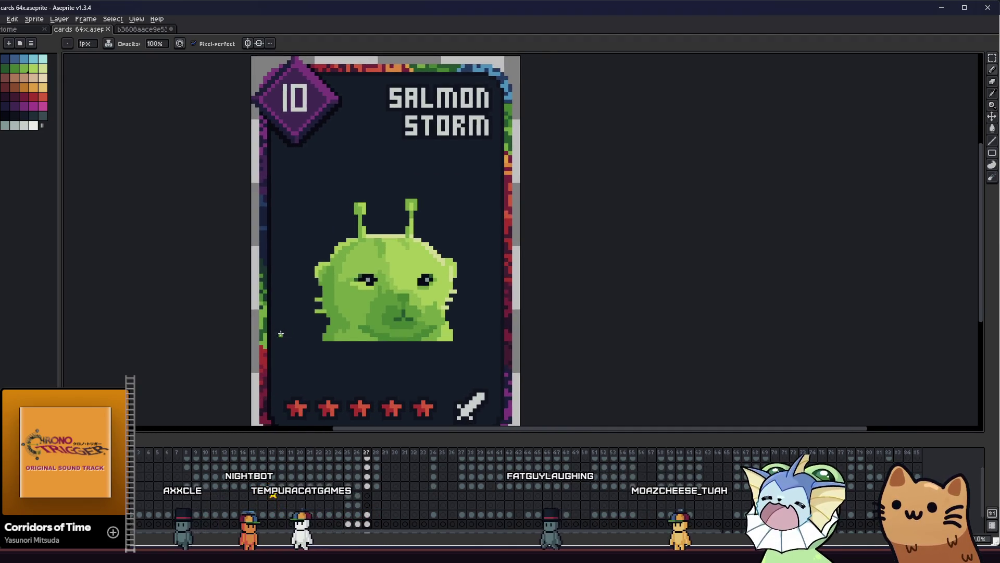
Step: Sample the pale green from the head's top-right edge, then zoom out to the whole card
key(i)
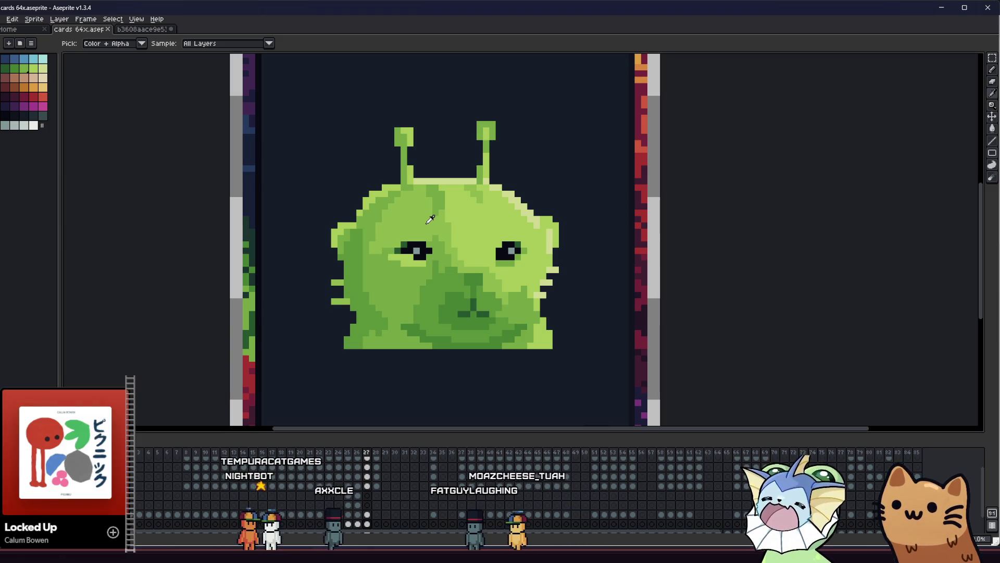
scroll(535, 213, up, 2)
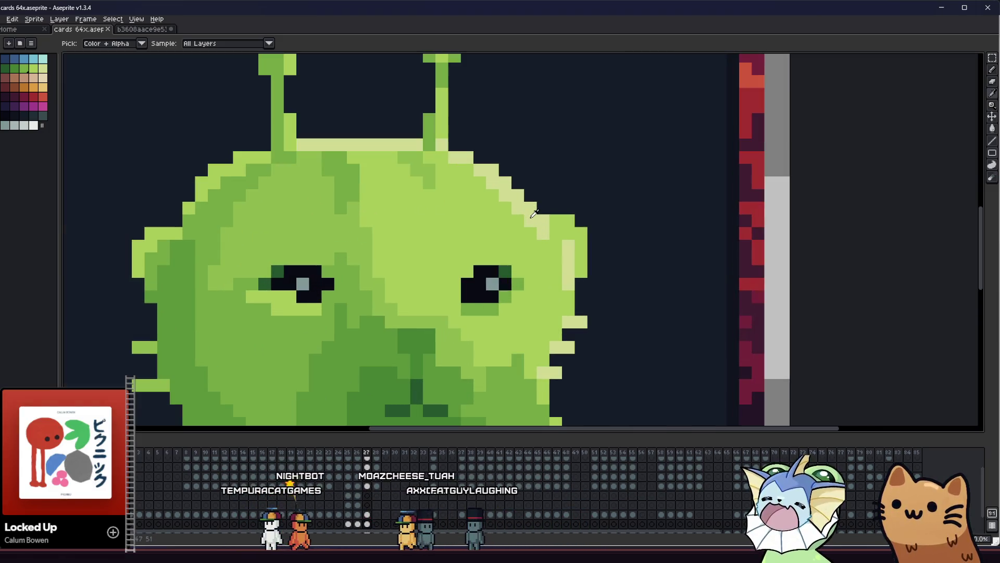
key(b)
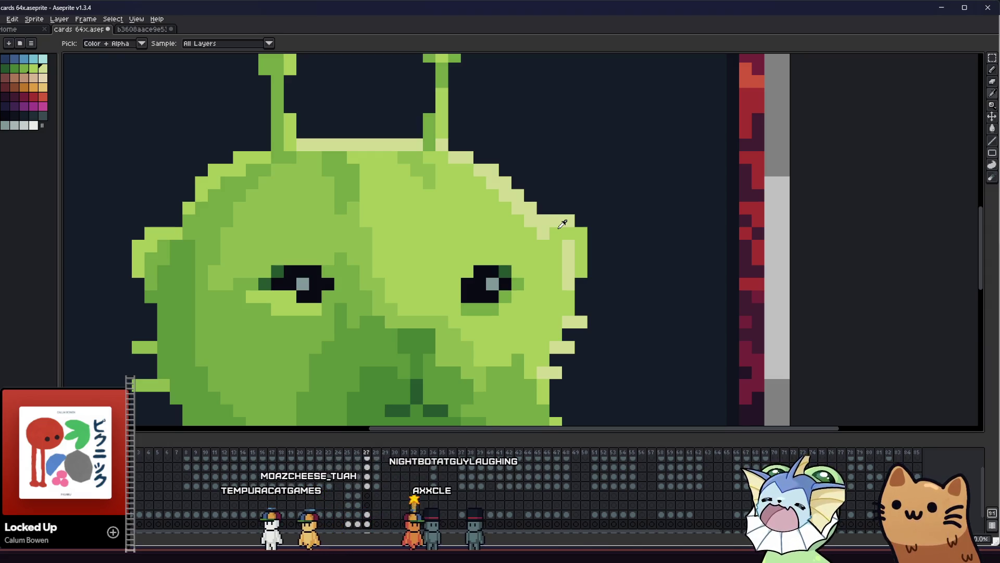
alt+click(556, 222)
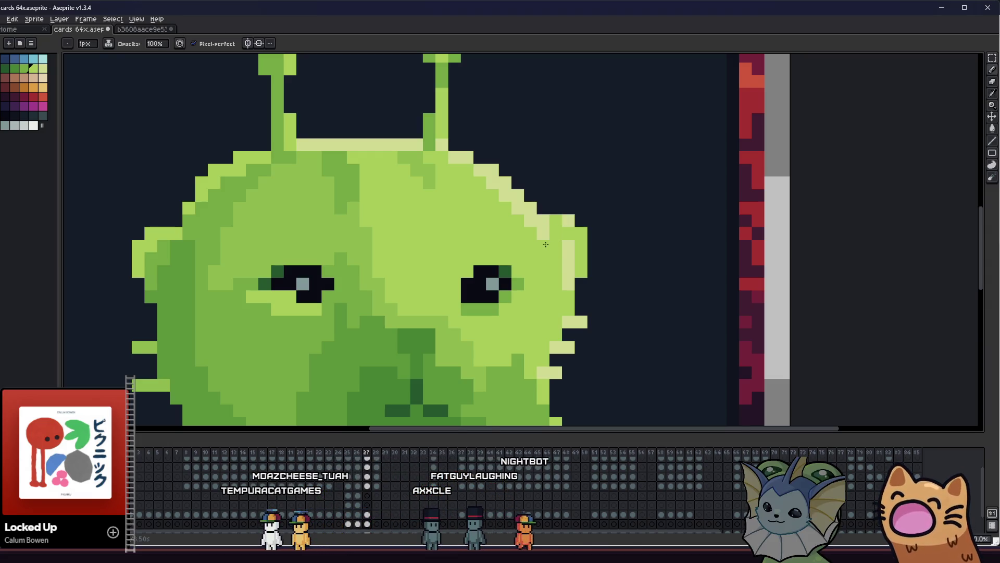
key(alt)
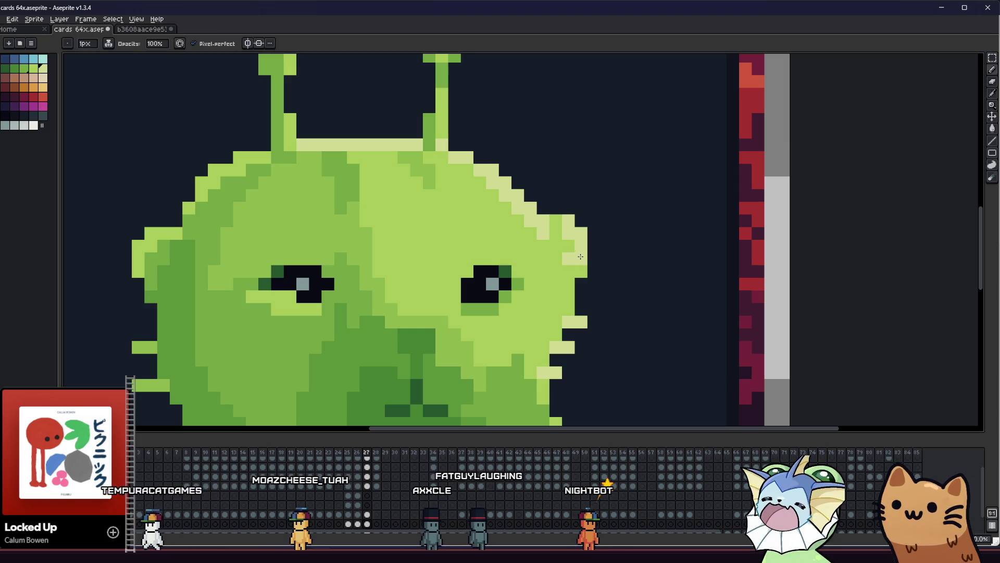
scroll(569, 261, down, 4)
scroll(568, 259, down, 1)
mouse_move(360, 290)
mouse_down()
mouse_move(655, 304)
mouse_move(599, 293)
mouse_move(278, 297)
mouse_move(208, 285)
mouse_move(294, 280)
mouse_move(393, 316)
mouse_move(368, 308)
mouse_move(344, 274)
mouse_up()
Step: Sample the greens of the left and right antenna tips
key(i)
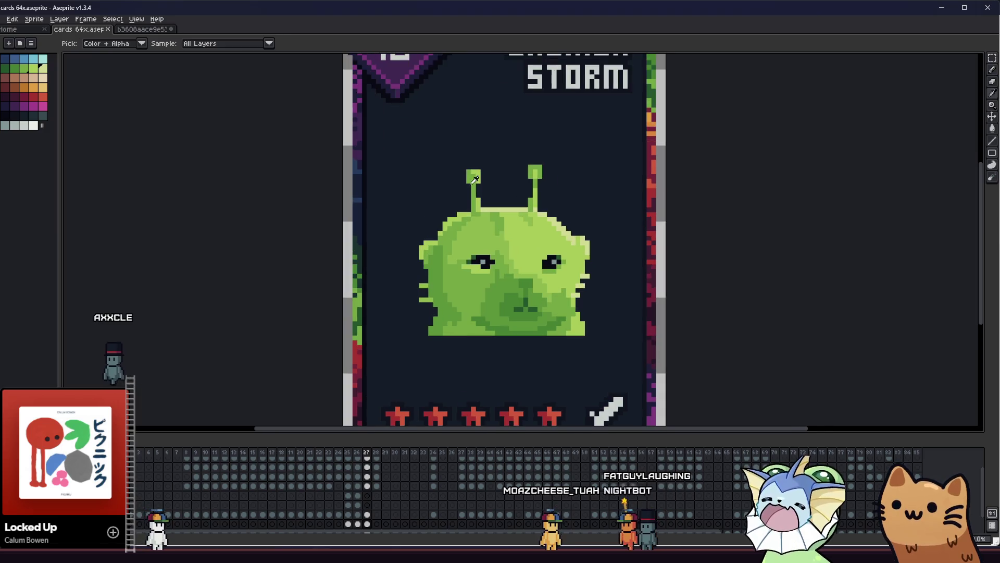
scroll(478, 178, up, 2)
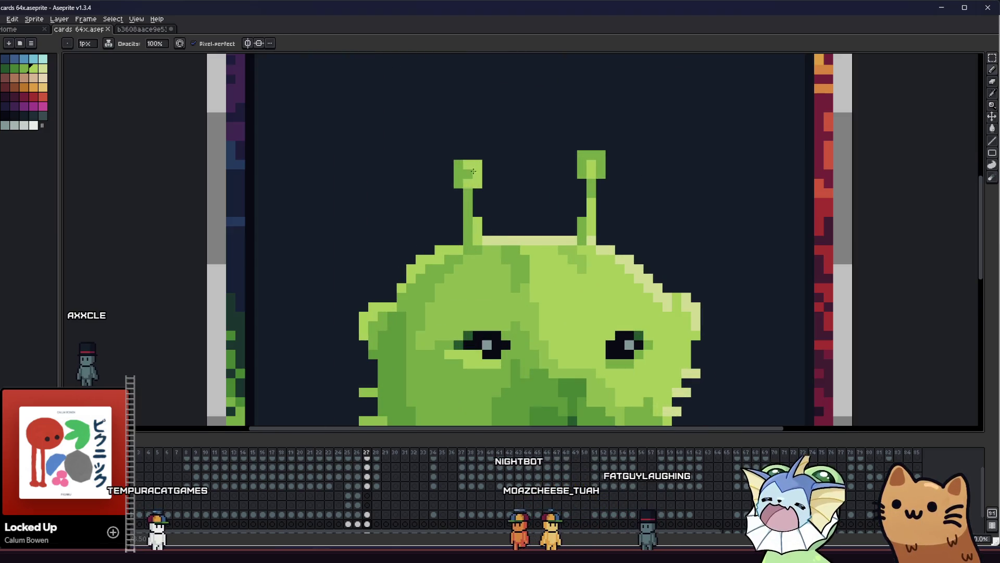
alt+click(462, 180)
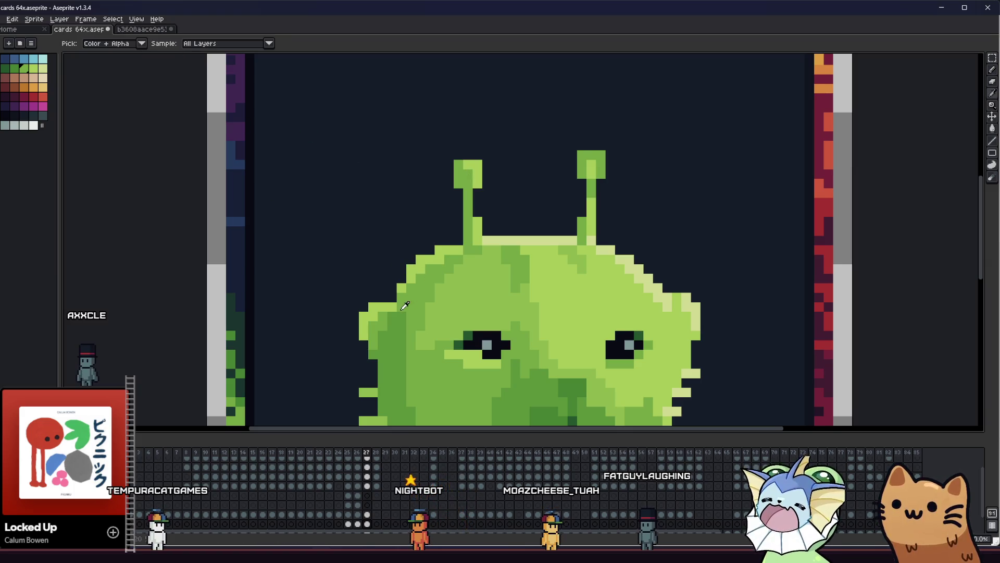
key(b)
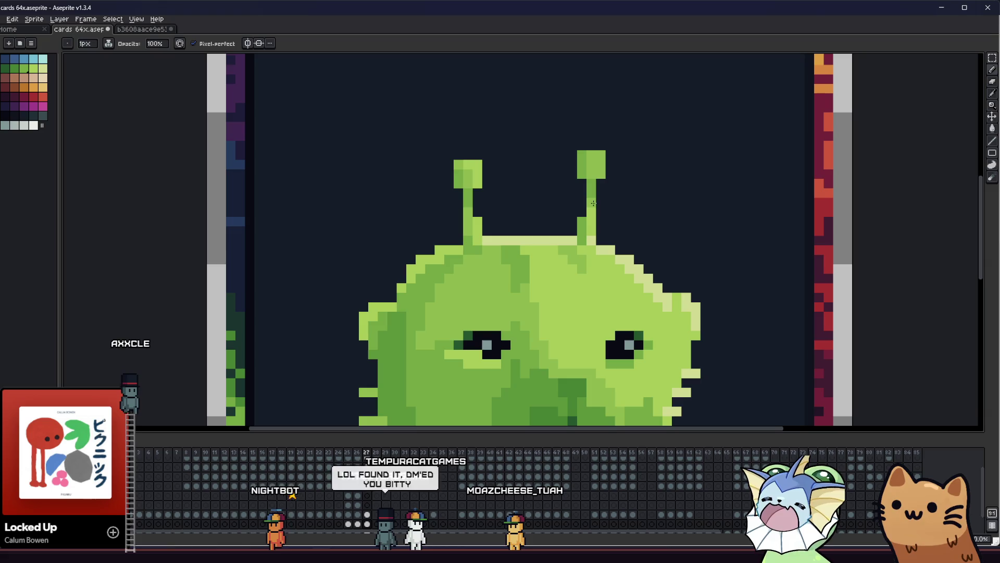
key(i)
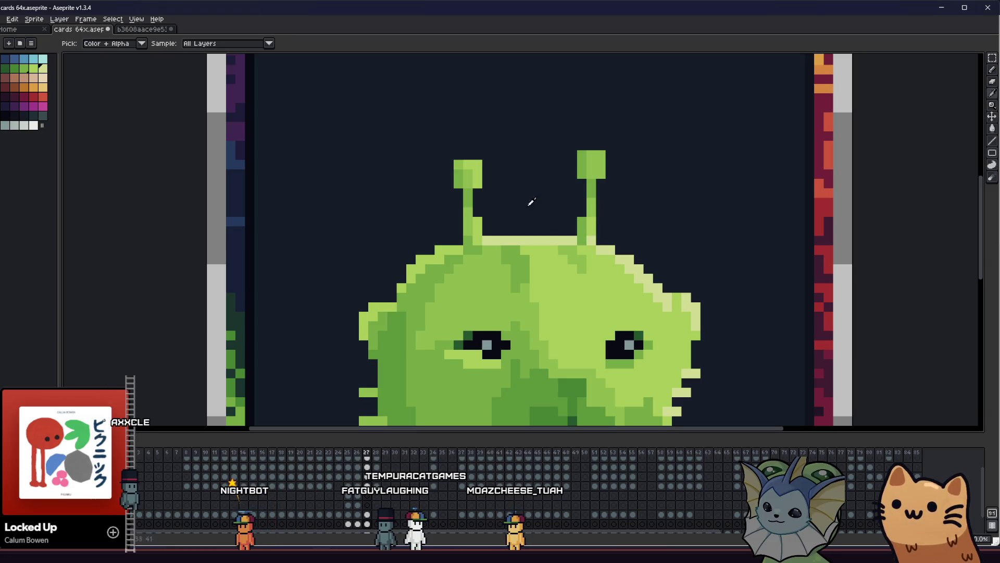
alt+click(597, 157)
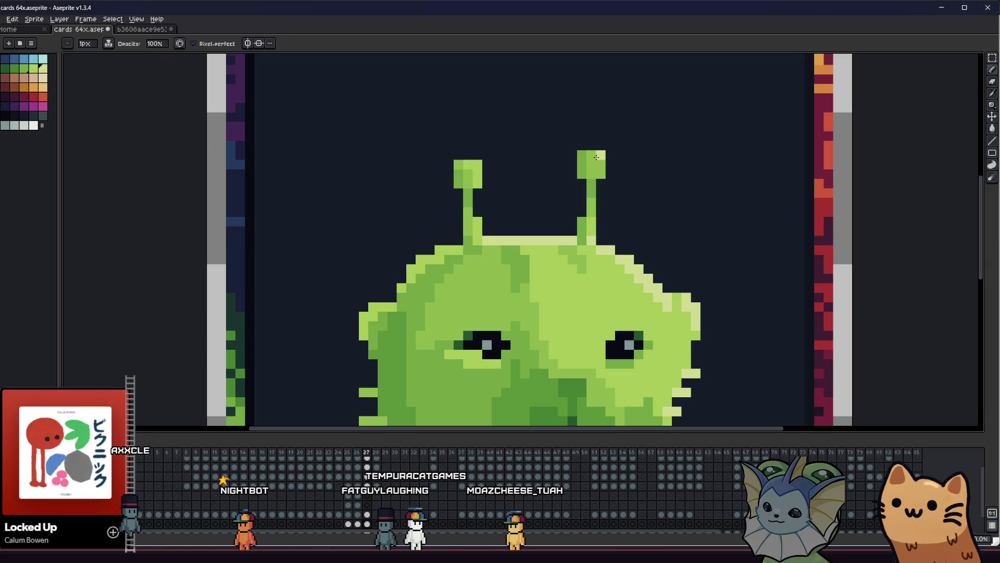
right_click(474, 164)
Step: Sample a green from the alien, add a dark-green pixel at the antenna tip, then remove it
scroll(340, 194, down, 3)
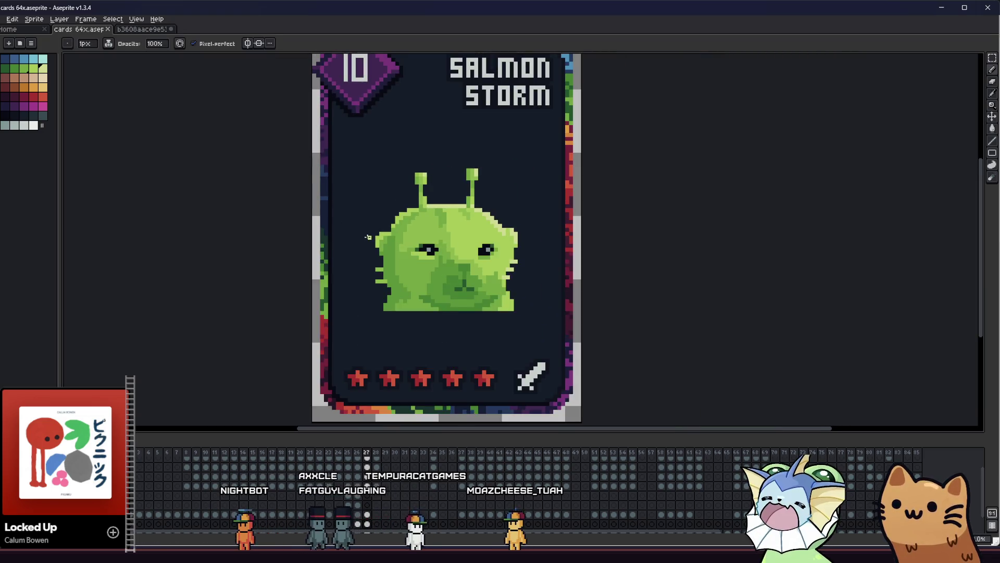
scroll(369, 238, down, 1)
scroll(386, 205, up, 2)
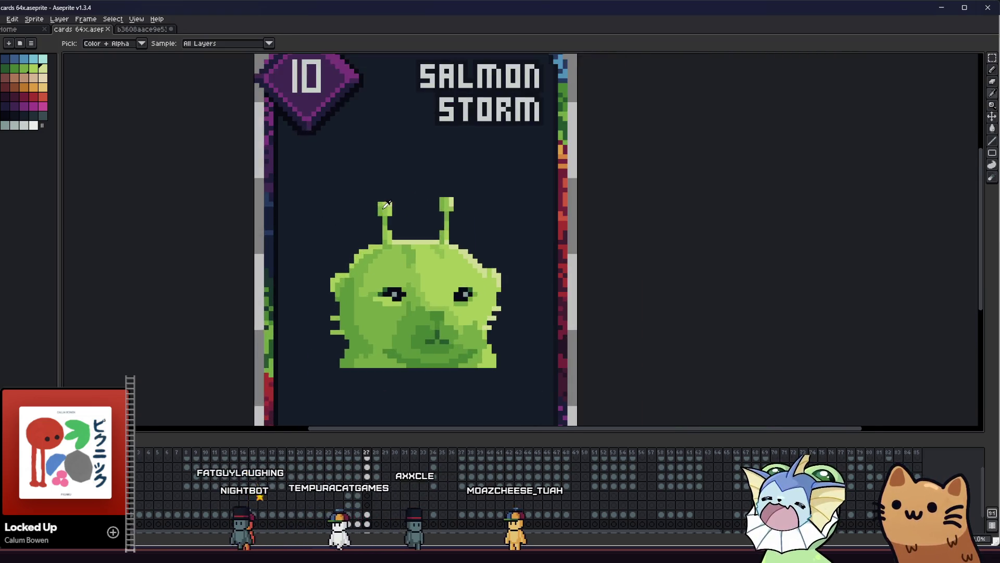
scroll(386, 205, up, 2)
scroll(381, 274, down, 2)
alt+click(376, 330)
scroll(376, 330, up, 1)
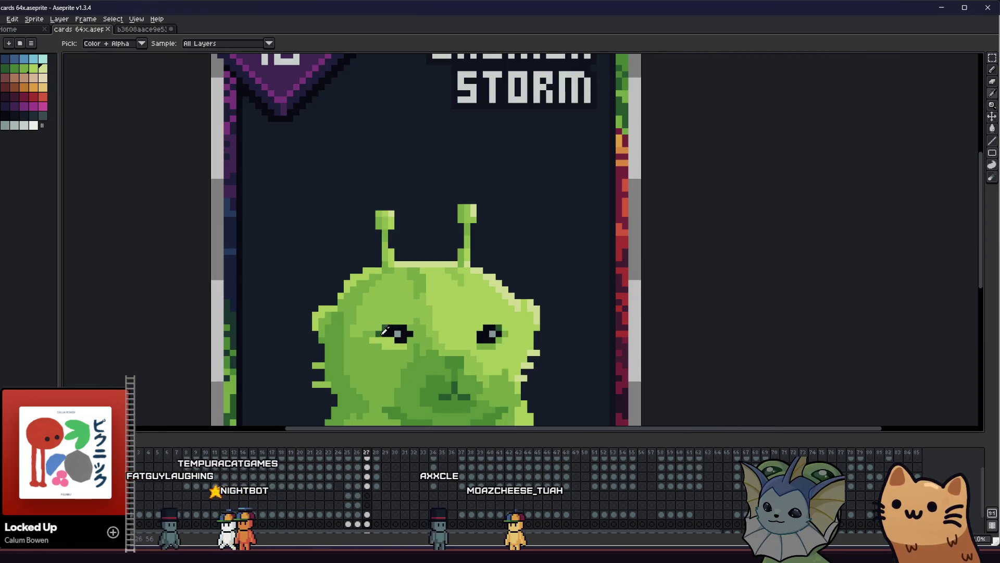
scroll(378, 218, up, 2)
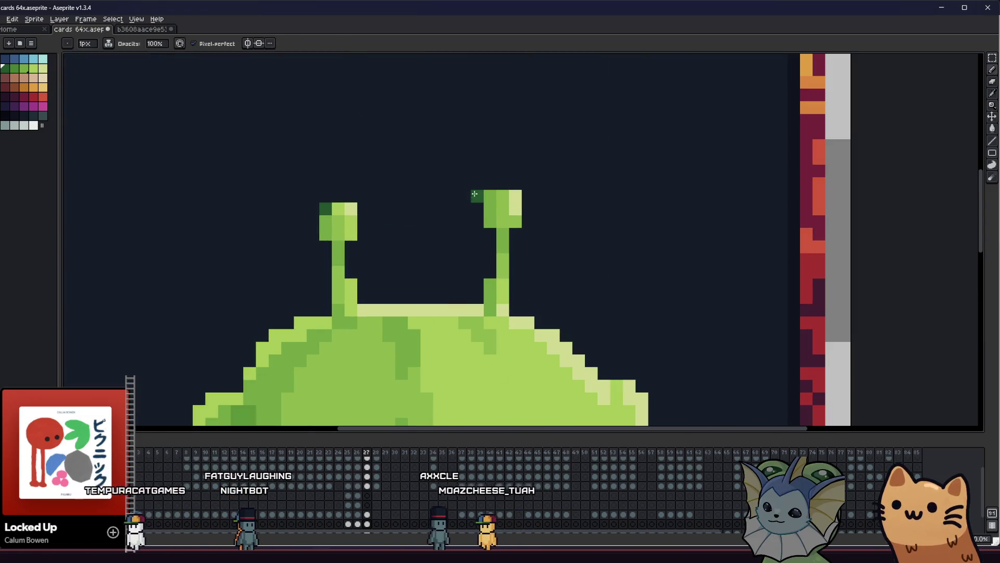
click(361, 234)
scroll(361, 234, down, 2)
right_click(484, 260)
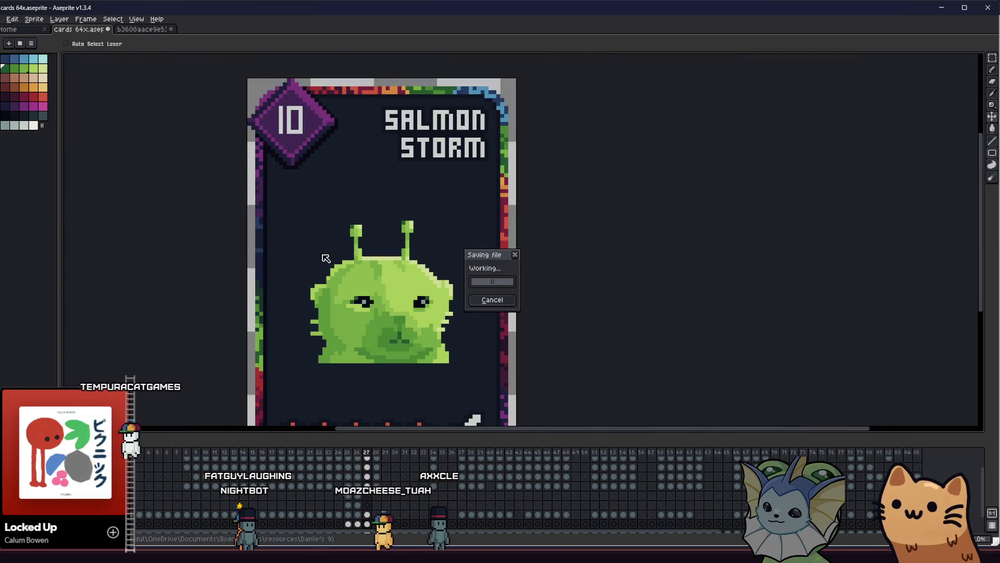
Step: Pick a body green, add a pixel beside the right antenna, and undo it
click(494, 265)
scroll(419, 237, up, 2)
scroll(420, 237, up, 1)
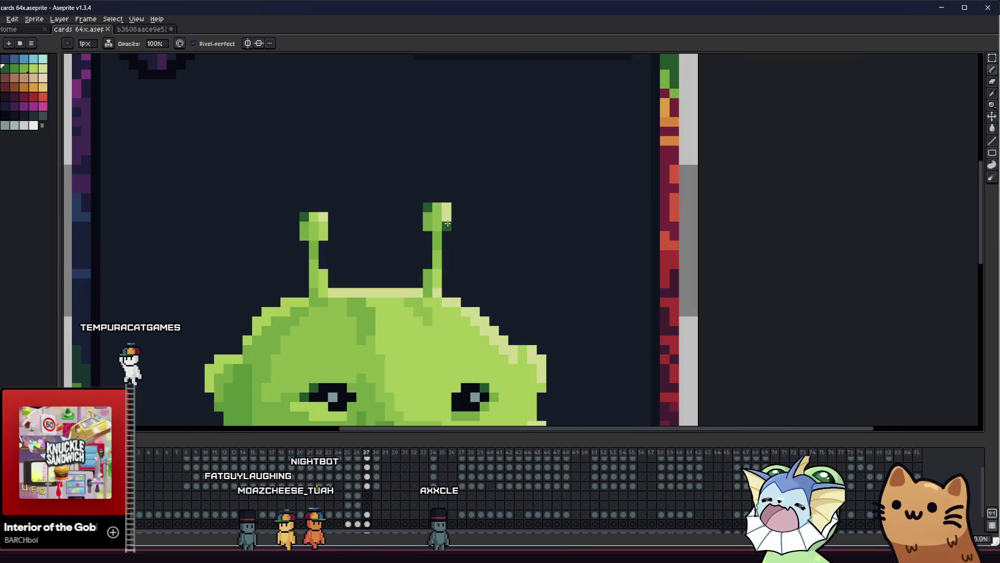
key(i)
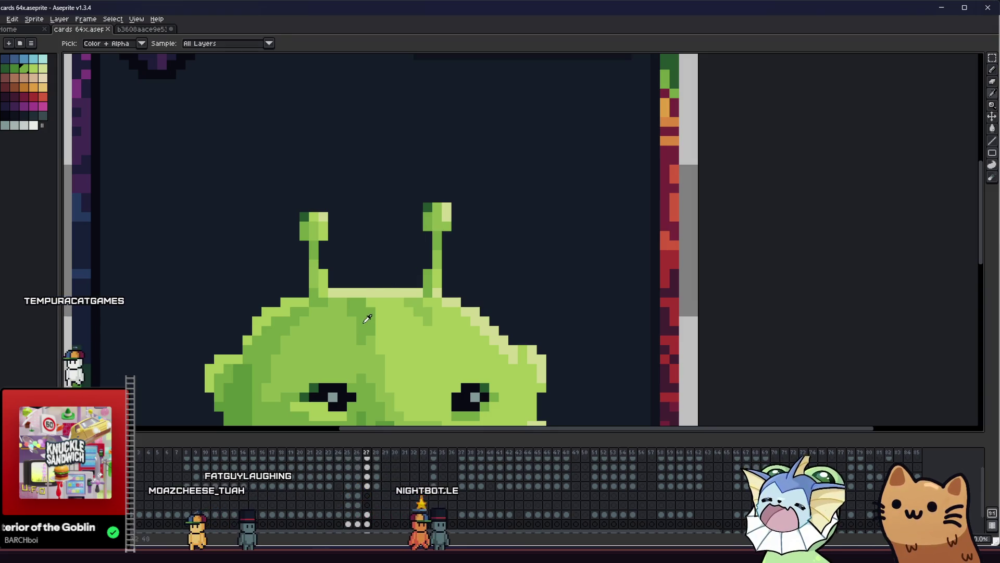
drag(369, 317, 380, 285)
click(444, 393)
key(b)
click(461, 200)
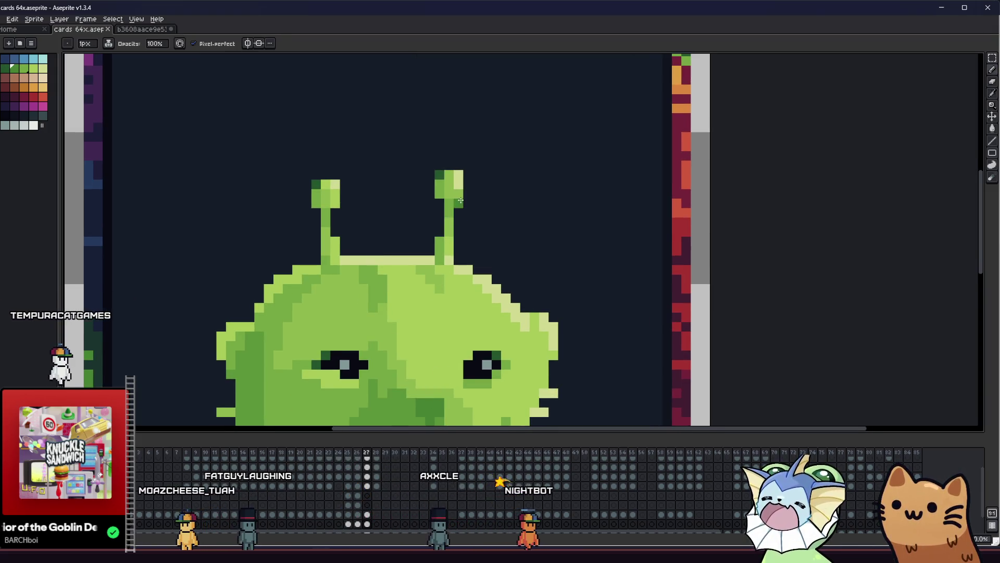
key(ctrl+z)
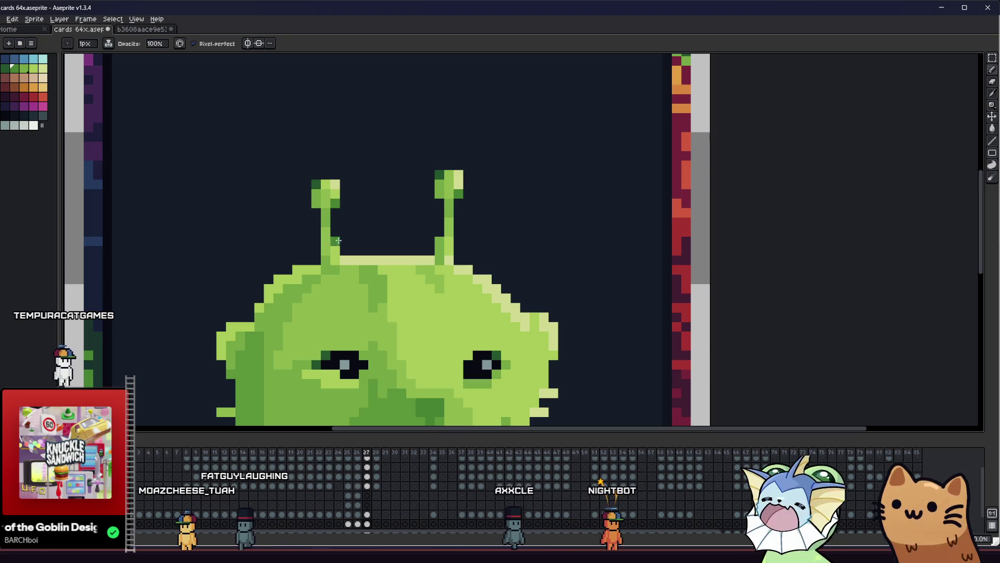
Step: Pick the light antenna green and add a light-green pixel beside the right antenna
key(i)
scroll(434, 312, down, 2)
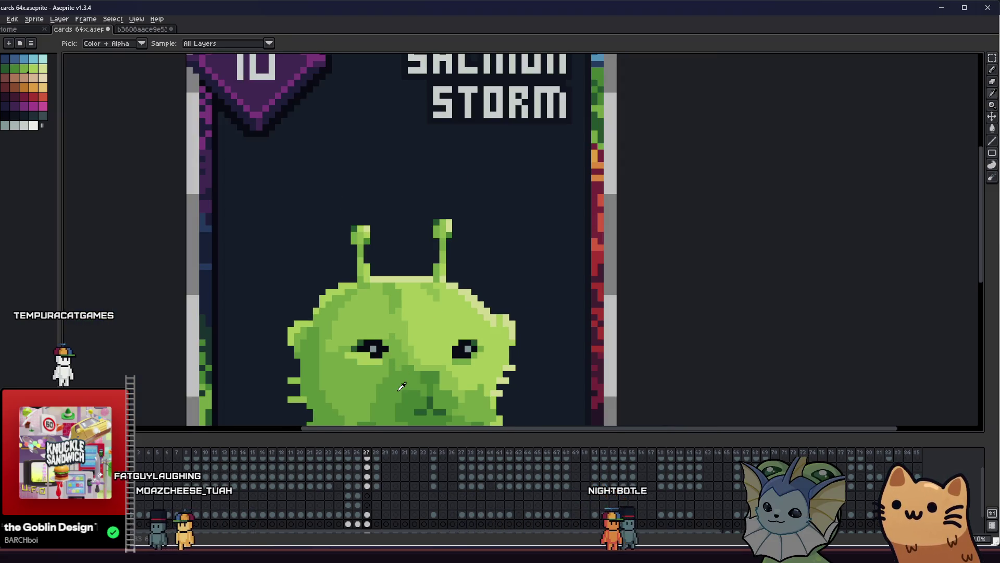
scroll(370, 284, up, 2)
key(b)
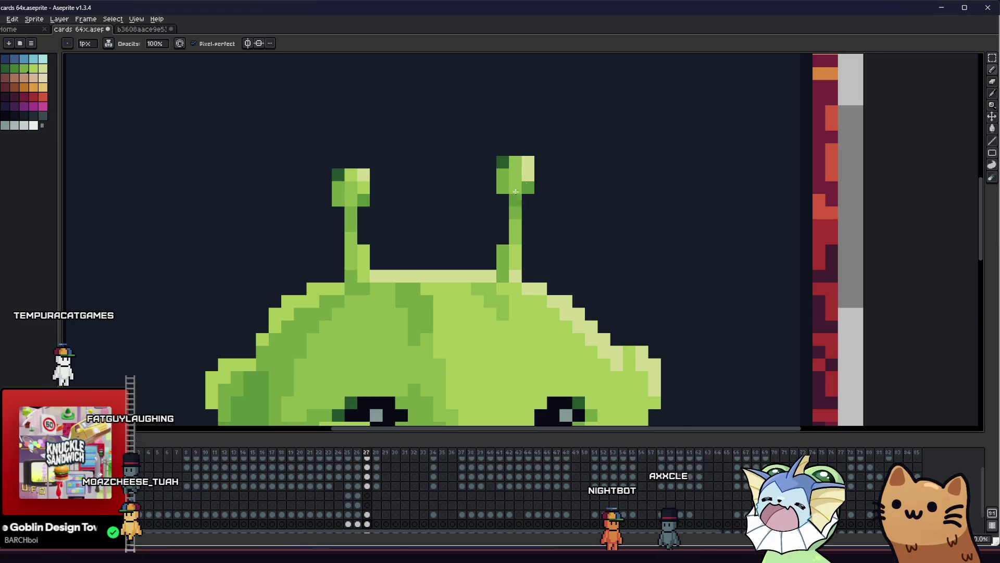
scroll(515, 191, down, 2)
mouse_move(373, 253)
mouse_down()
mouse_move(473, 290)
mouse_move(604, 300)
mouse_move(663, 299)
mouse_move(670, 289)
mouse_move(463, 284)
mouse_up()
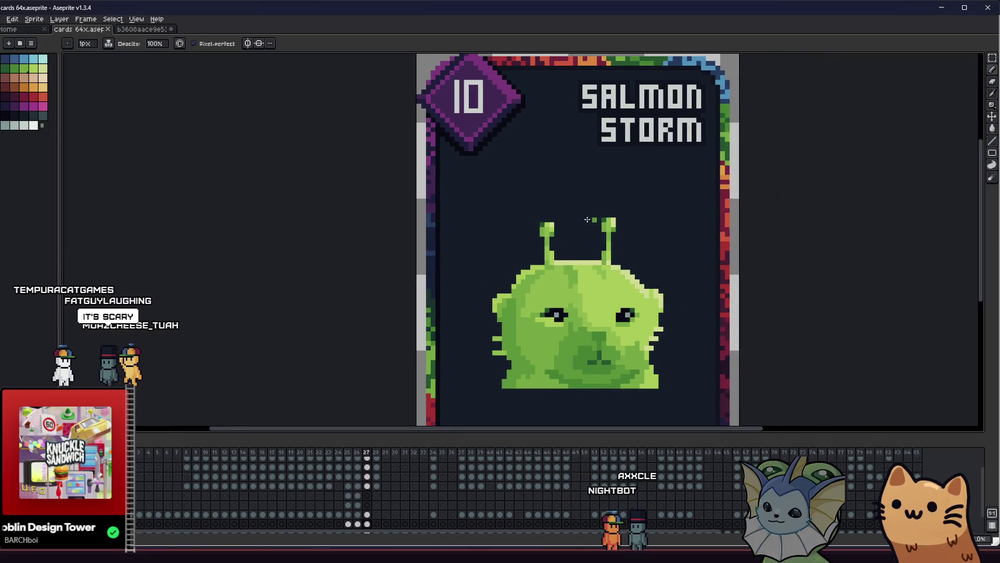
scroll(583, 219, up, 2)
key(alt)
alt+click(619, 224)
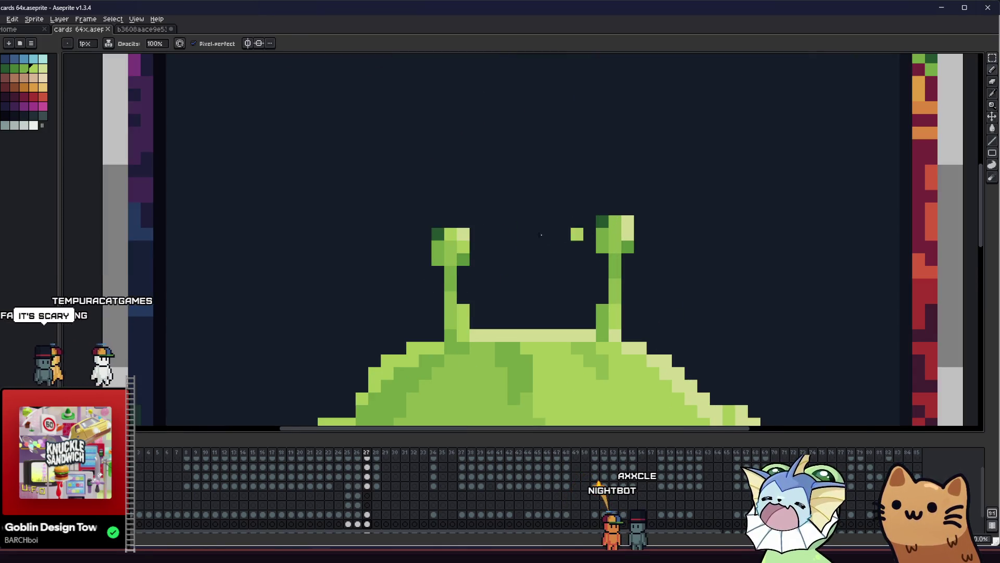
click(539, 247)
Step: Add a green pixel above the antenna stem, undo it, then resume the YouTube Short
scroll(521, 250, down, 2)
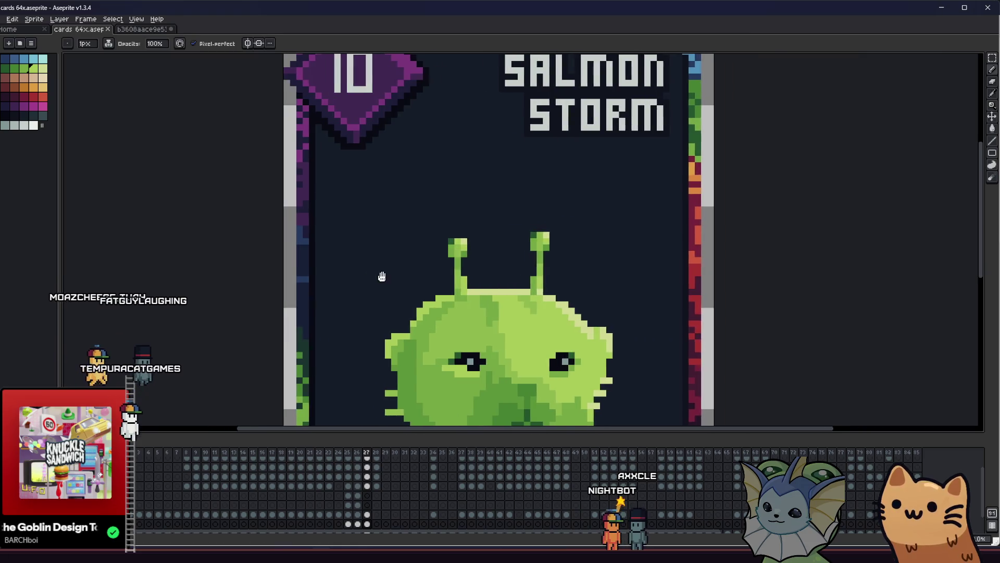
scroll(297, 280, down, 1)
mouse_move(297, 279)
mouse_down()
mouse_move(261, 277)
mouse_move(221, 308)
mouse_move(198, 304)
mouse_up()
scroll(261, 277, down, 1)
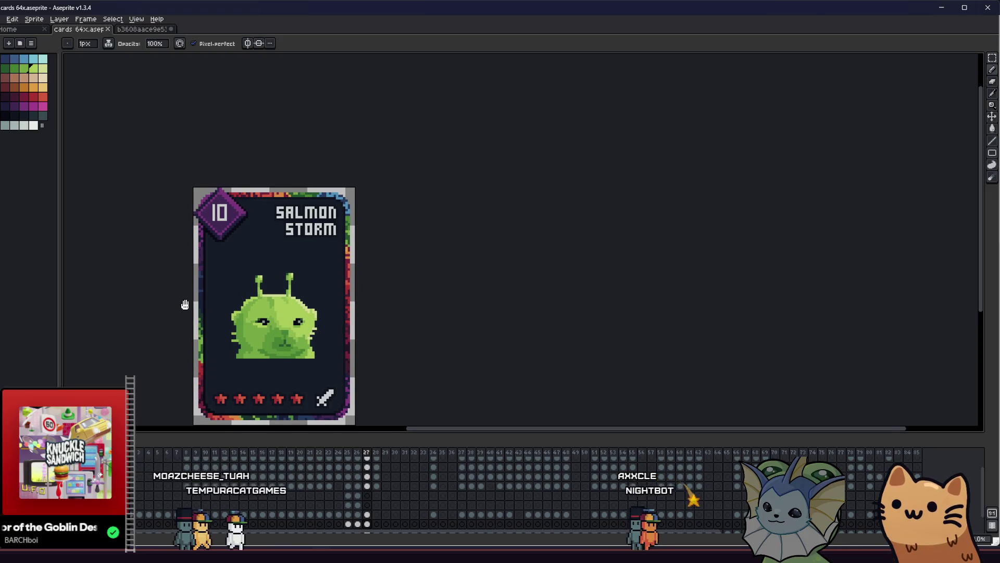
scroll(287, 288, up, 3)
click(325, 266)
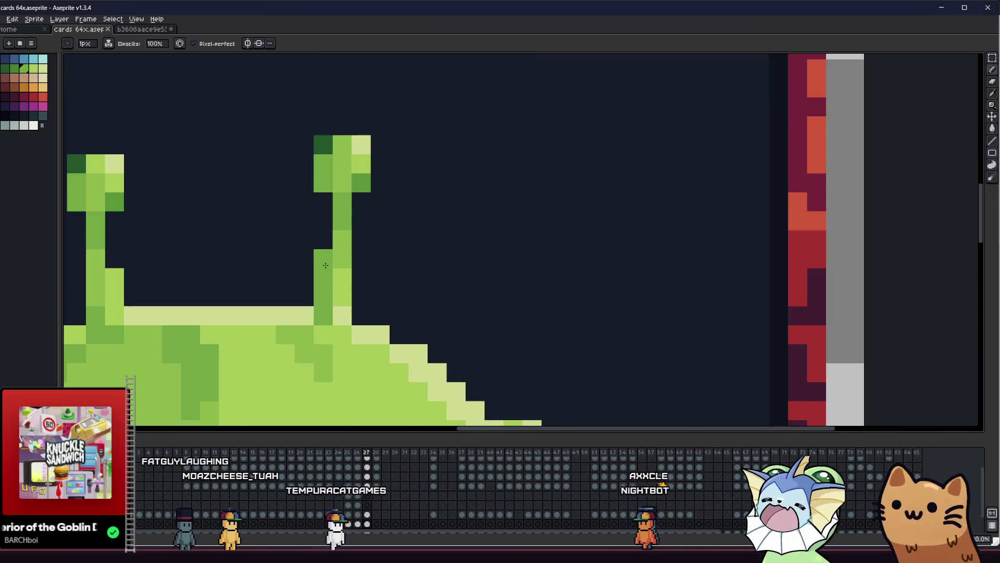
key(ctrl+z)
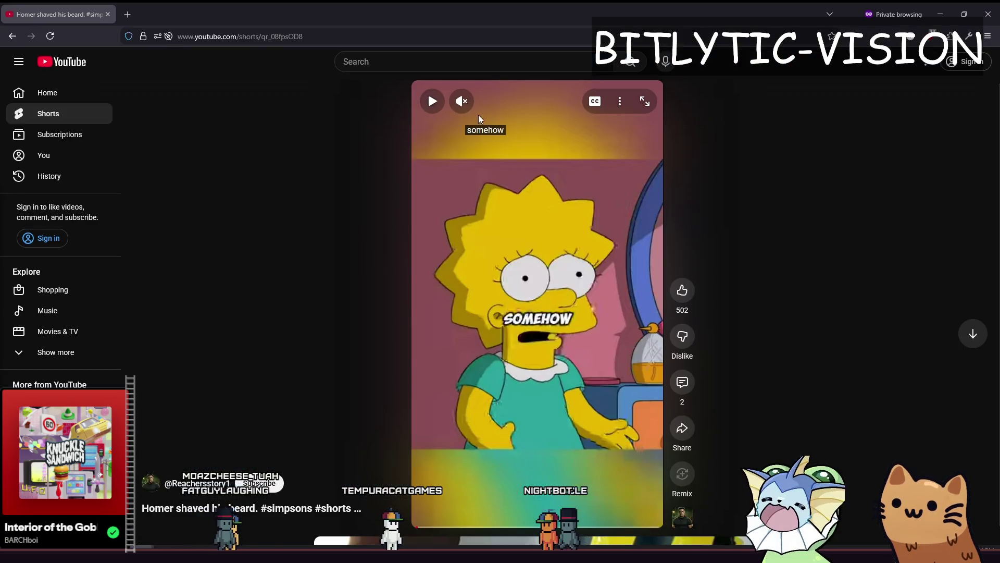
click(542, 369)
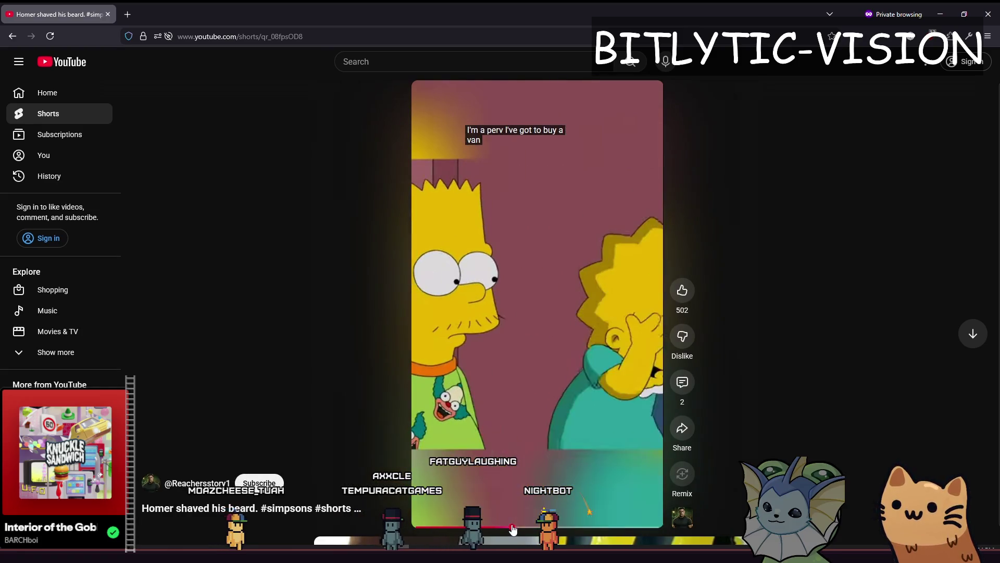
Step: Pause the Homer beard Short, rewind it to the Lisa scene, and resume playback
click(564, 350)
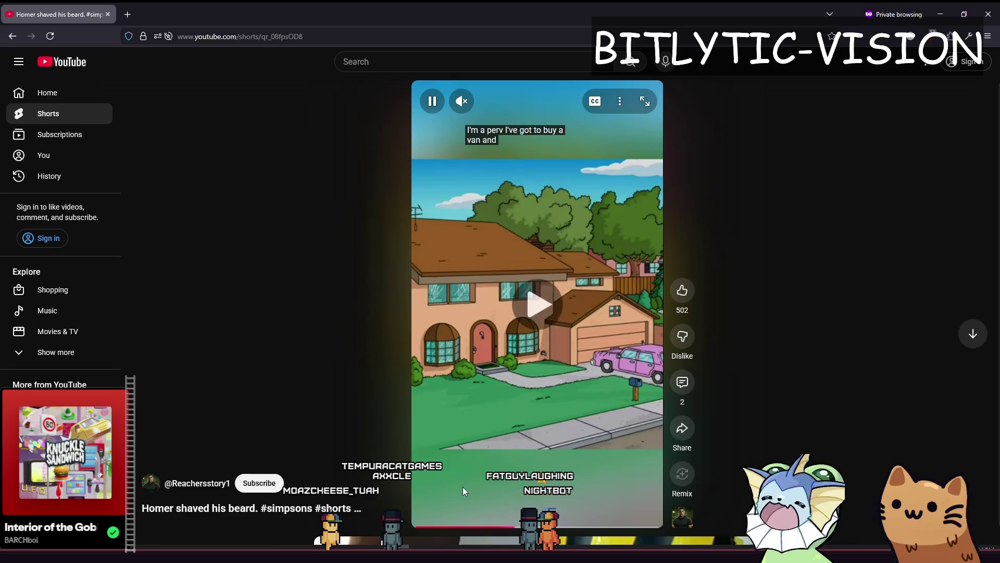
click(457, 525)
click(522, 343)
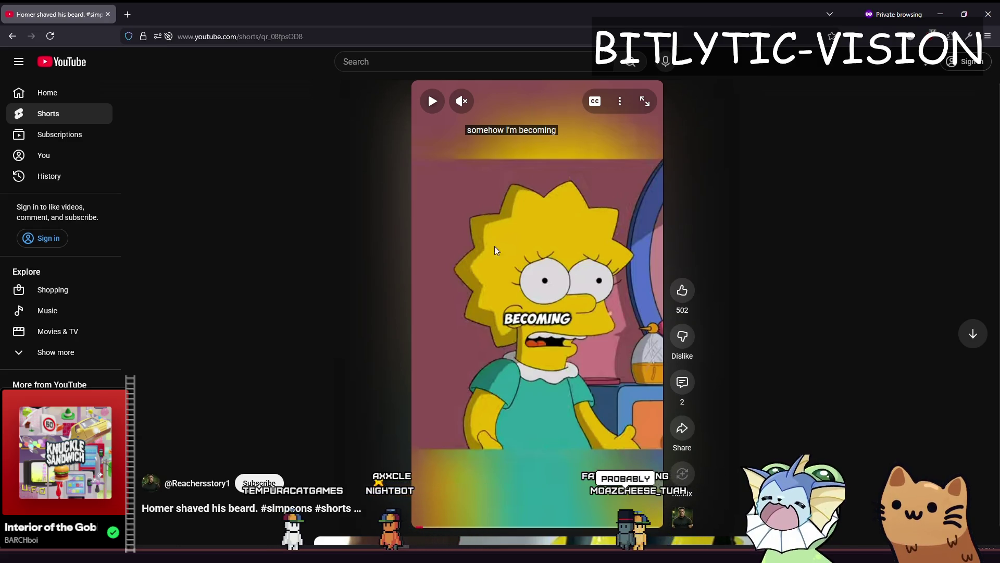
click(527, 373)
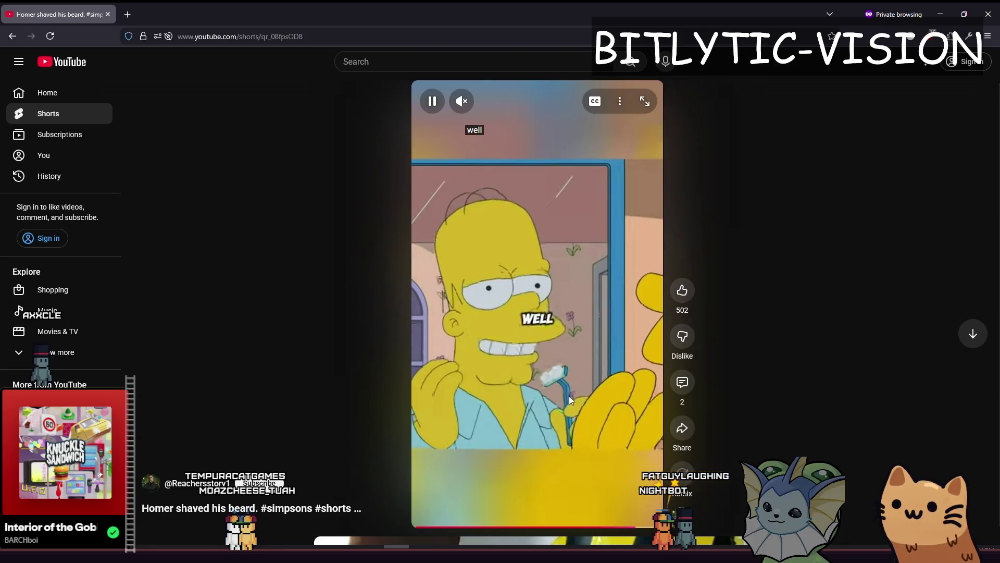
Step: Pause the Short and switch to the Godot script editor
click(611, 433)
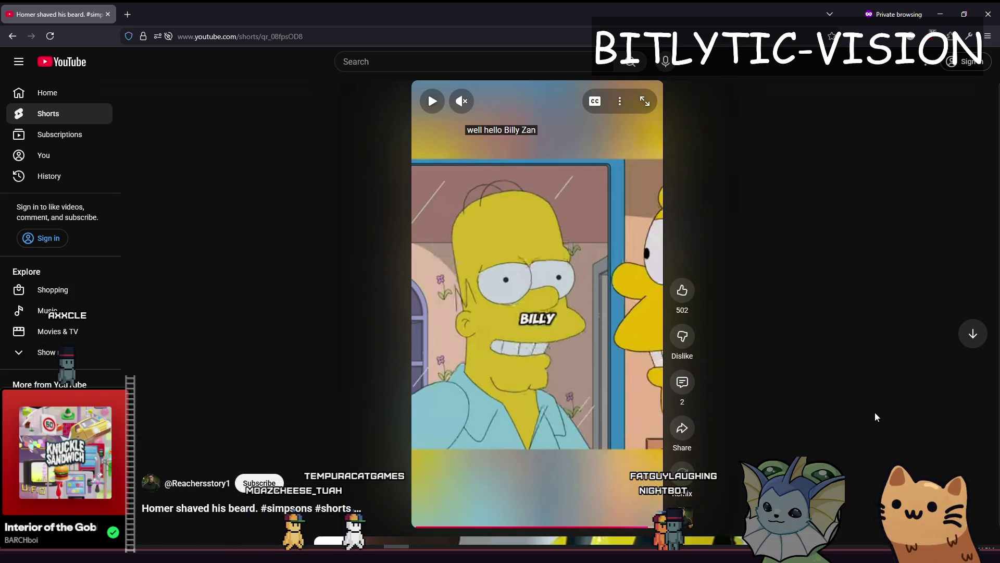
click(648, 434)
click(568, 434)
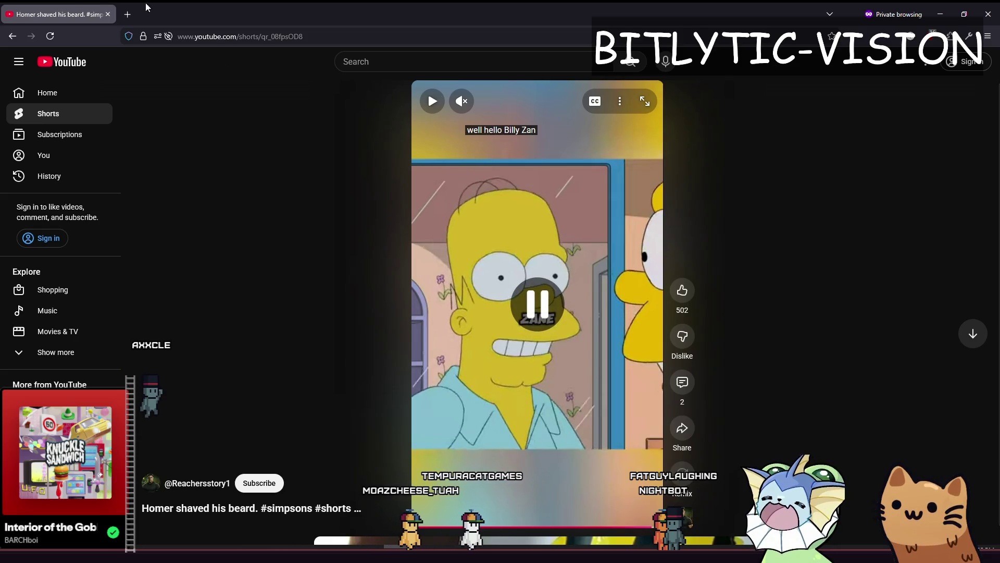
key(alt+Tab)
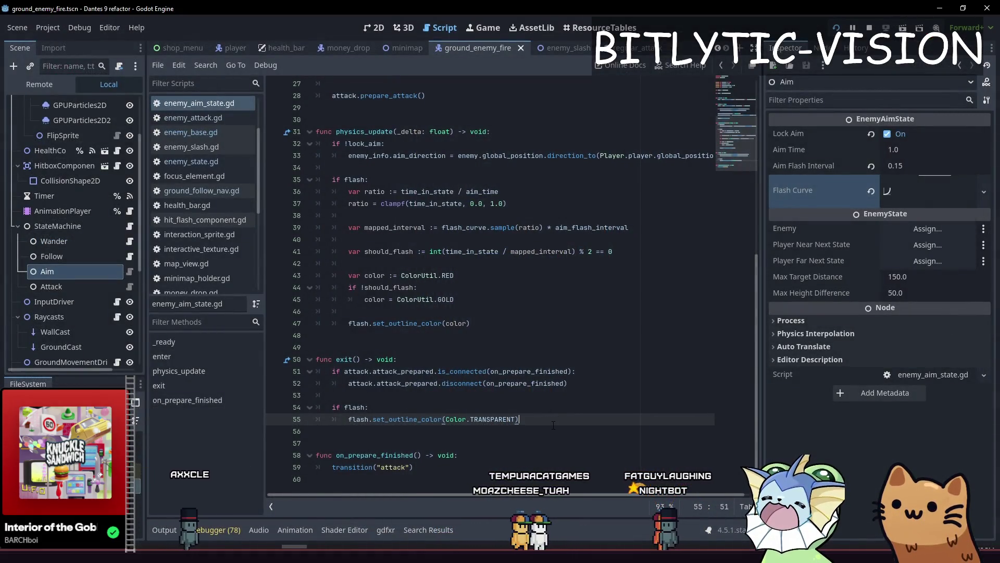
Step: Back in Aseprite, pan and zoom onto the green alien's antennae and save the card
key(alt+Tab)
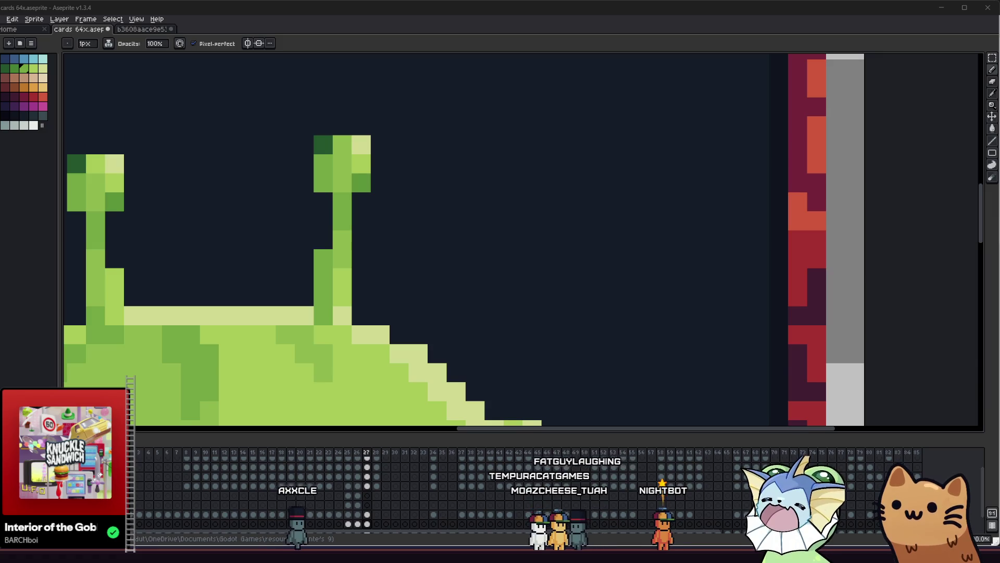
drag(291, 235, 447, 215)
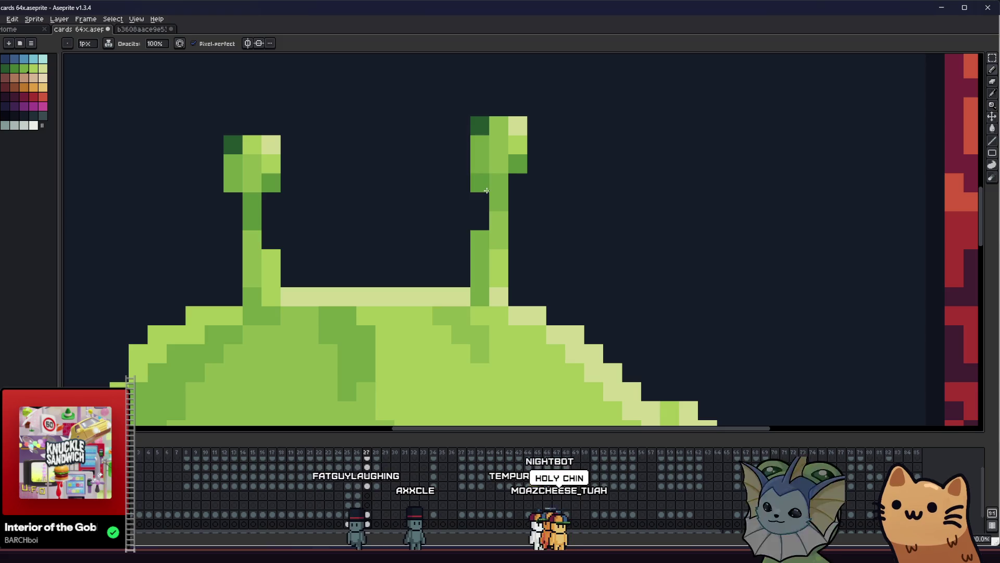
key(i)
scroll(448, 243, down, 4)
mouse_move(319, 275)
mouse_down()
mouse_move(358, 286)
mouse_move(447, 259)
mouse_move(470, 262)
mouse_up()
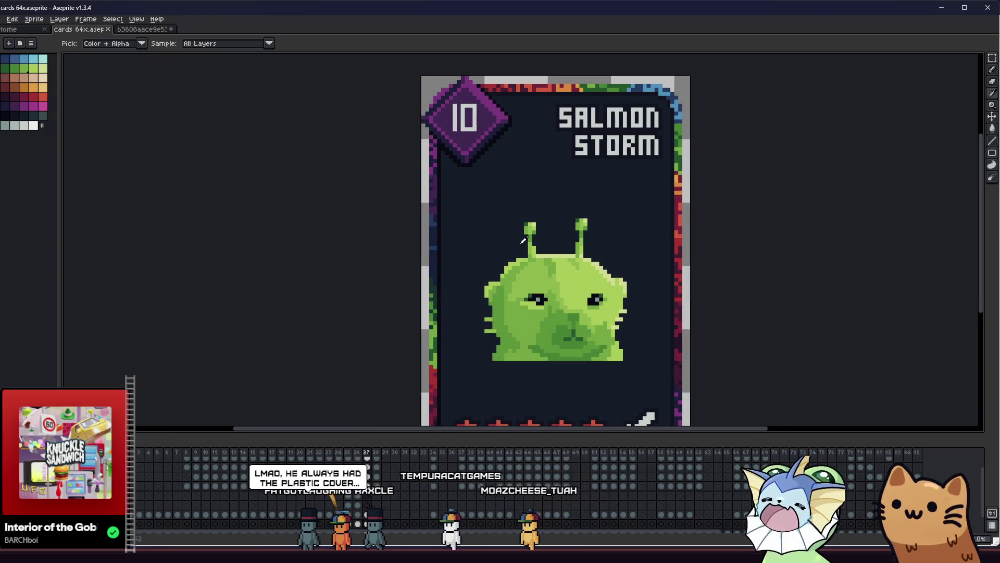
scroll(471, 260, up, 3)
scroll(482, 250, down, 4)
key(ctrl+s)
Step: Pick the alien's green and add one pixel to its antenna, then show the whole card
key(i)
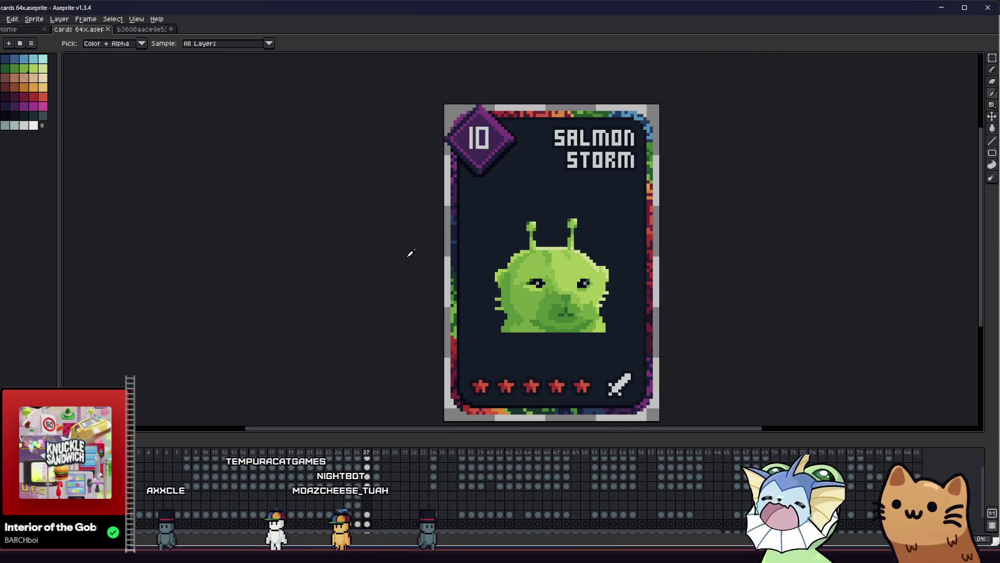
scroll(521, 245, up, 2)
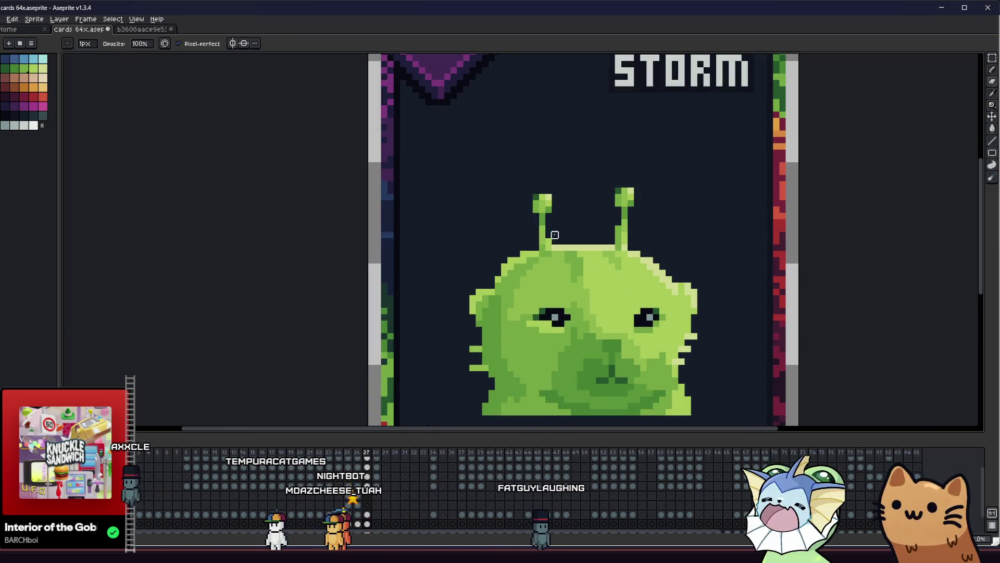
key(i)
scroll(494, 205, up, 1)
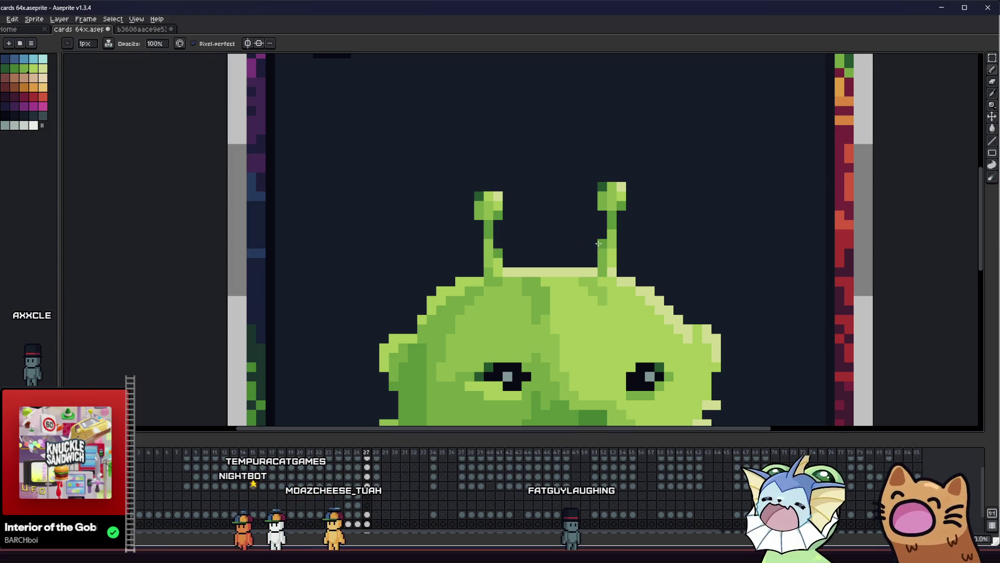
scroll(562, 260, down, 3)
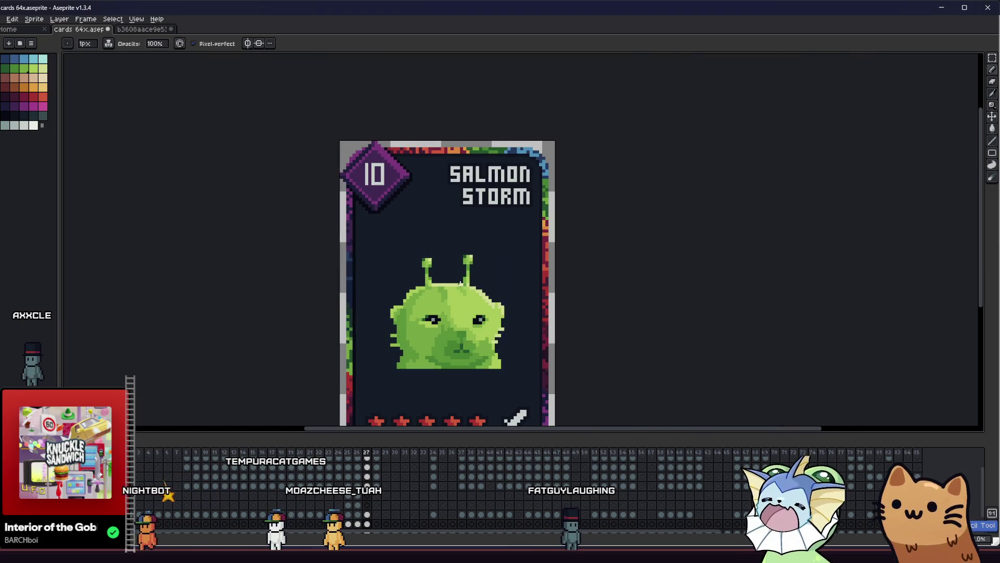
scroll(452, 289, up, 4)
key(alt)
scroll(330, 292, left, 3)
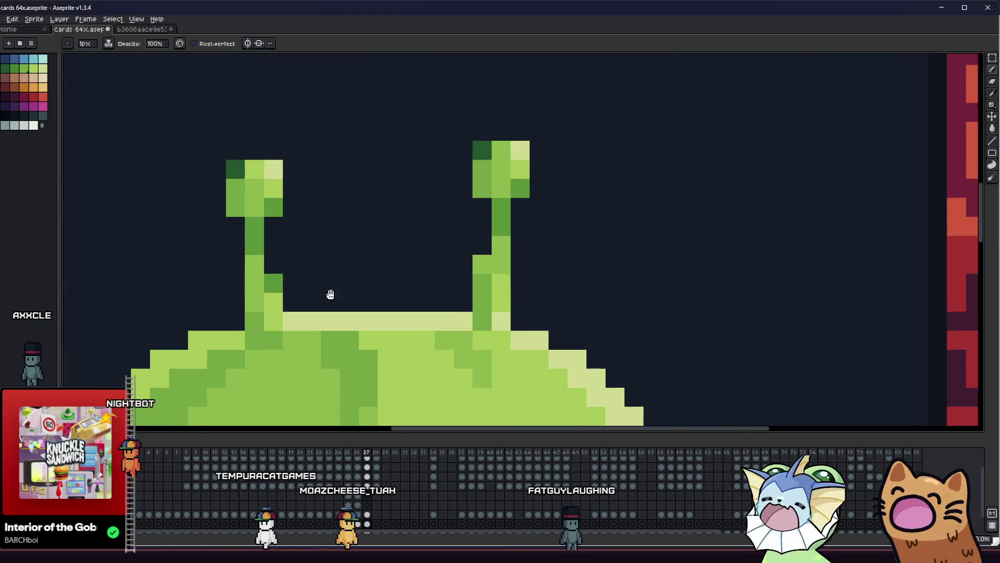
click(409, 272)
scroll(309, 275, down, 5)
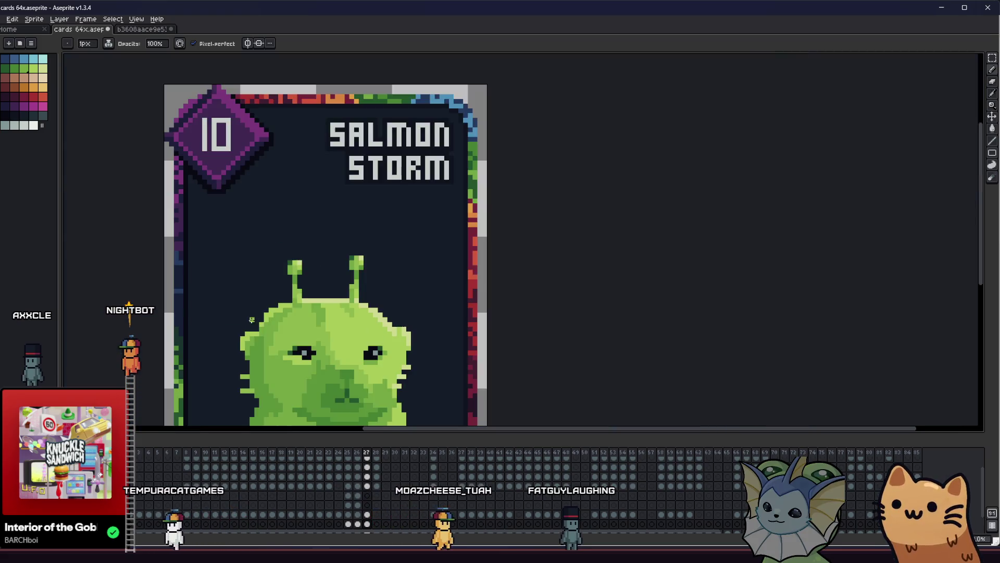
mouse_move(230, 326)
mouse_down()
mouse_move(264, 313)
mouse_move(521, 303)
mouse_up()
Step: Save the Salmon Storm card with the centred alien, recentre the view, then bring Godot forward
key(ctrl)
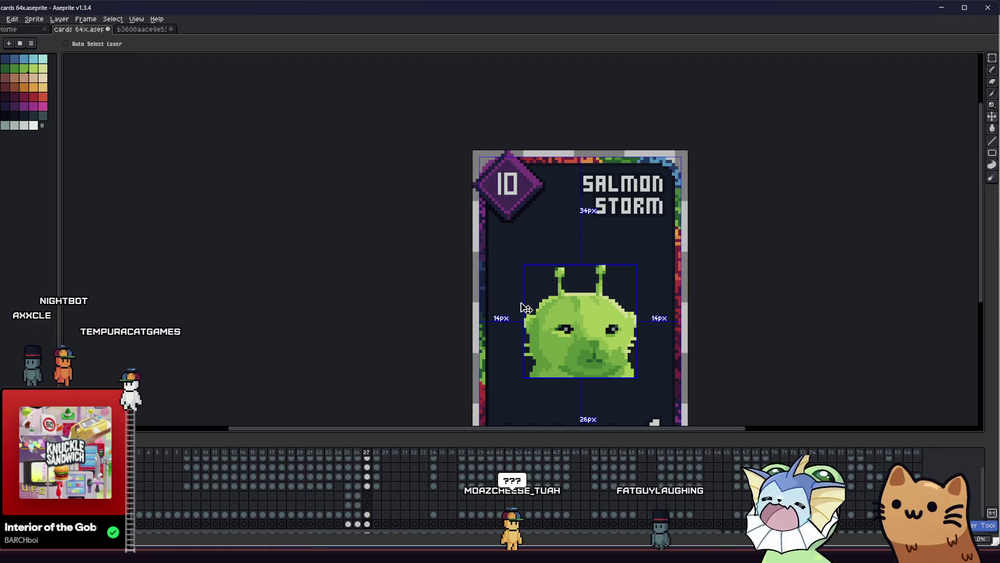
key(ctrl+s)
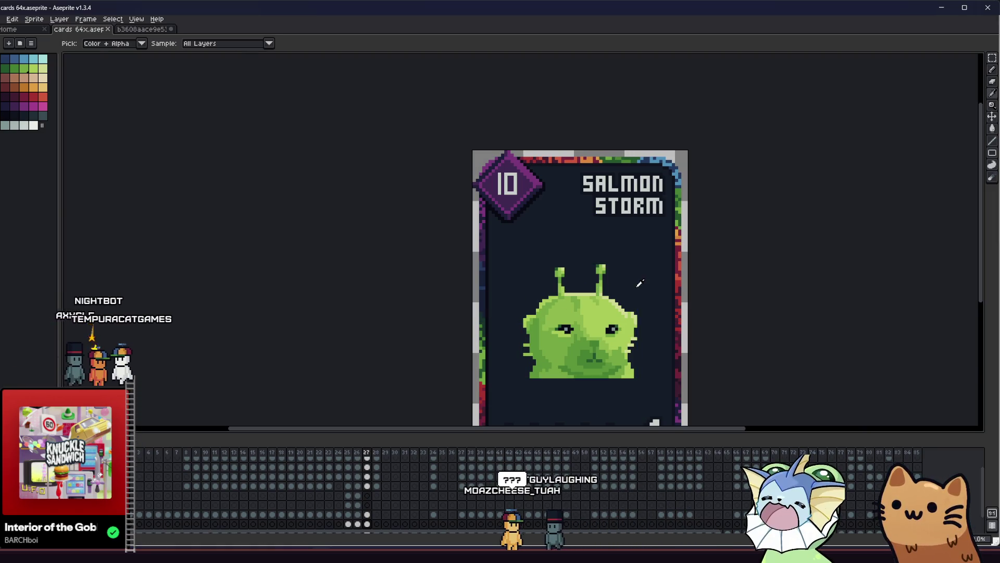
scroll(640, 283, down, 2)
drag(421, 307, 323, 305)
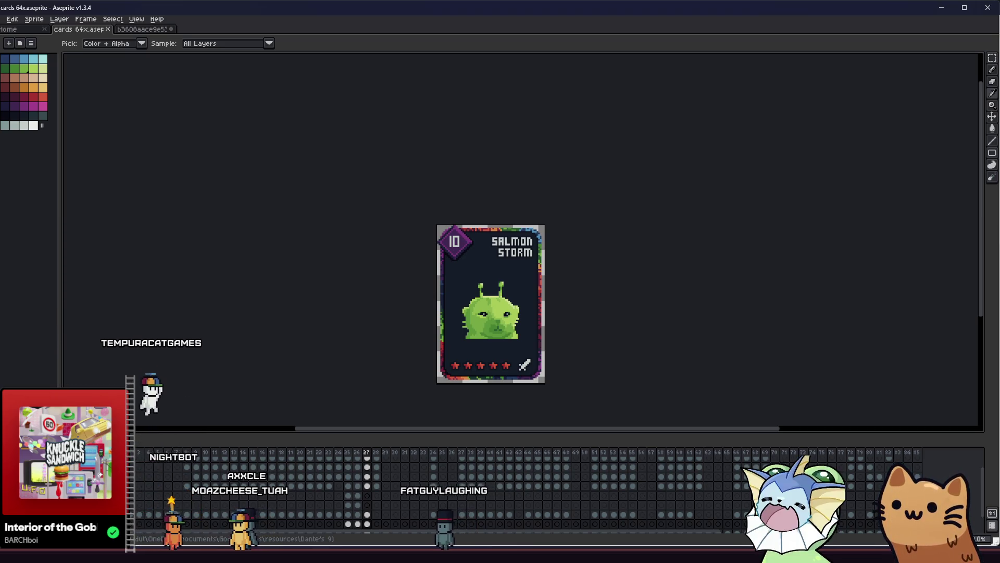
key(alt+Tab)
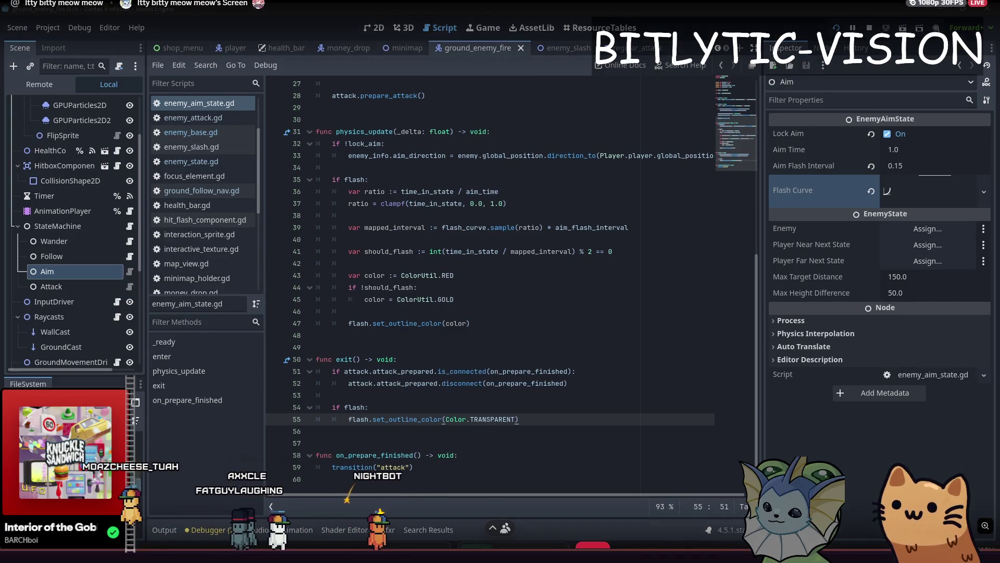
Step: Watch 'The Hidden King Has Arrived' Short in Firefox, then return to the search results
key(alt+Tab)
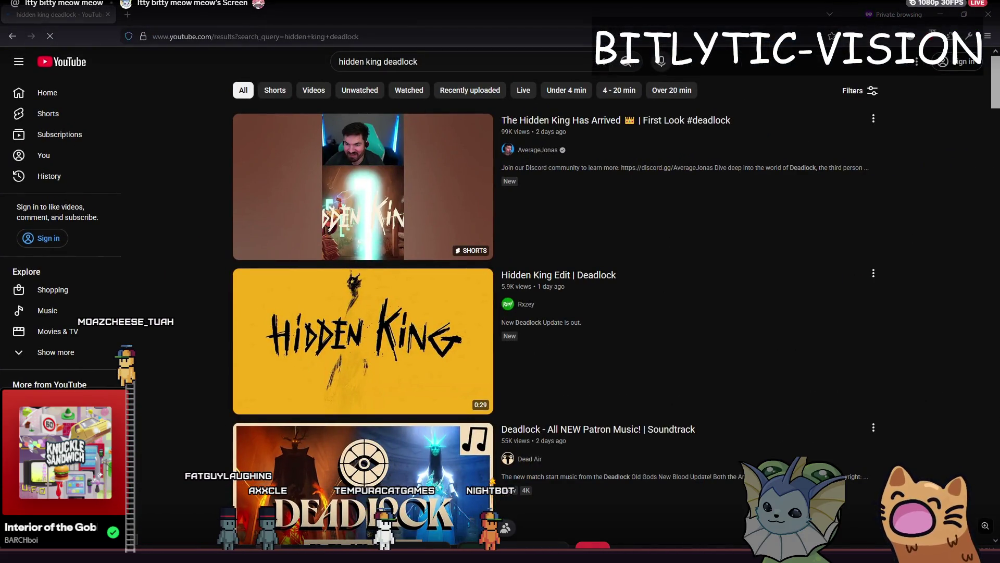
click(347, 186)
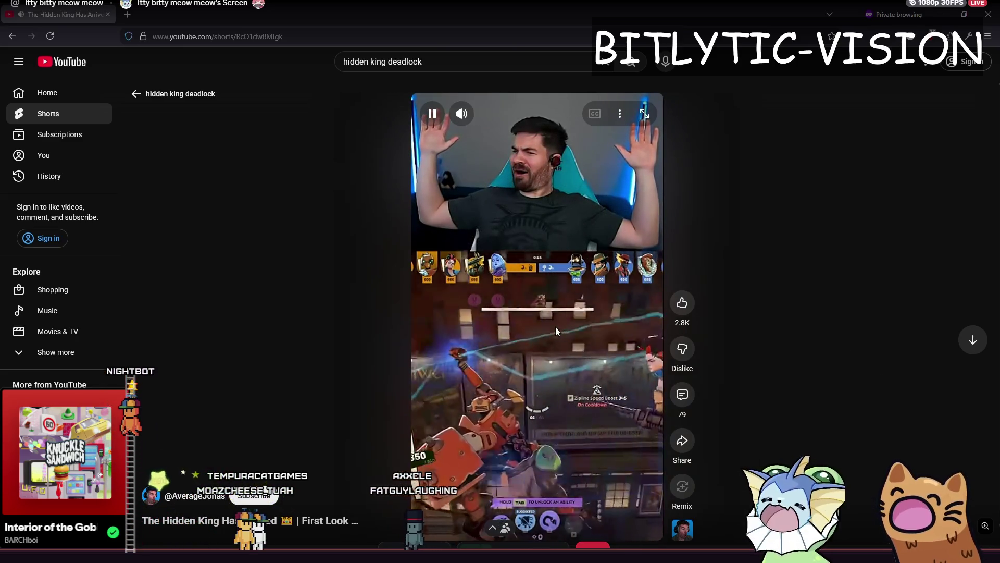
key(alt+Left)
scroll(275, 283, down, 3)
scroll(297, 202, down, 4)
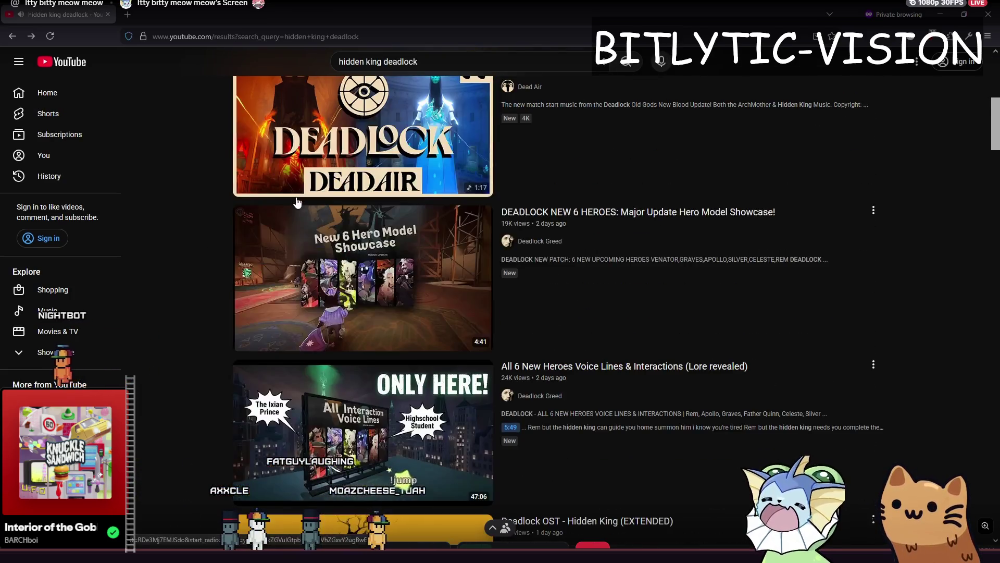
scroll(297, 202, down, 20)
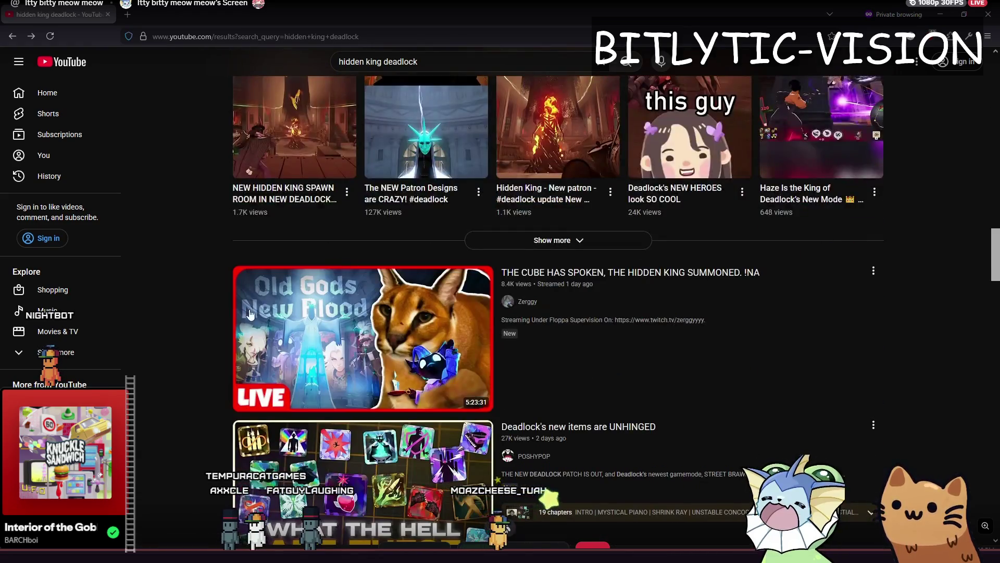
scroll(219, 149, up, 4)
Step: Extend the search to 'hidden king deadlock unused' and scroll through the results
key(slash)
text( unused)
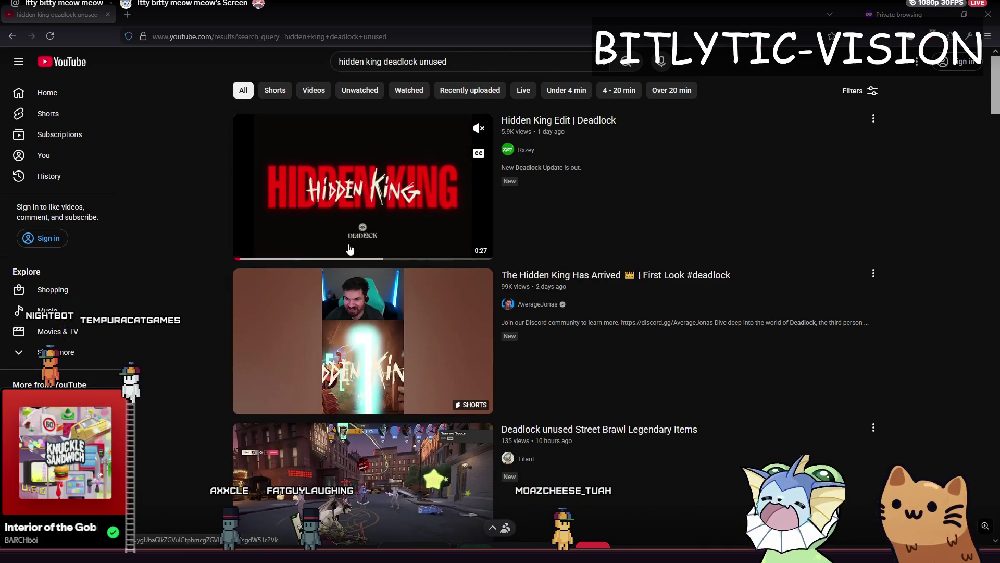
scroll(235, 241, down, 6)
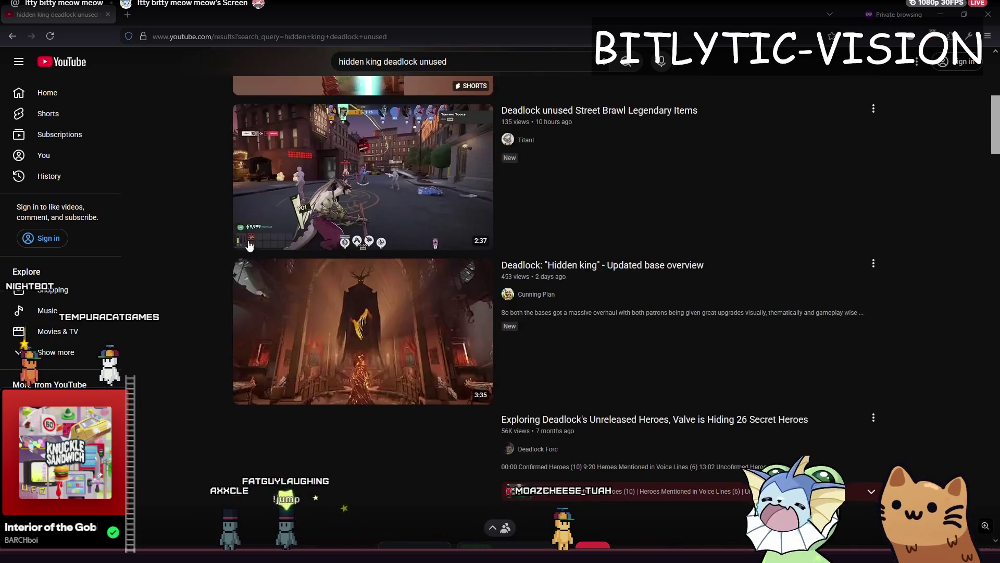
scroll(219, 229, down, 15)
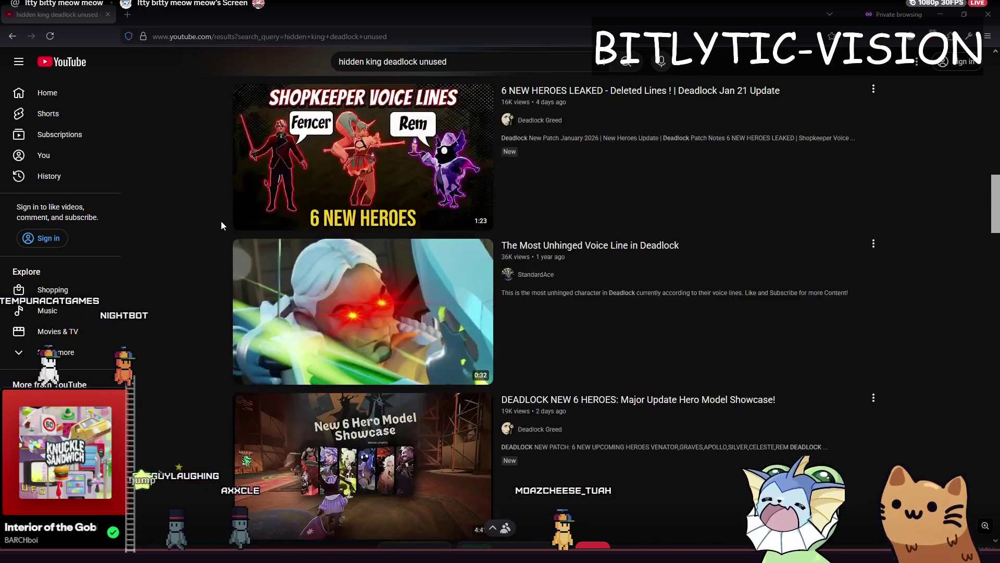
scroll(221, 225, down, 10)
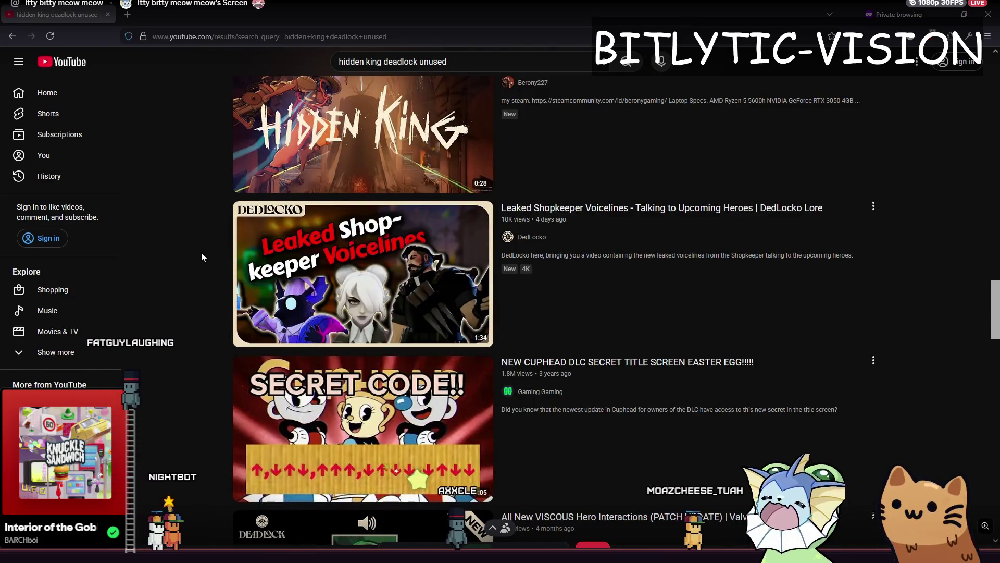
scroll(201, 252, down, 5)
scroll(202, 256, down, 15)
click(479, 62)
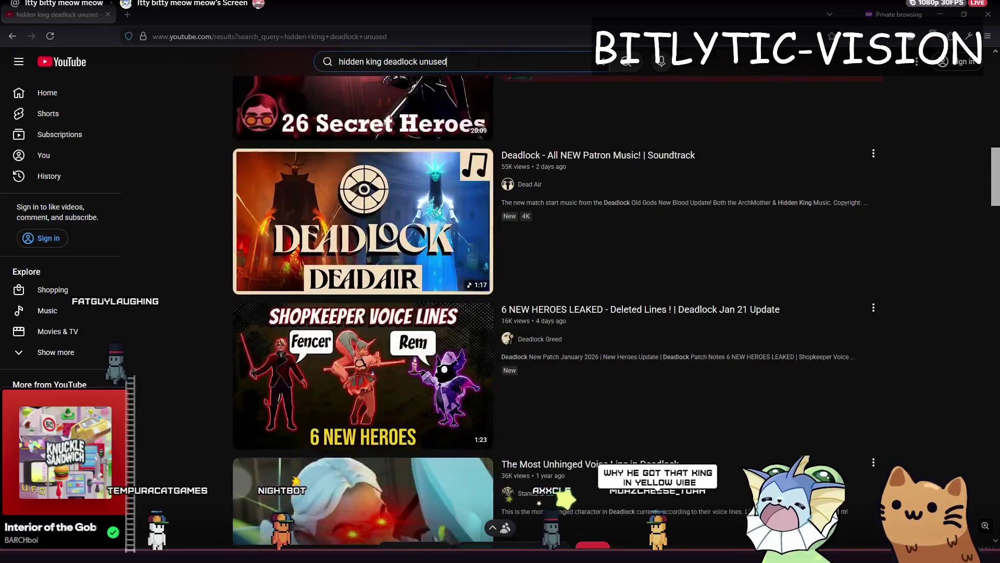
Step: Replace the query with 'deadlock hidden king intro' and run the search
key(ctrl+a)
key(BackSpace)
text(deadloc)
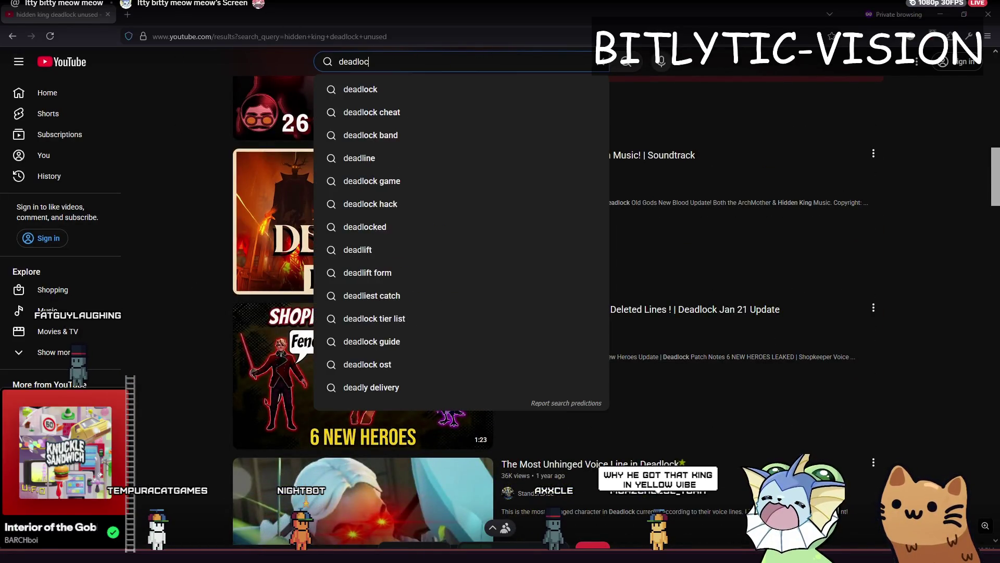
text(k hidden)
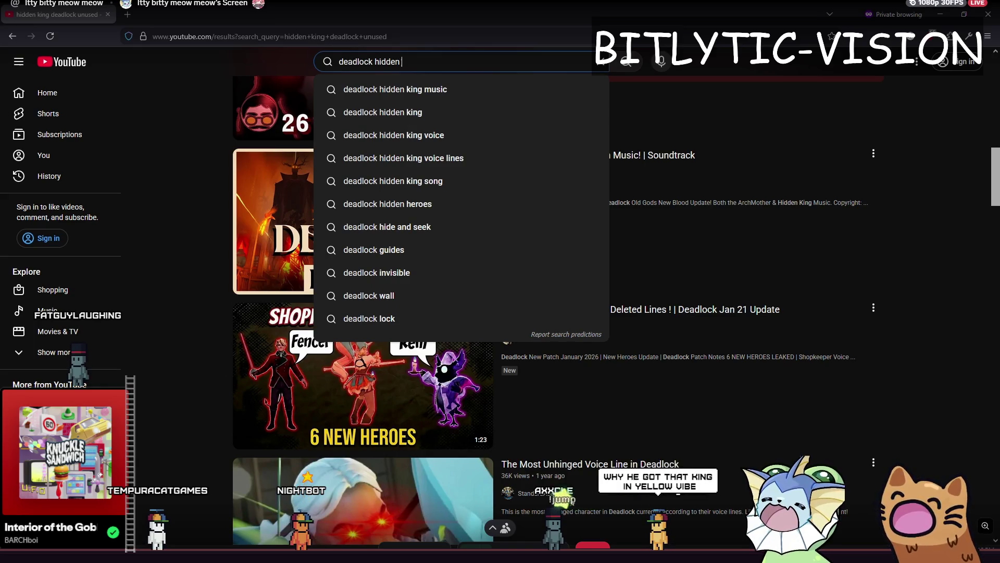
key(Up)
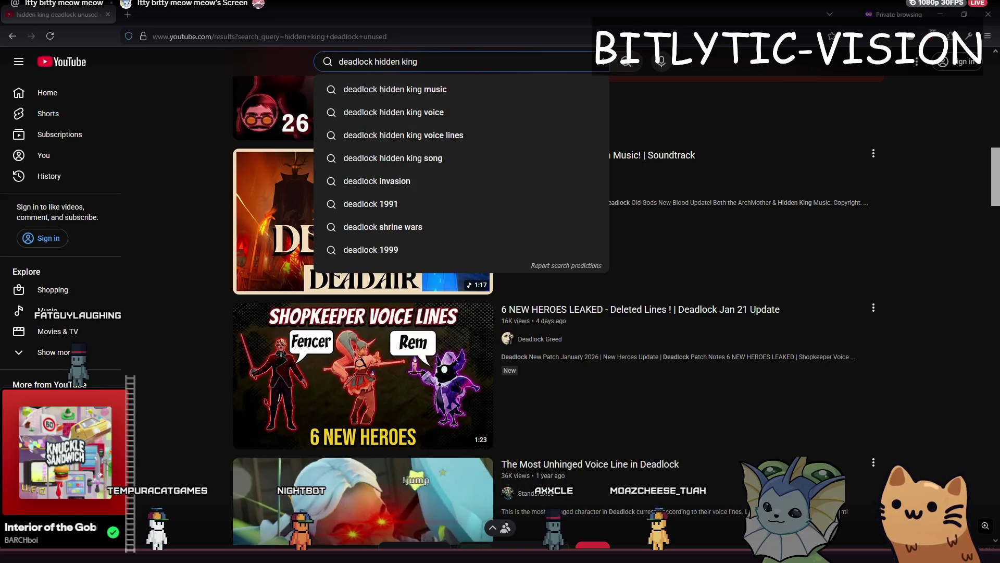
text( intro)
key(Return)
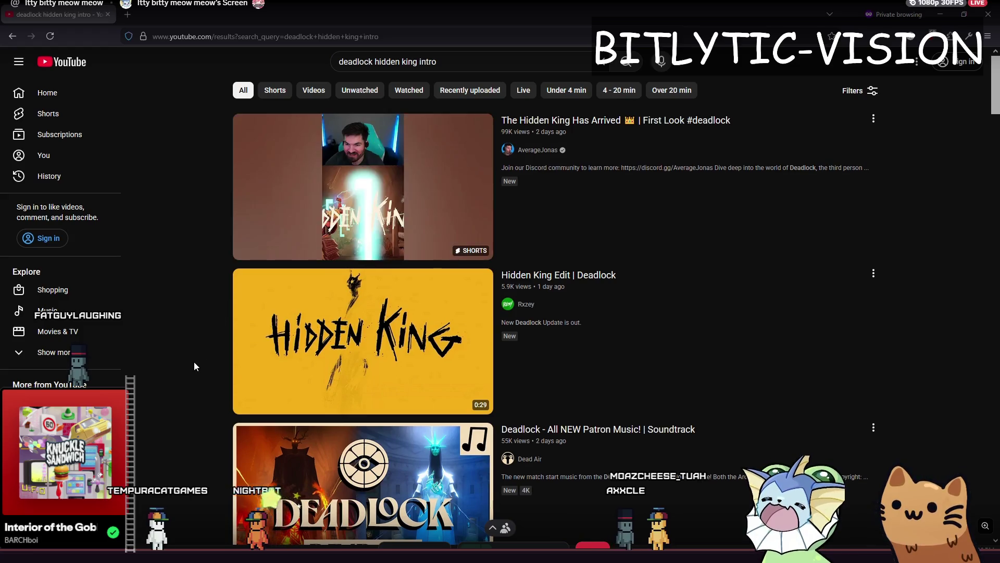
Step: Browse the results, refine to 'deadlock hidden king intro unused', and play Dead Air's Patron Music video
scroll(207, 306, down, 10)
scroll(224, 261, up, 3)
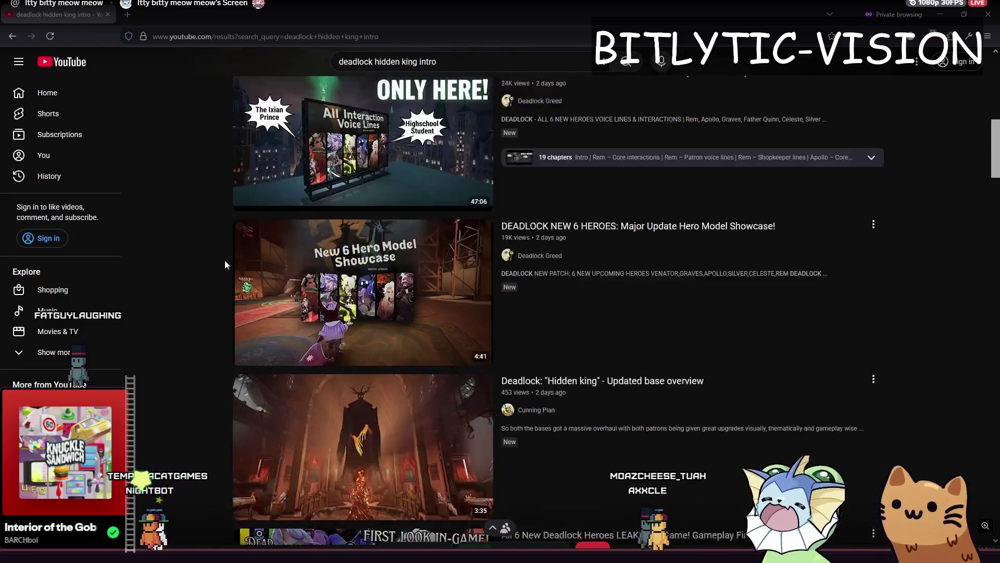
key(ctrl+f)
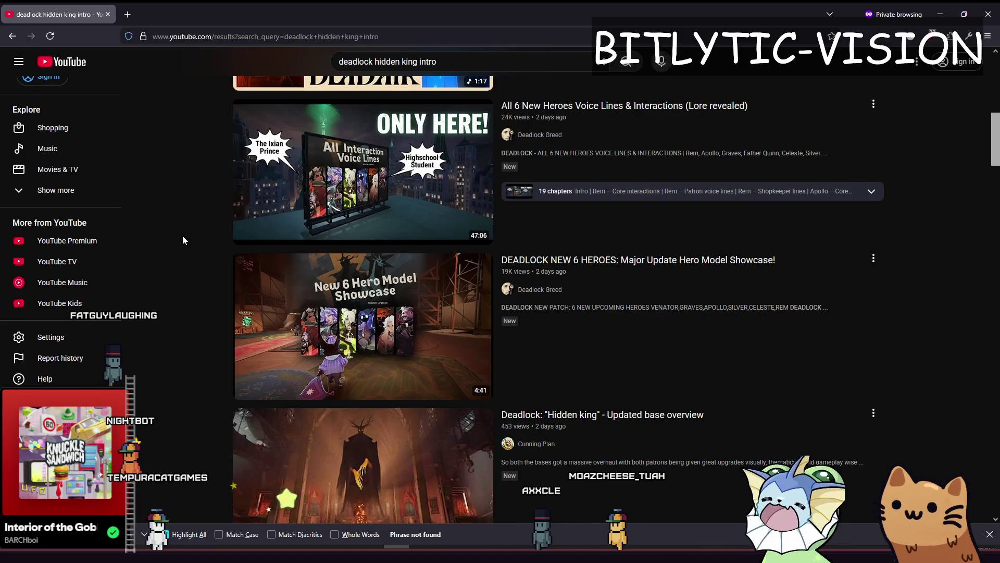
scroll(183, 236, down, 5)
scroll(192, 253, up, 2)
scroll(199, 258, down, 10)
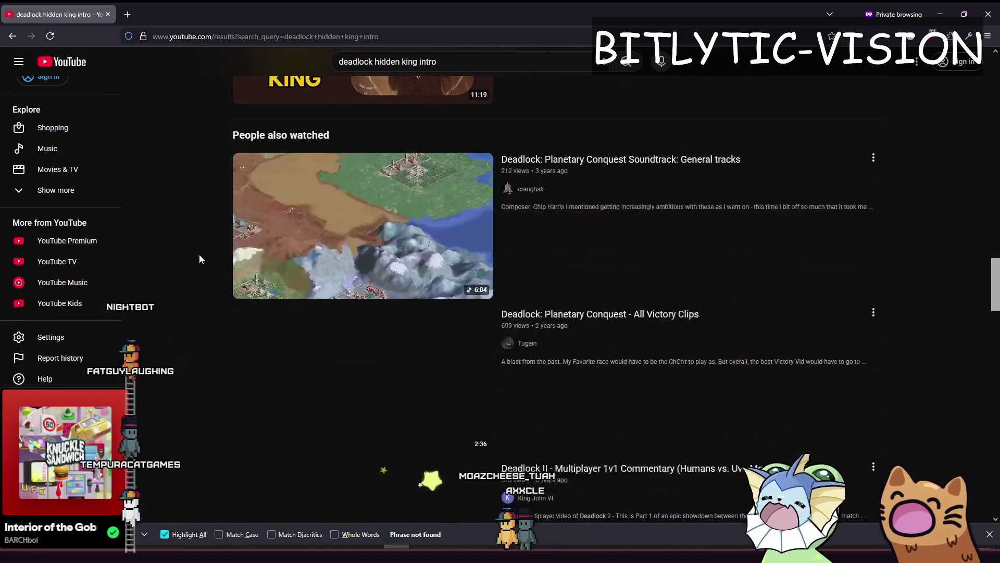
scroll(199, 258, down, 10)
scroll(199, 257, up, 4)
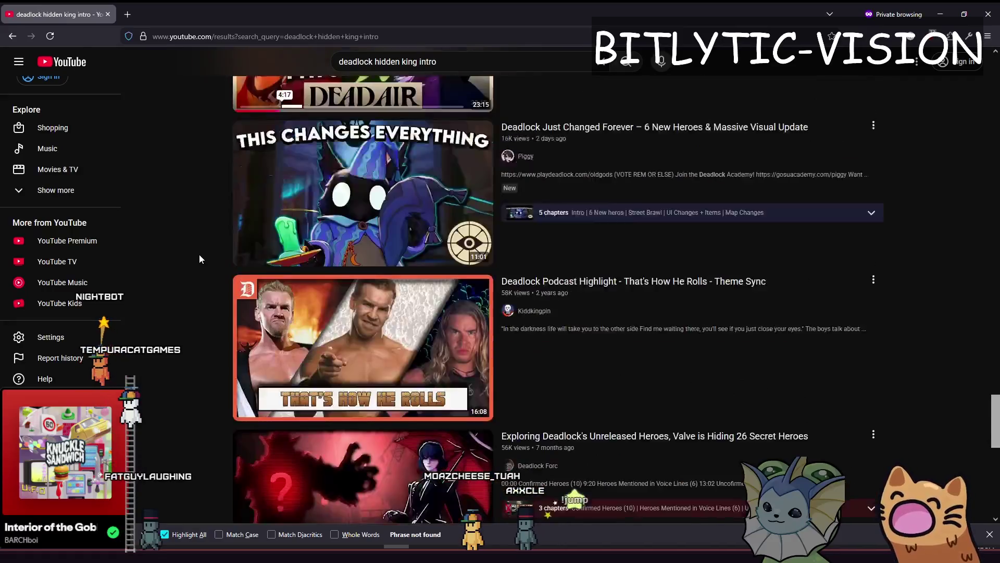
scroll(199, 258, down, 10)
scroll(199, 258, up, 1)
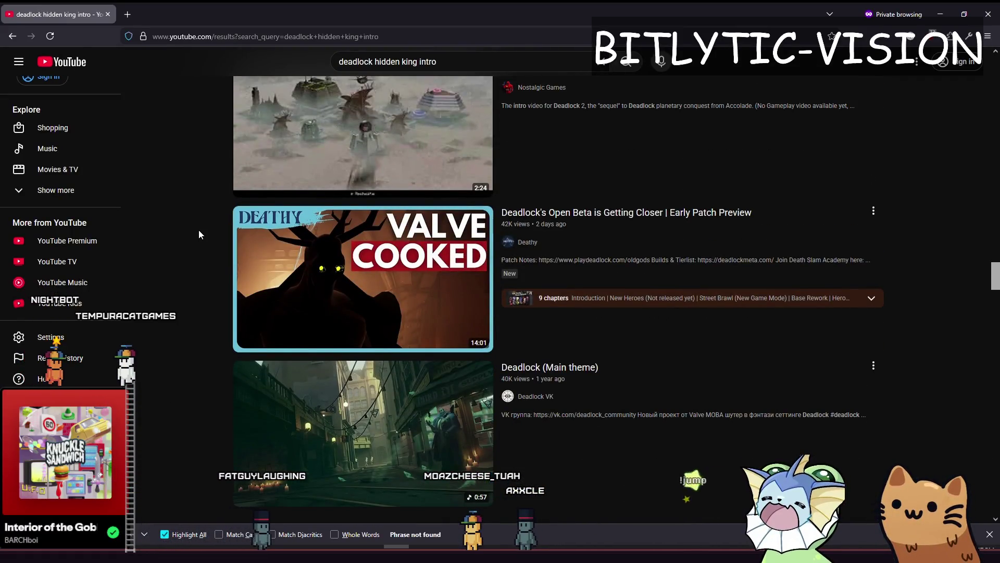
click(485, 58)
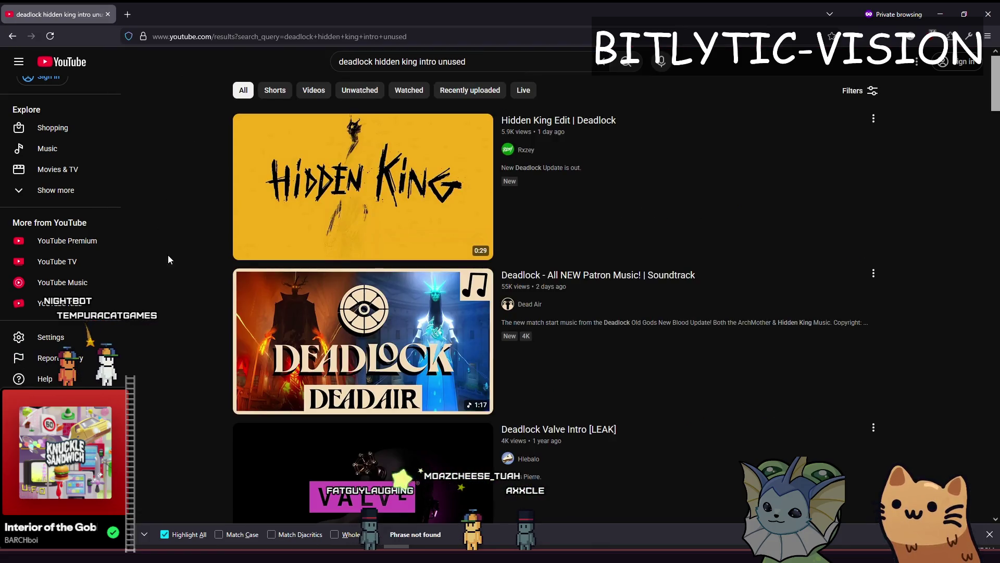
scroll(180, 240, down, 3)
click(400, 199)
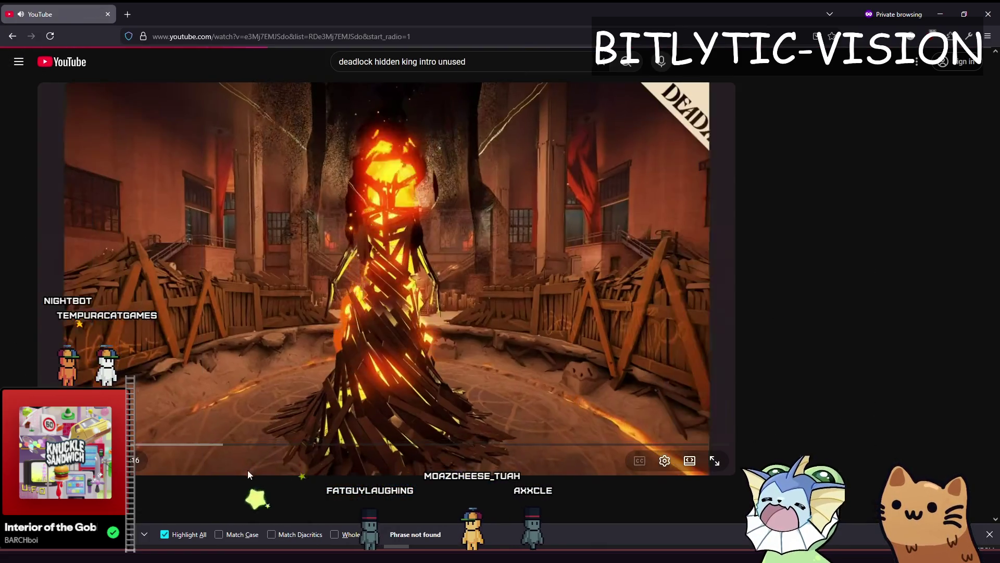
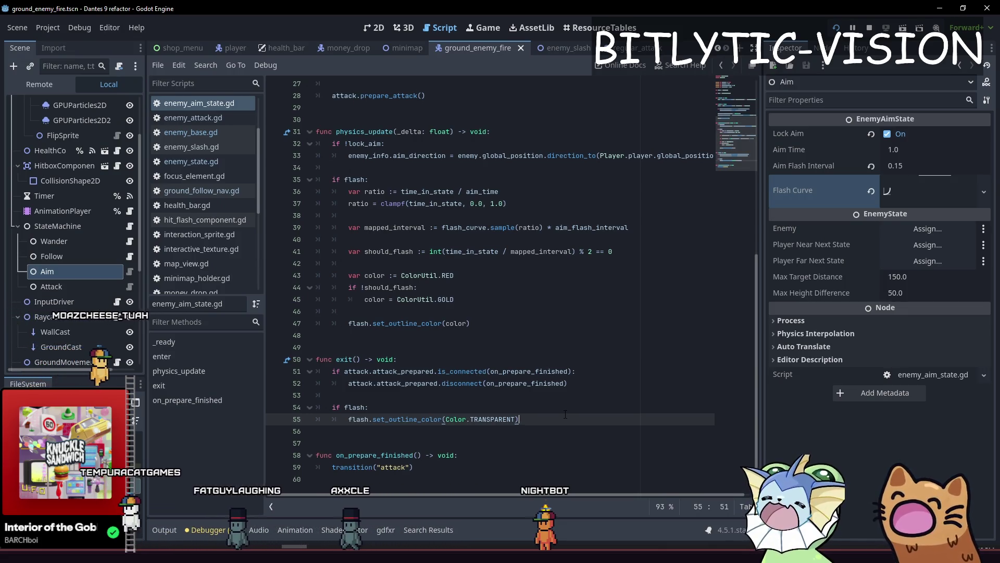
Step: Switch from Godot's enemy aim script to the Aseprite cards 64x sprite window
key(alt+Tab)
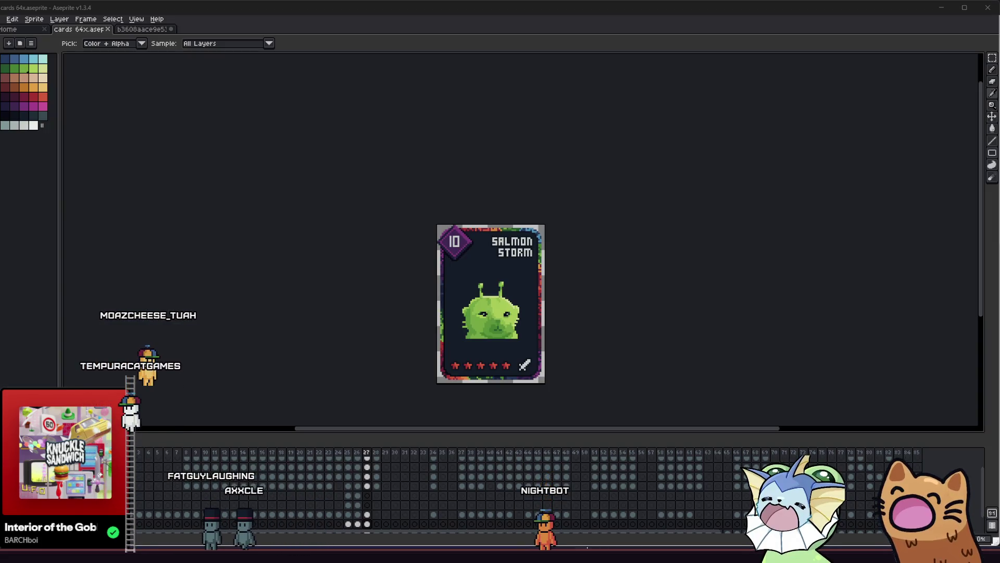
Step: Zoom in and pencil-fill the notch at the creature's left edge
mouse_move(573, 531)
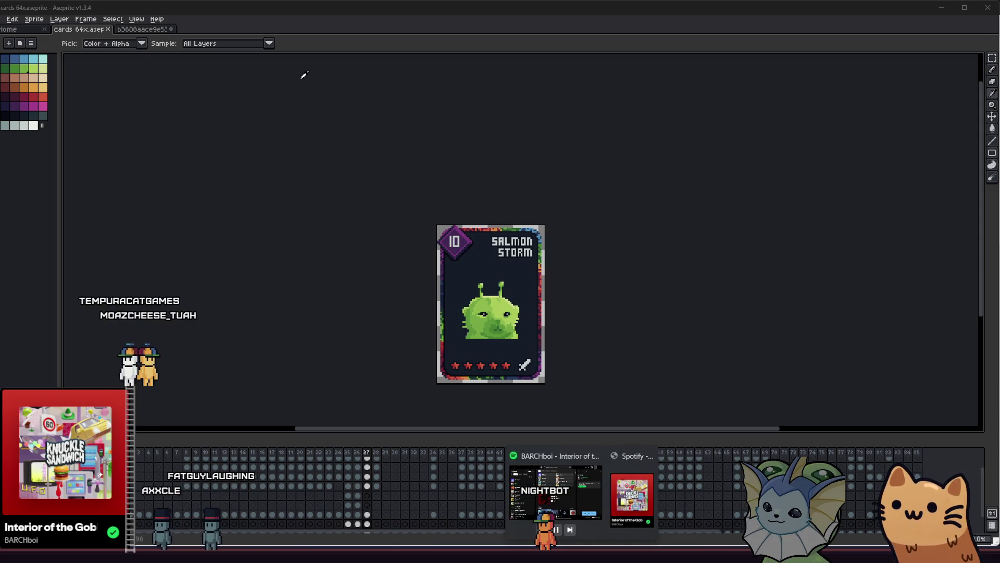
scroll(346, 310, up, 2)
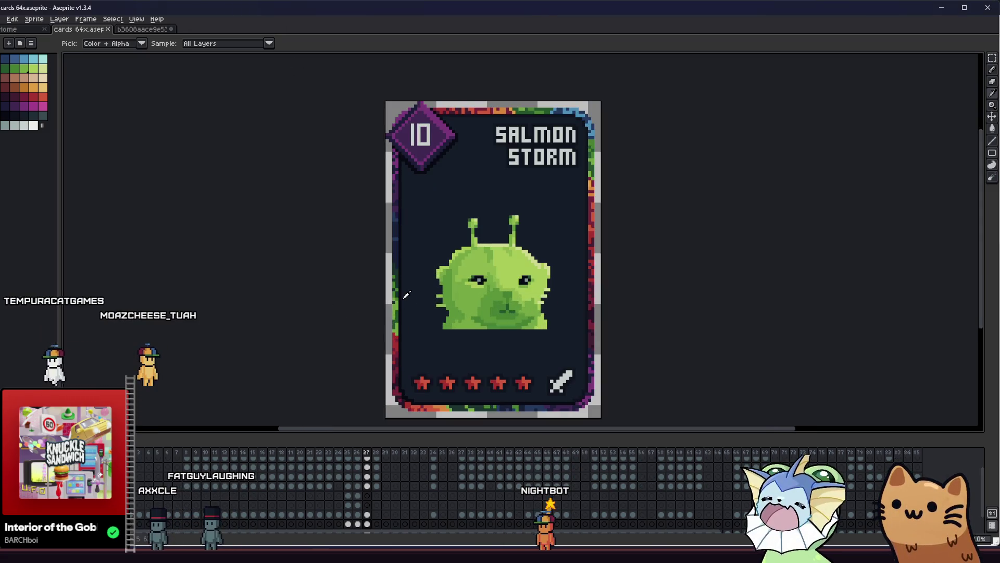
scroll(422, 297, up, 3)
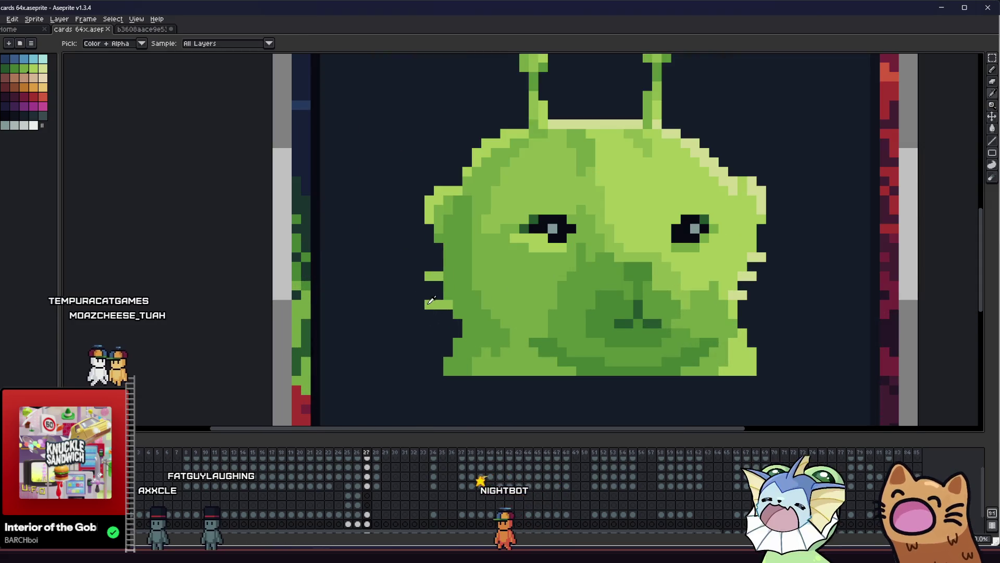
drag(429, 266, 431, 257)
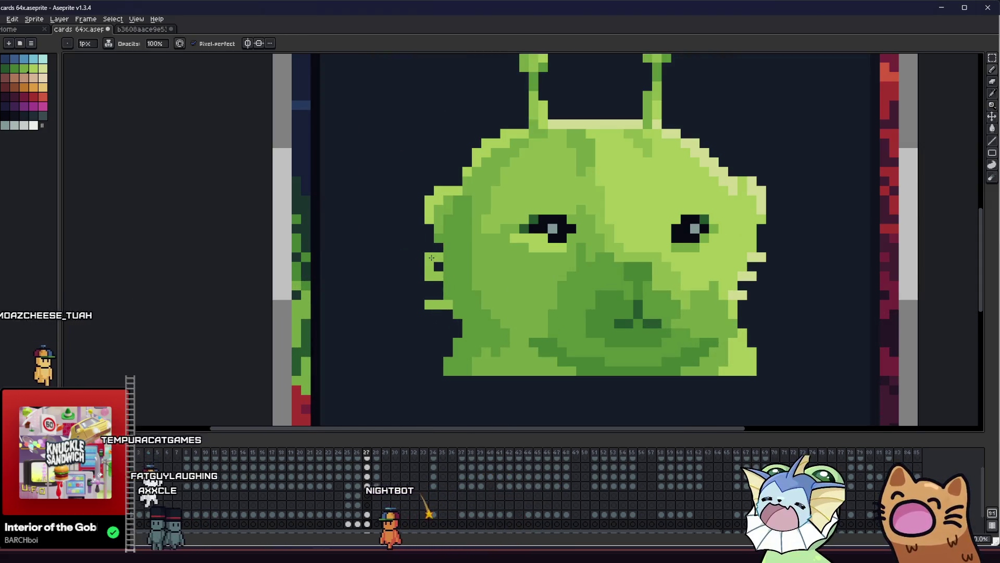
key(z)
key(b)
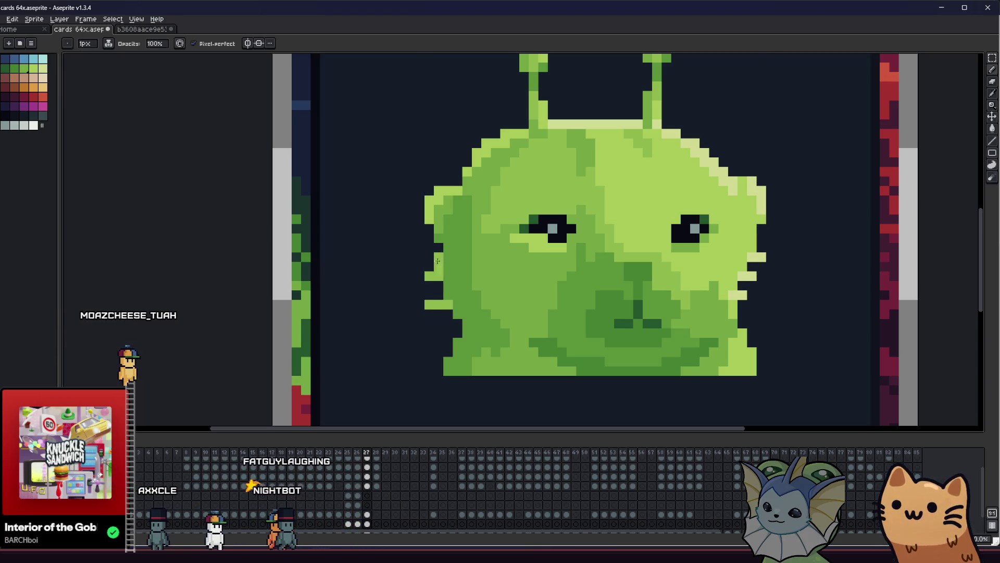
Step: Erase the stray green pixels at the left edge and recentre the card view
drag(427, 301, 435, 278)
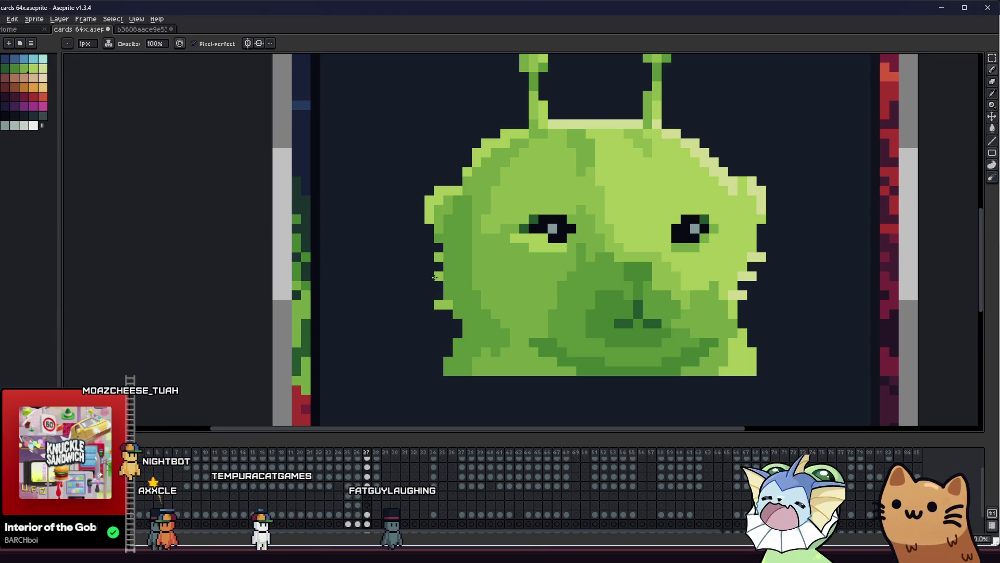
scroll(406, 293, down, 5)
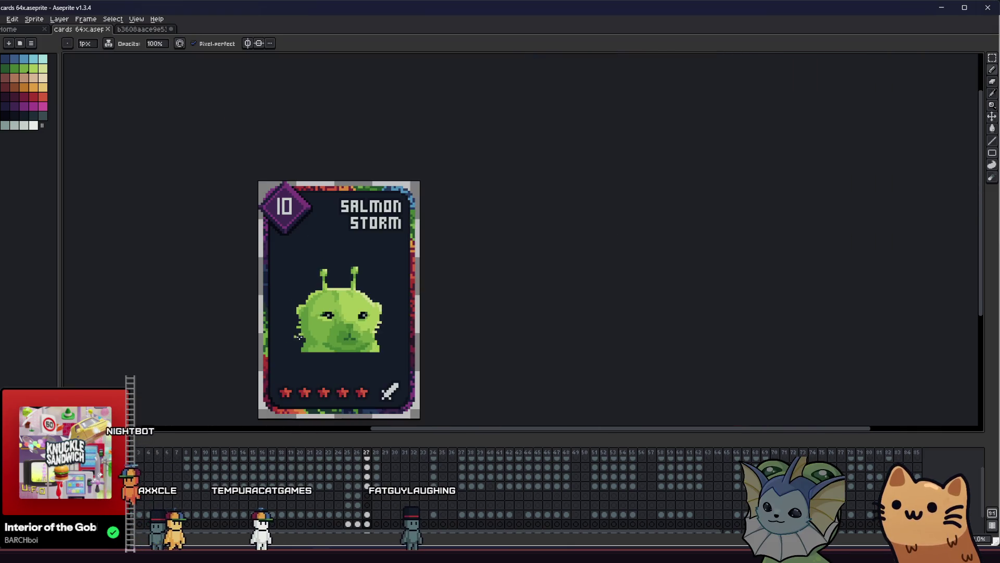
mouse_move(194, 345)
mouse_down()
mouse_move(103, 320)
mouse_move(223, 320)
mouse_move(282, 295)
mouse_move(242, 311)
mouse_up()
scroll(271, 306, up, 2)
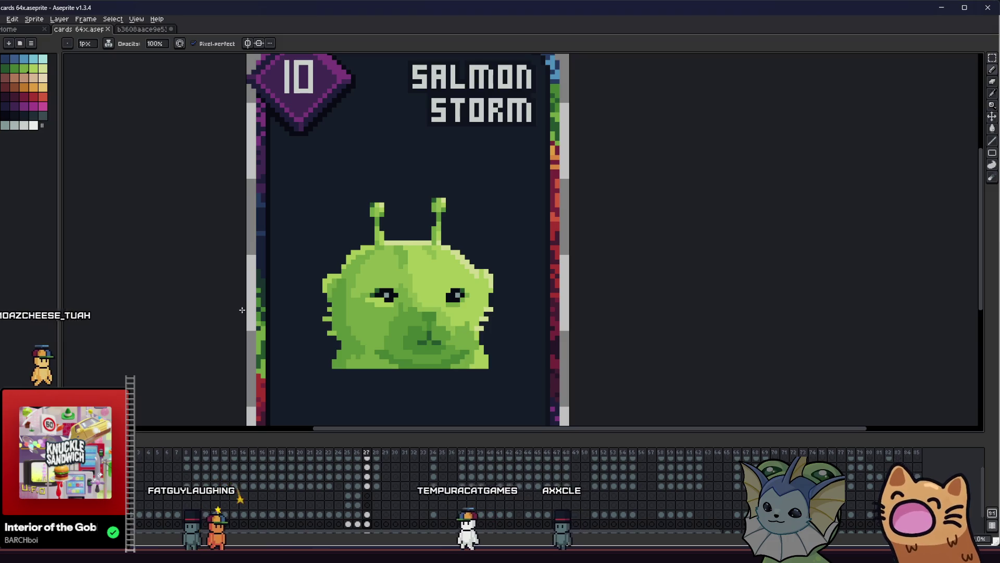
Step: Zoom in on the creature's face and compare the salmon frame with the creature frame
key(i)
scroll(286, 329, up, 2)
key(b)
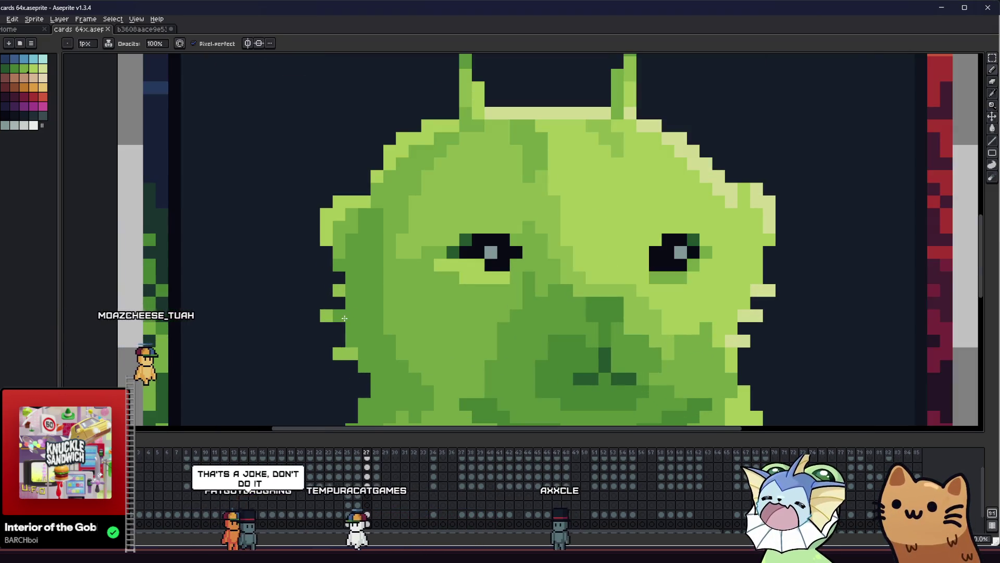
scroll(281, 347, up, 1)
scroll(225, 335, down, 1)
scroll(241, 319, up, 2)
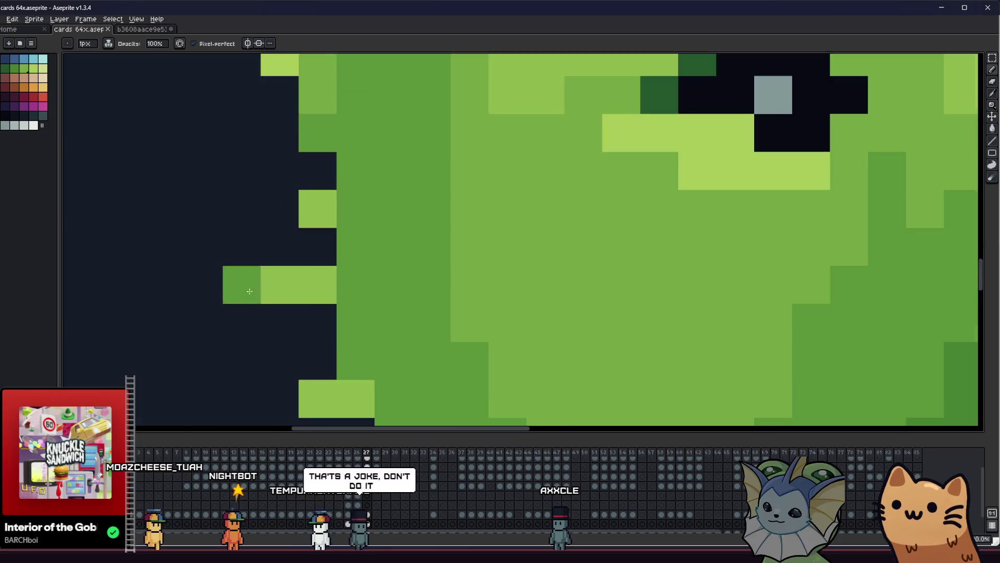
scroll(296, 237, down, 5)
key(Left)
scroll(296, 237, up, 2)
key(Right)
key(Left)
key(Right)
Step: Delete the left antenna and move the right antenna left toward the head's centre
key(m)
drag(290, 161, 362, 264)
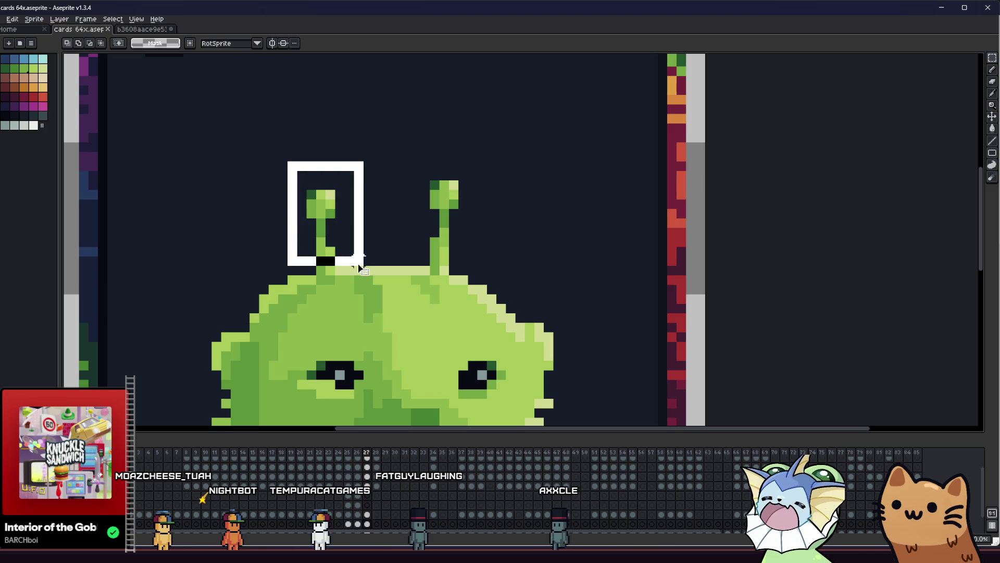
key(Delete)
drag(390, 169, 478, 267)
drag(441, 235, 384, 236)
key(ctrl+d)
scroll(299, 304, down, 3)
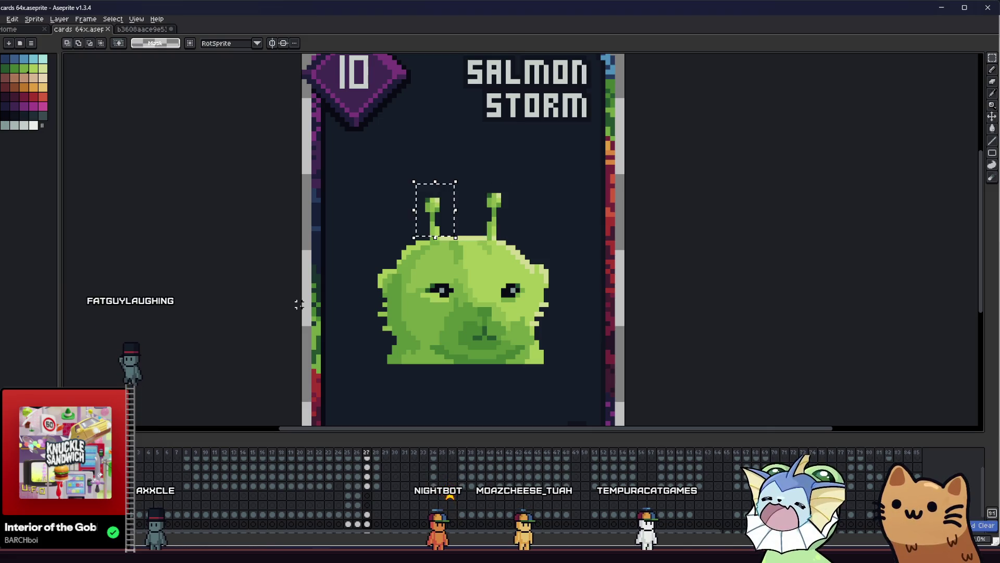
scroll(361, 243, down, 1)
key(ctrl+d)
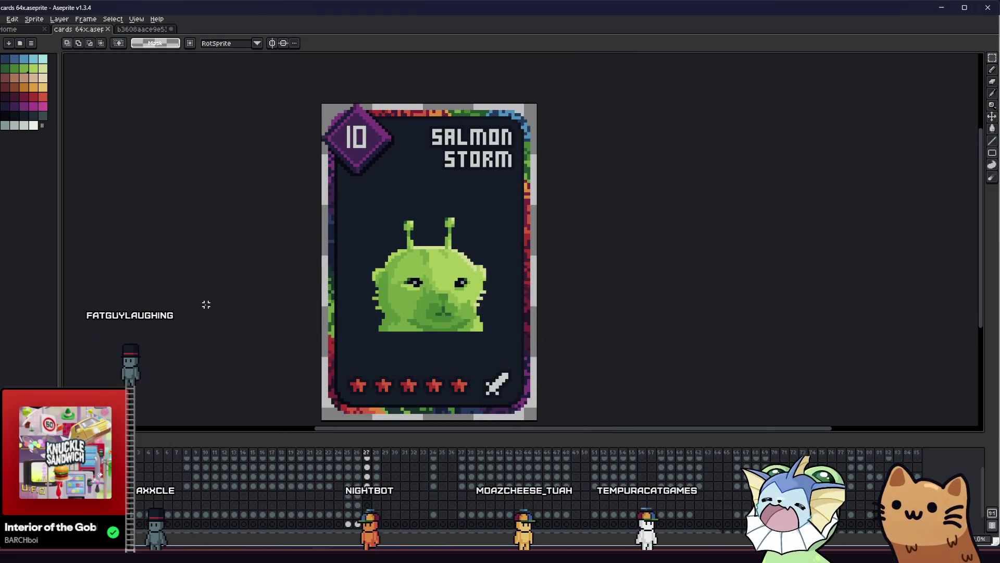
Step: Try pasting a slime image over frame 27's art, then revert to the original sharp slime
mouse_move(386, 308)
mouse_down()
mouse_move(302, 307)
mouse_move(339, 301)
mouse_up()
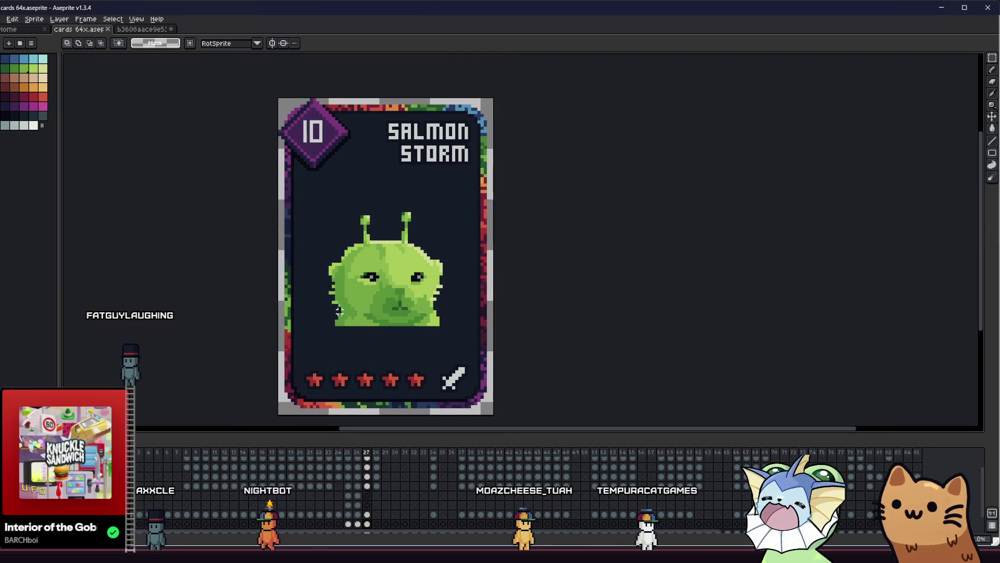
click(367, 515)
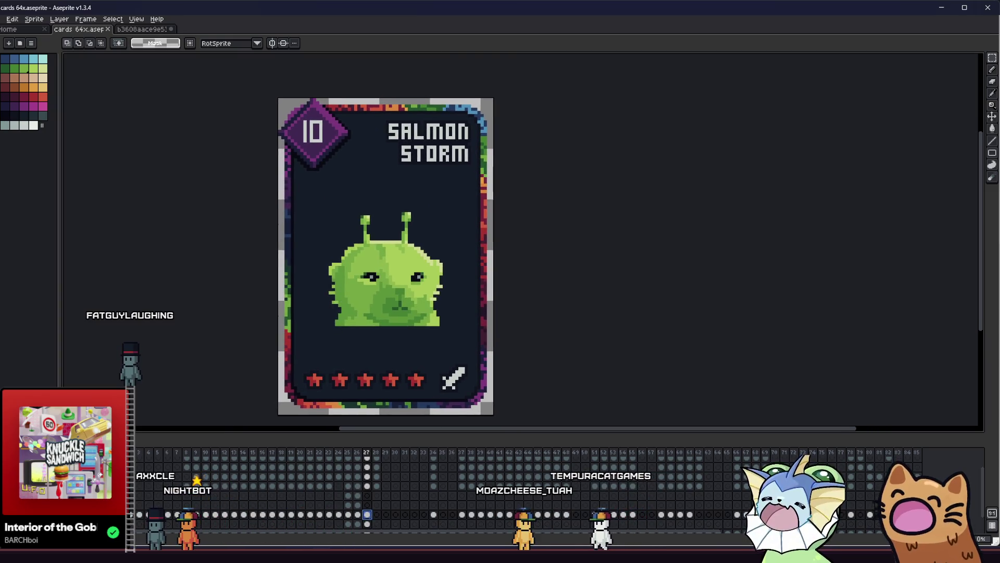
key(ctrl+v)
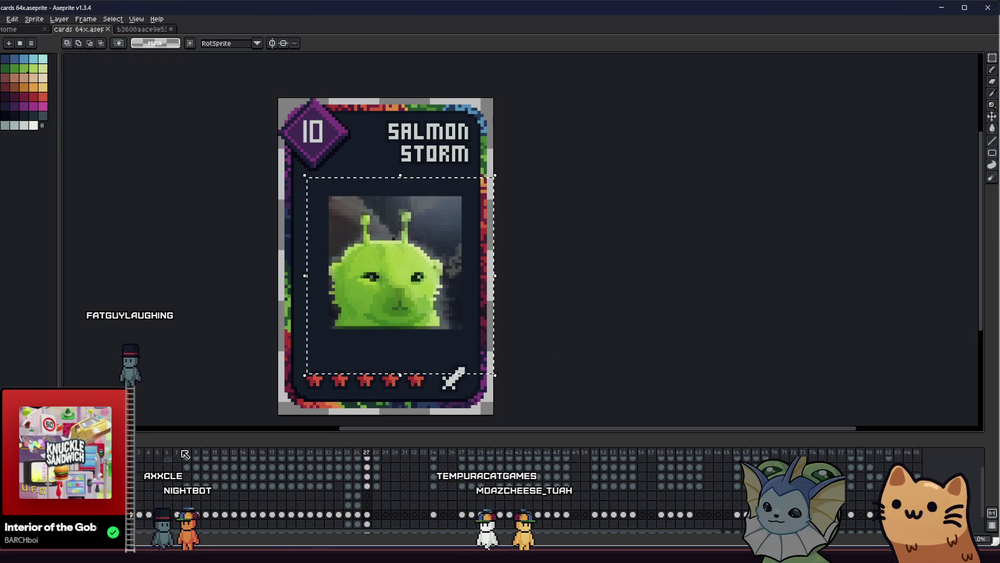
drag(320, 189, 495, 394)
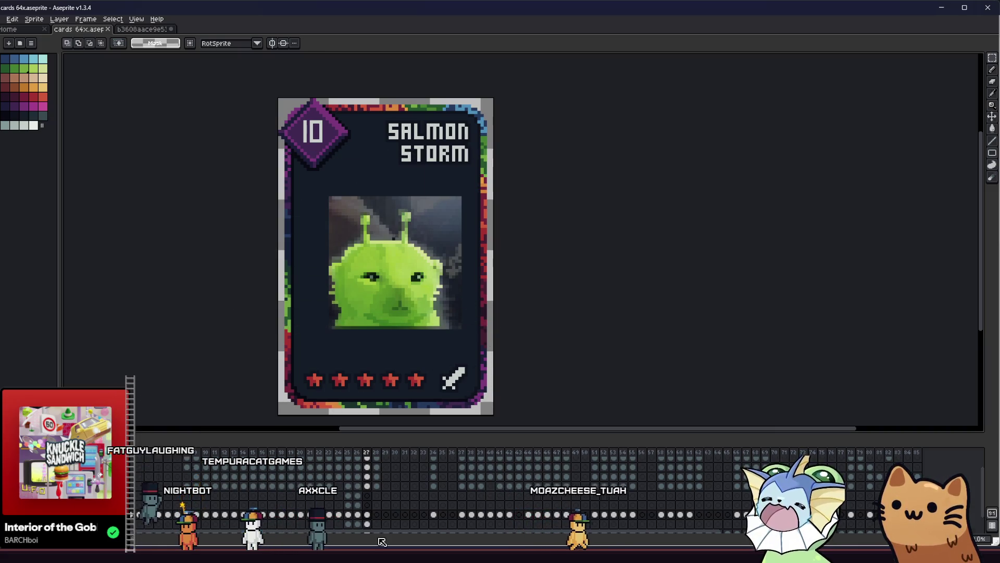
key(ctrl+v)
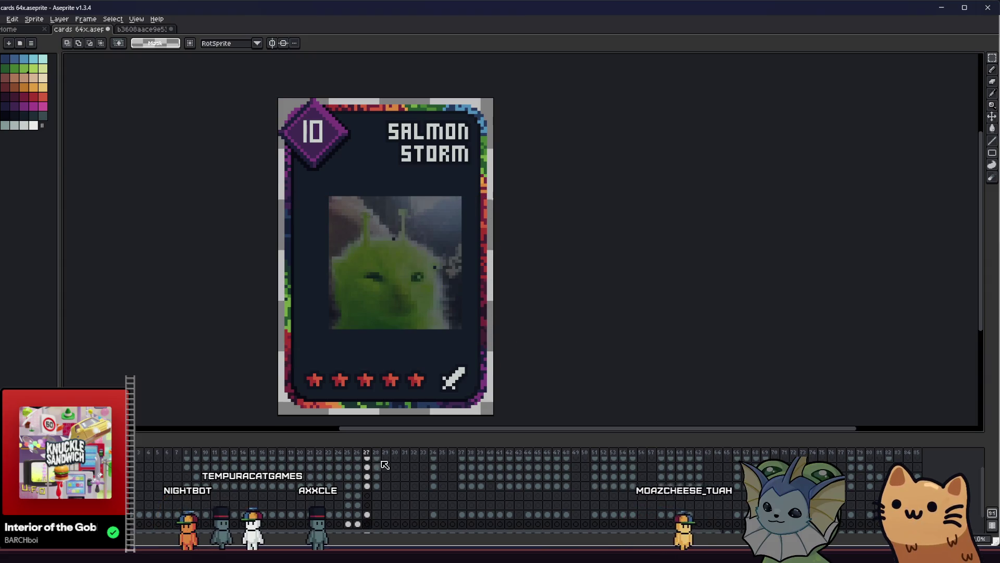
key(ctrl+z)
key(ctrl+z)
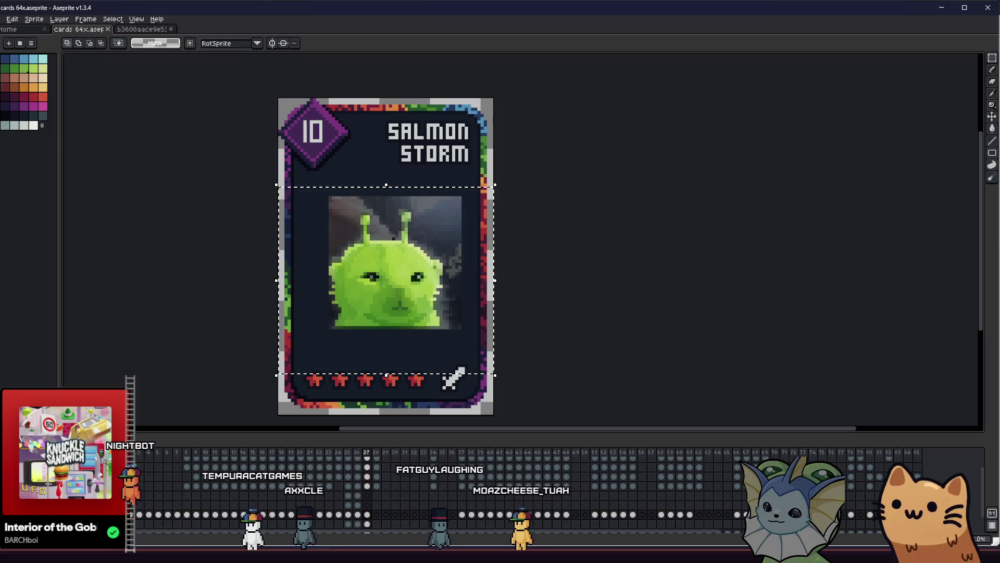
key(ctrl+y)
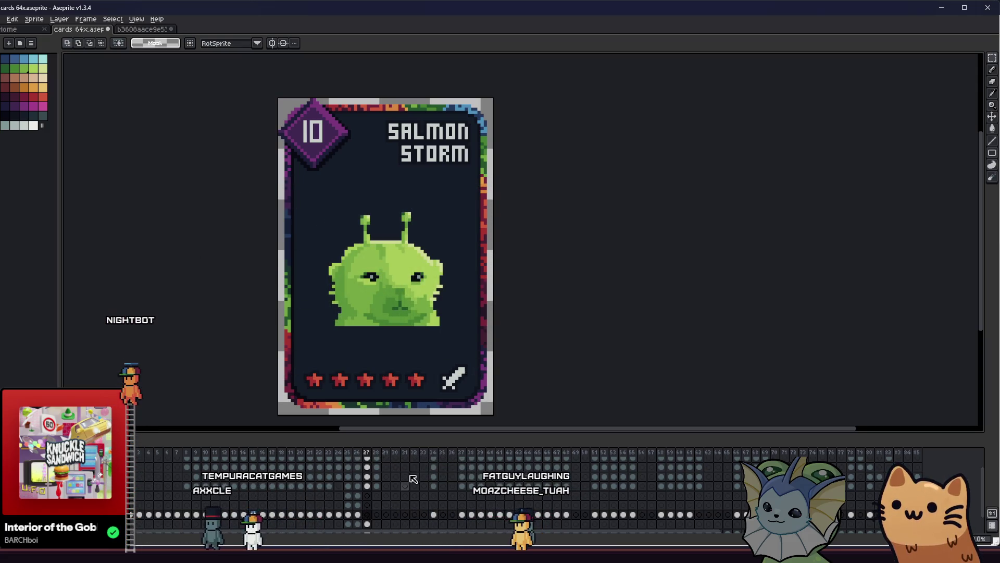
Step: Open and close Layer Properties unchanged, then settle on the salmon card frame 26
key(shift+p)
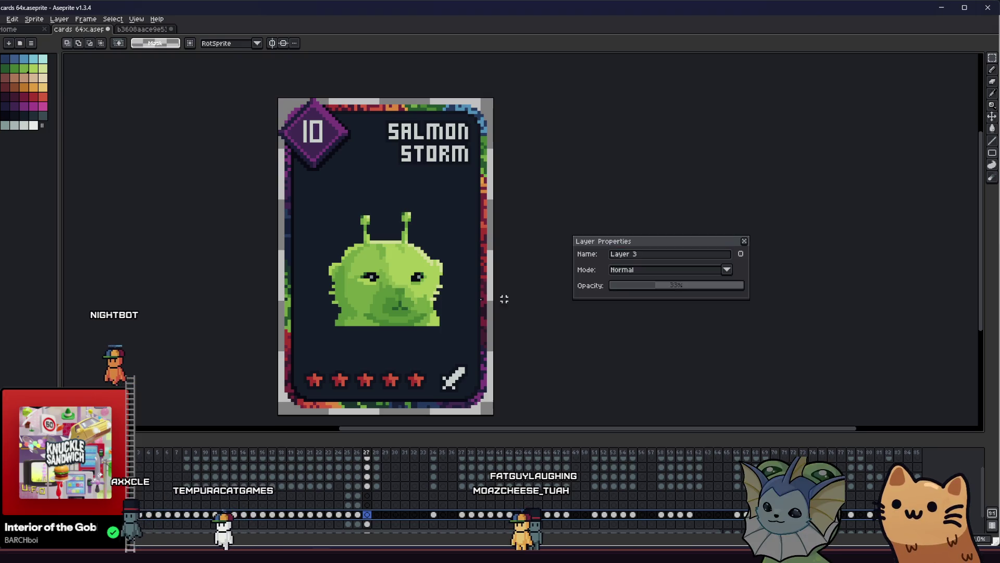
click(743, 241)
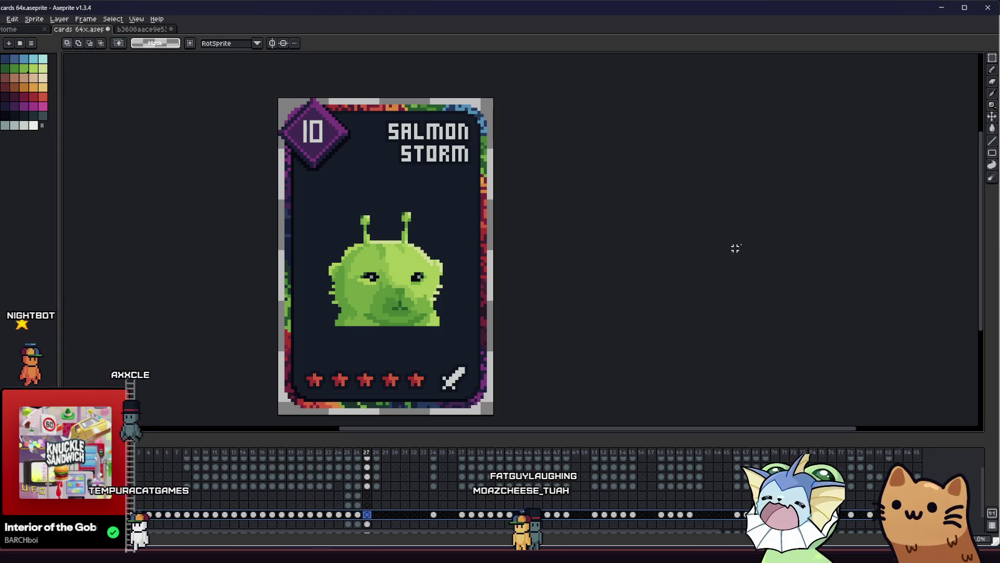
key(Left)
key(Right)
key(Left)
key(Right)
key(Left)
mouse_move(263, 305)
mouse_down()
mouse_move(269, 315)
mouse_move(278, 307)
mouse_up()
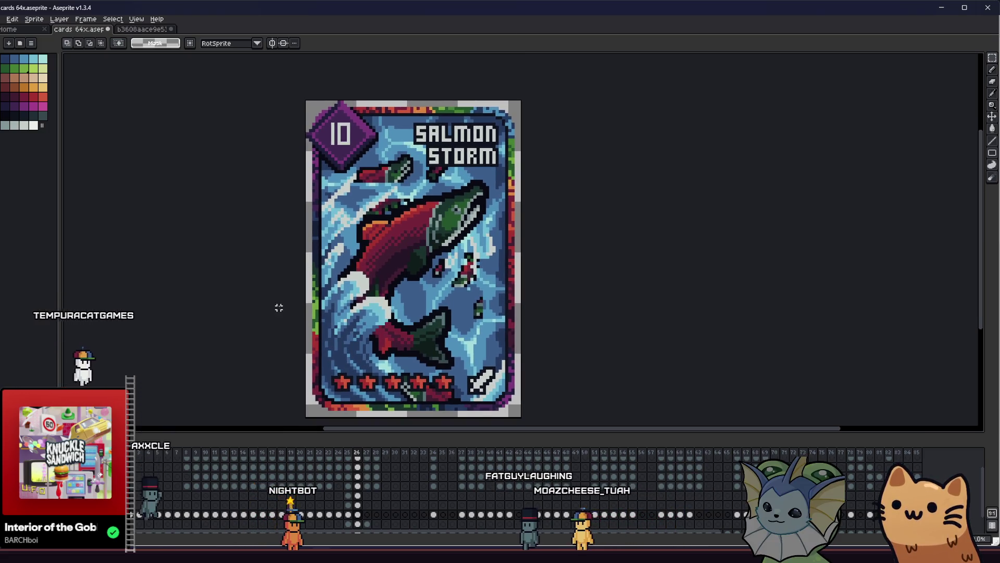
Step: Compare the salmon and slime frames and pick frame 27's cel on the lower layer
click(367, 515)
click(357, 515)
click(367, 515)
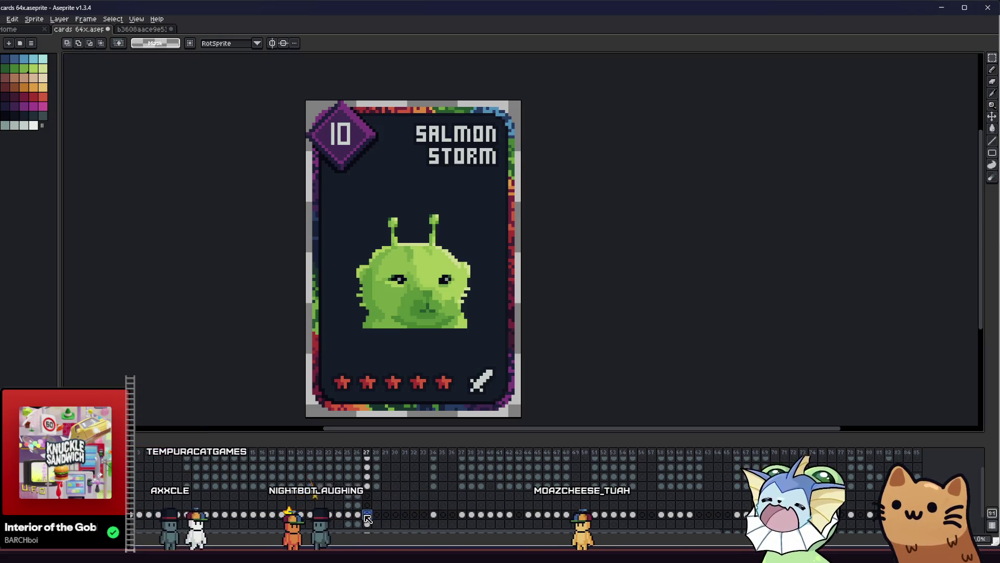
click(367, 524)
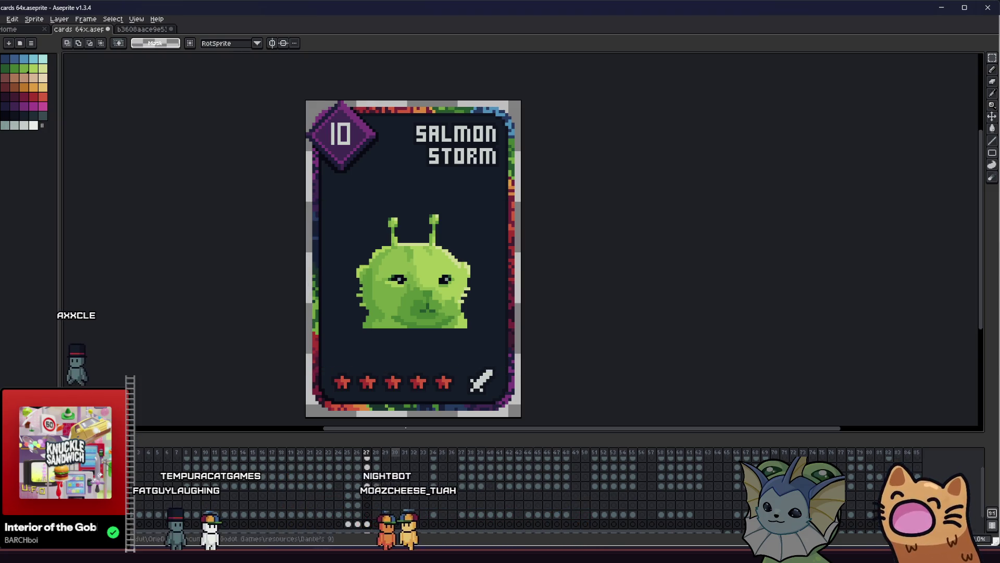
click(362, 523)
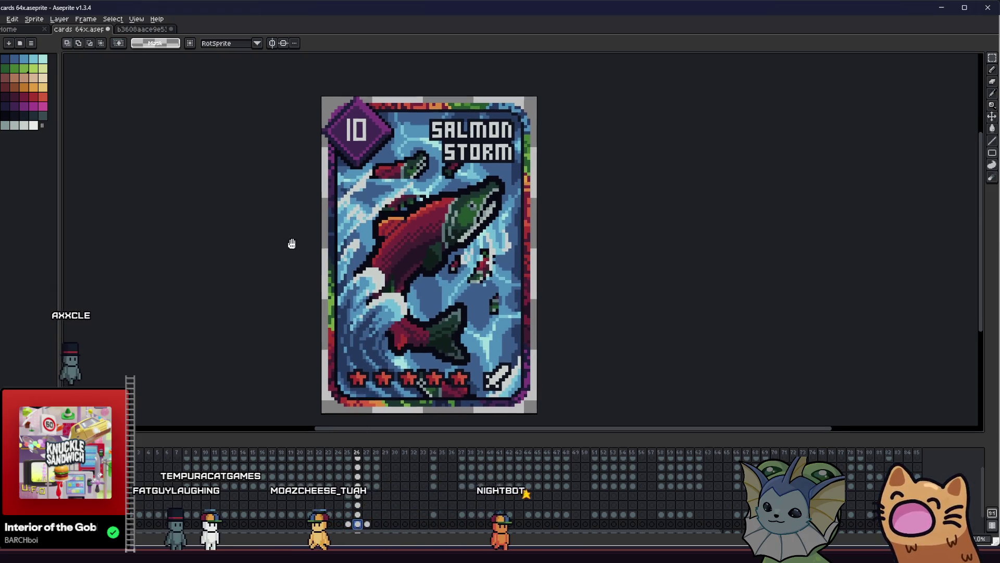
key(period)
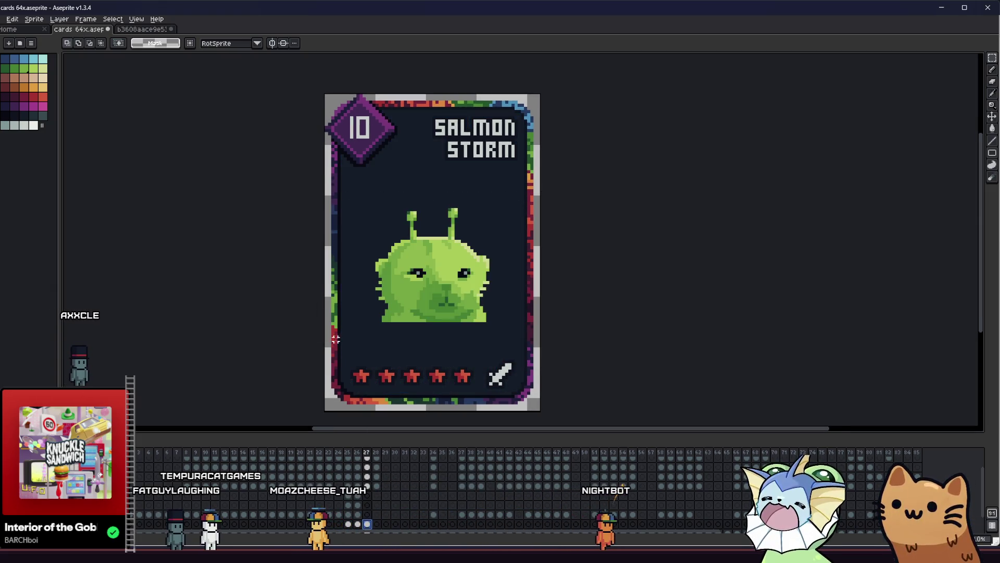
Step: Select the inner card art area, then step back through frames to the SCRATCH card
drag(346, 189, 535, 401)
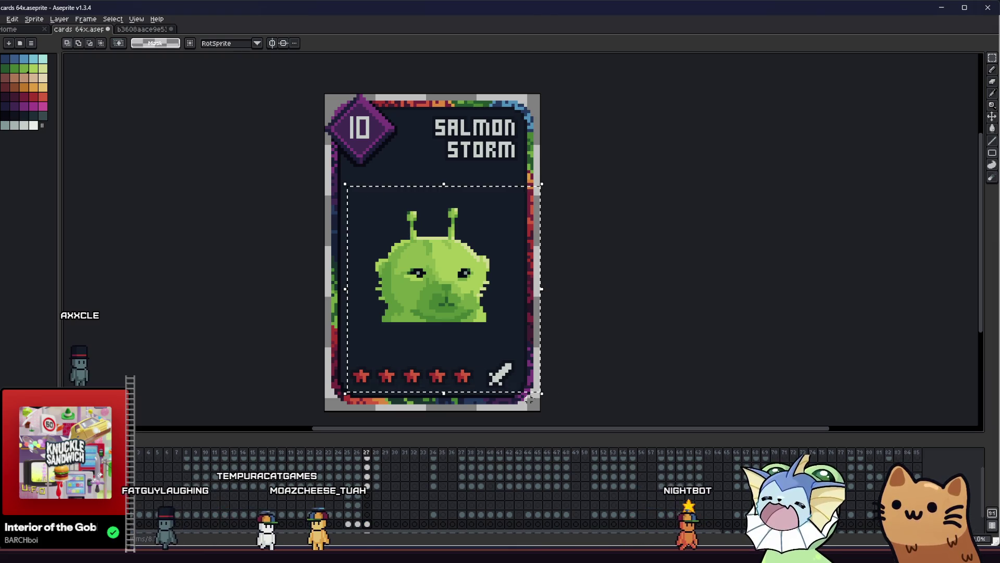
click(360, 523)
click(366, 524)
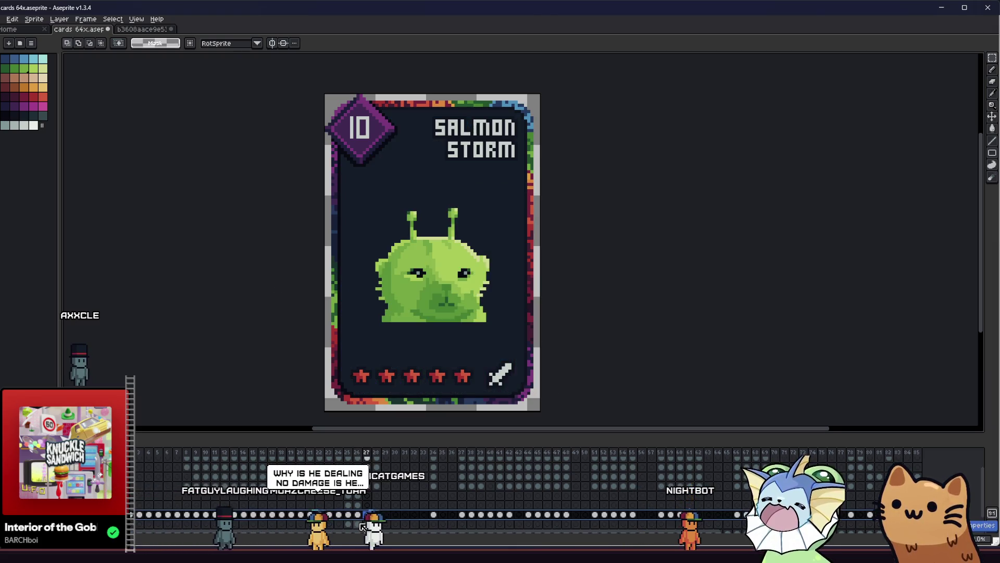
key(ctrl+z)
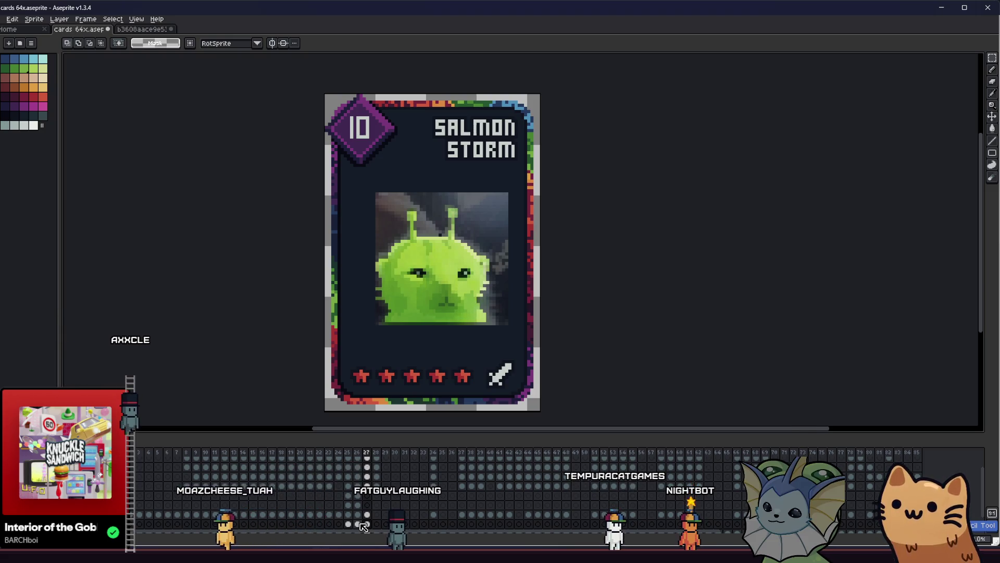
click(360, 524)
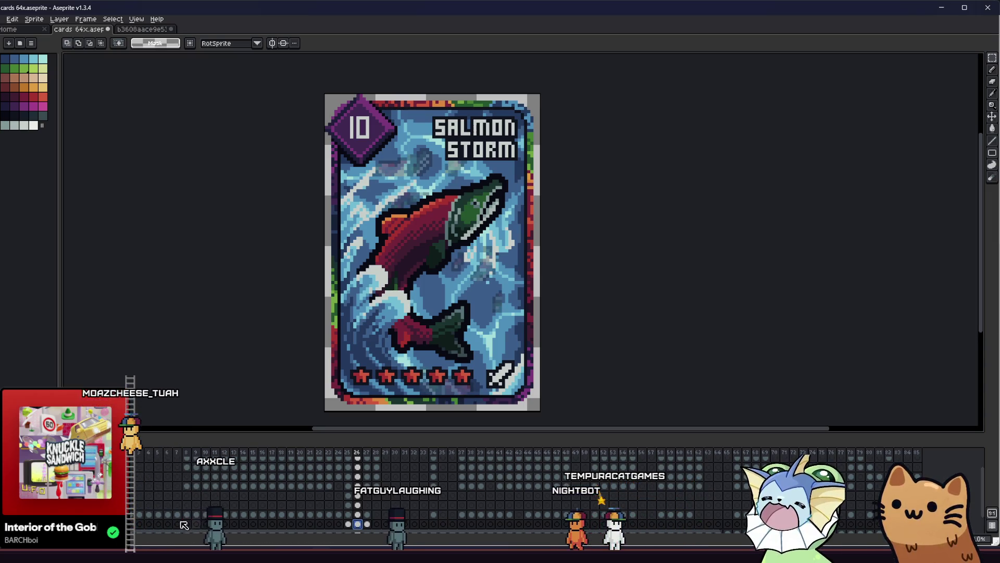
click(348, 524)
click(339, 524)
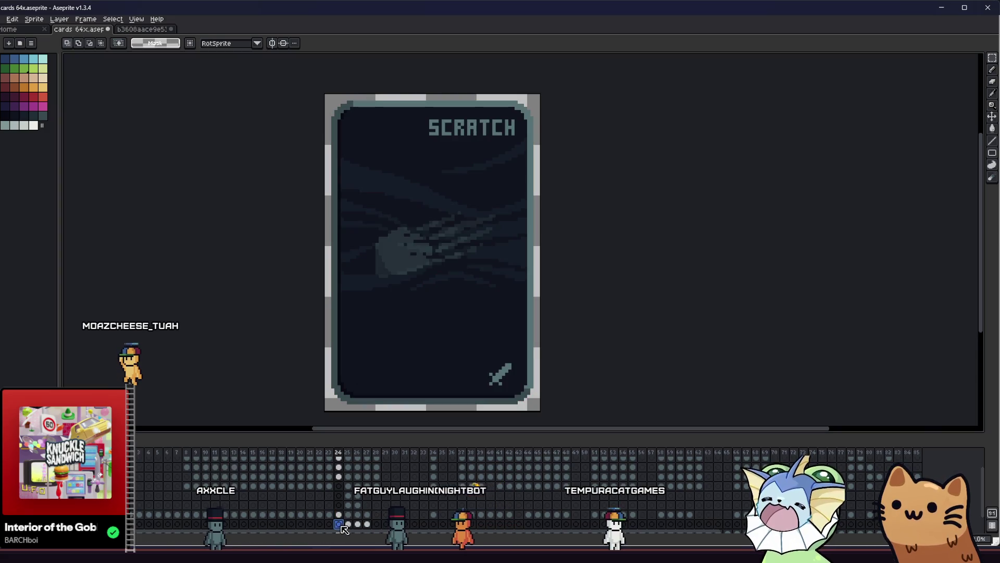
Step: Advance from the SCRATCH card to frame 27 and switch the creature to its cleaner, dark-eyed version
click(358, 524)
key(Left)
key(Left)
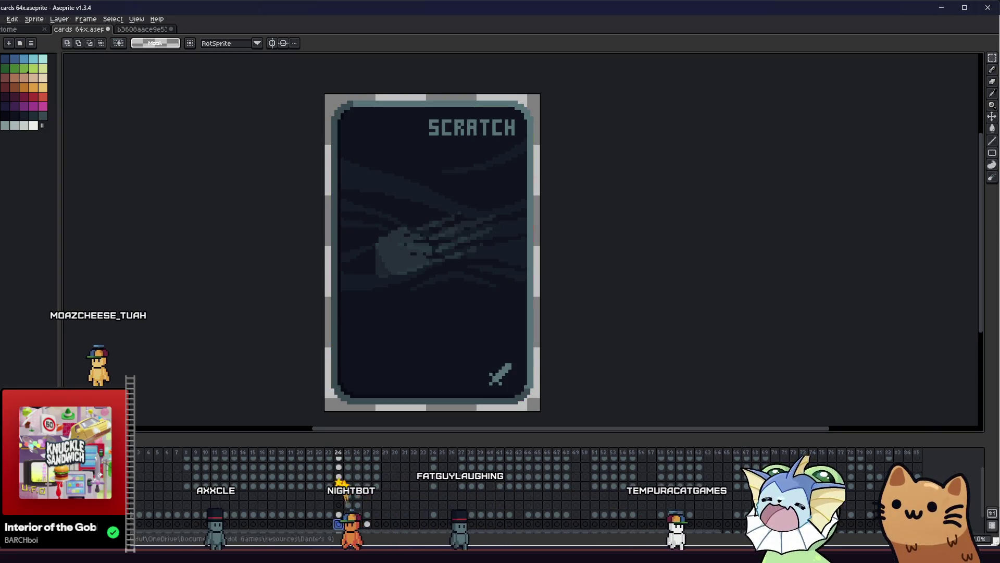
key(Right)
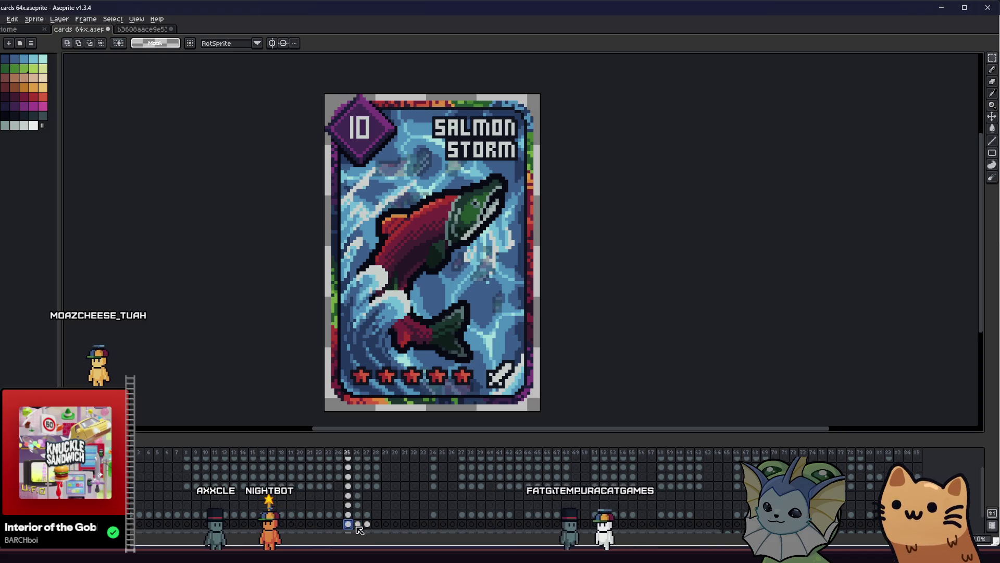
key(Right)
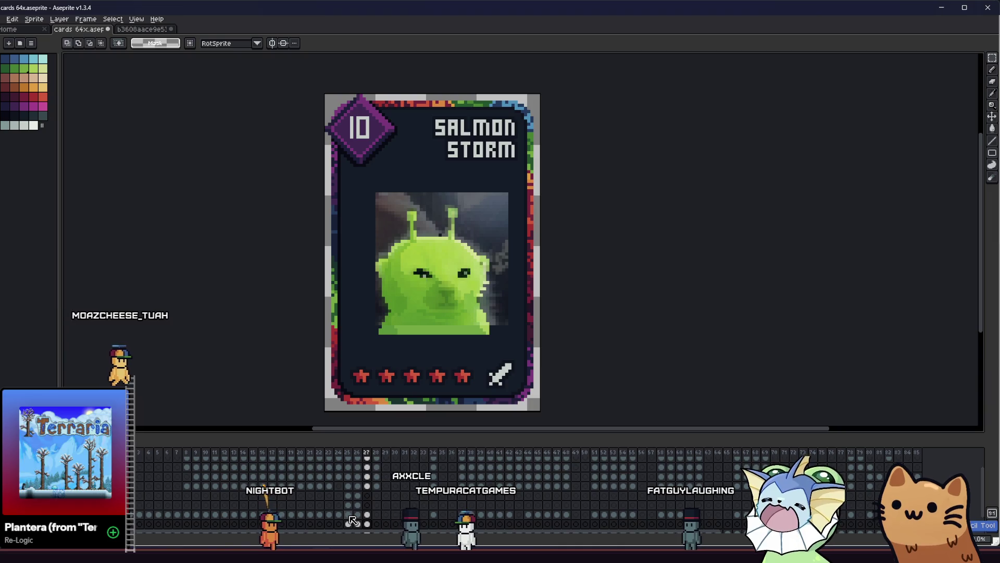
key(ctrl+z)
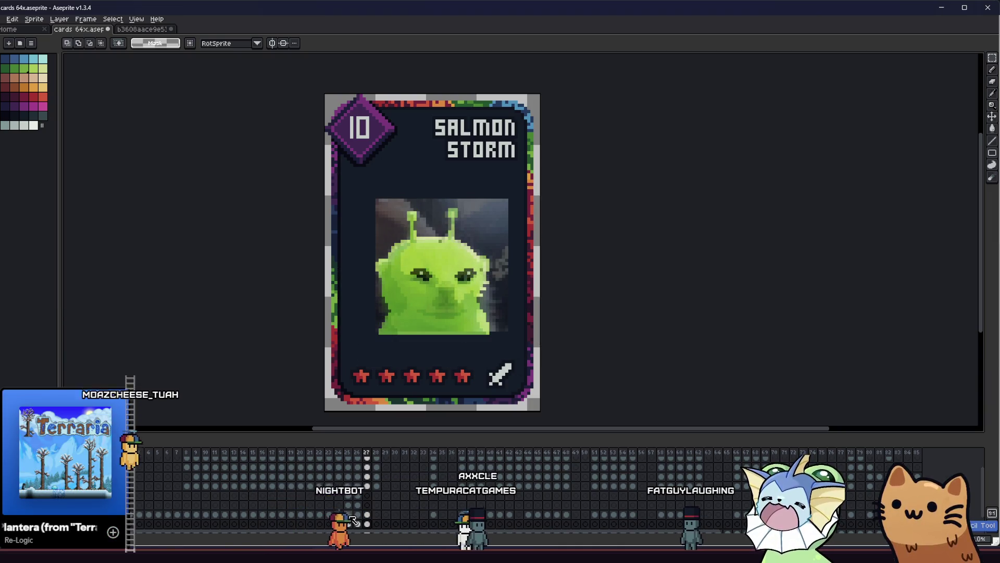
key(ctrl+z)
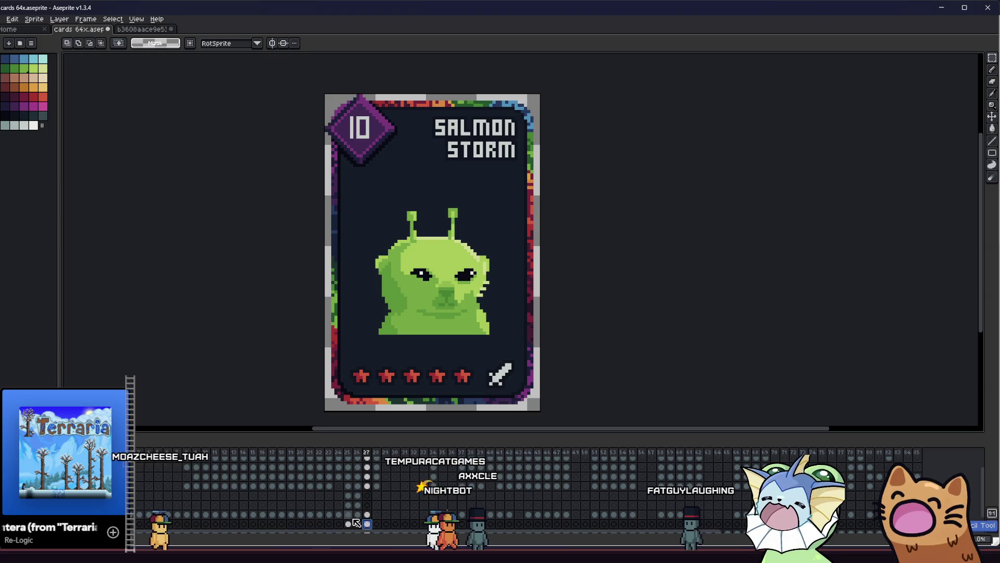
Step: Compare the salmon frame with the green creature frame, zooming and panning the card
click(348, 515)
click(362, 516)
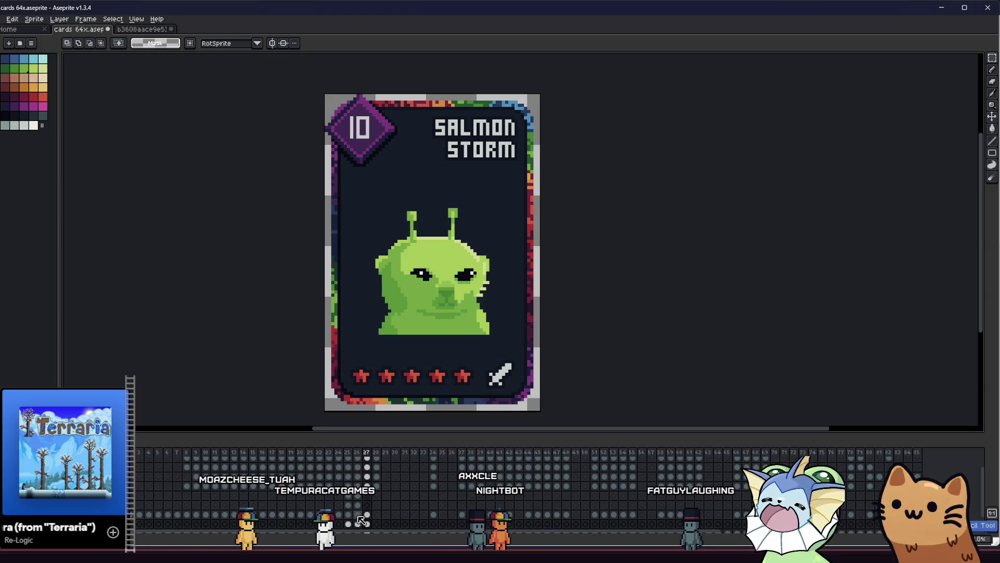
click(355, 515)
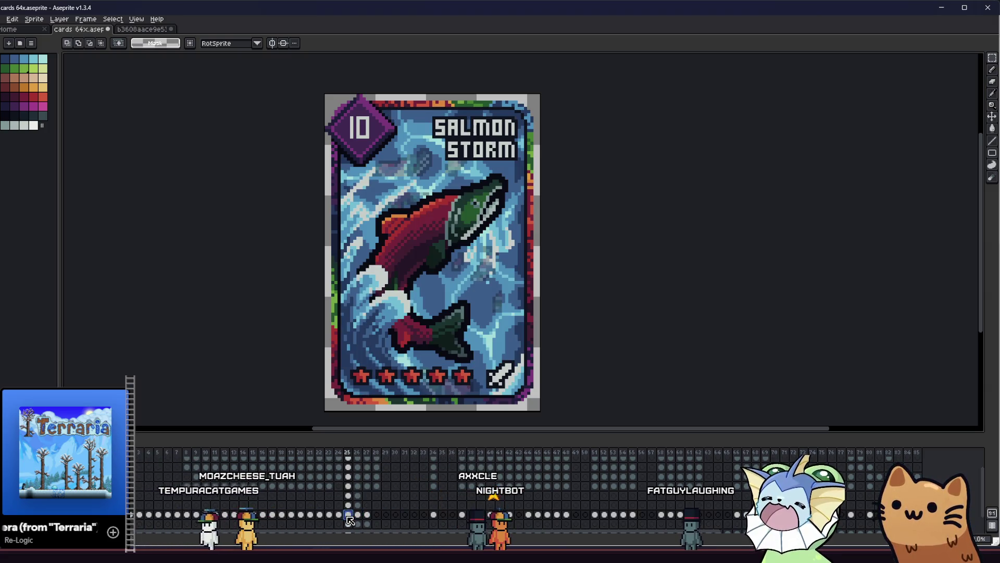
click(357, 515)
scroll(402, 178, up, 2)
drag(342, 257, 344, 251)
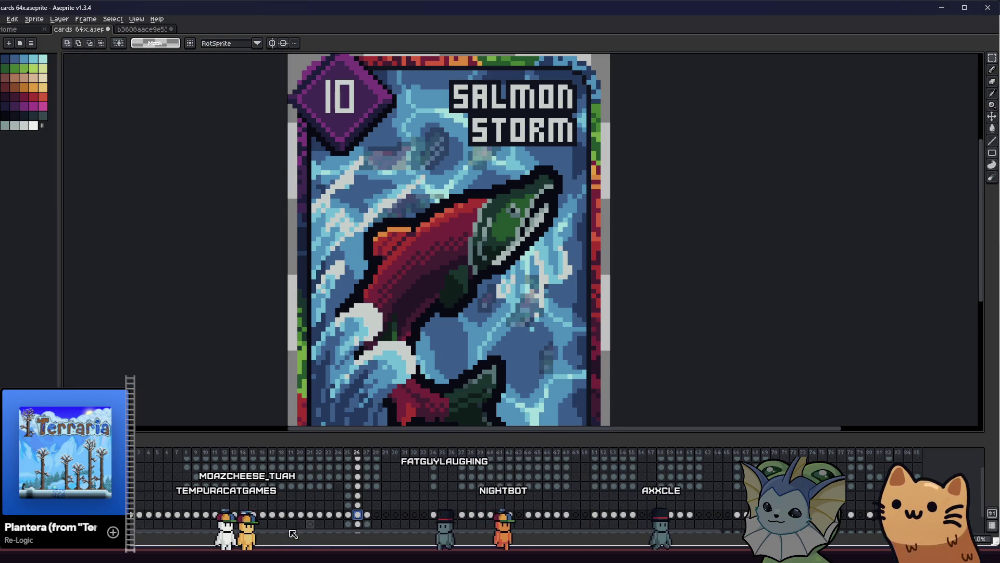
click(367, 514)
scroll(299, 385, down, 1)
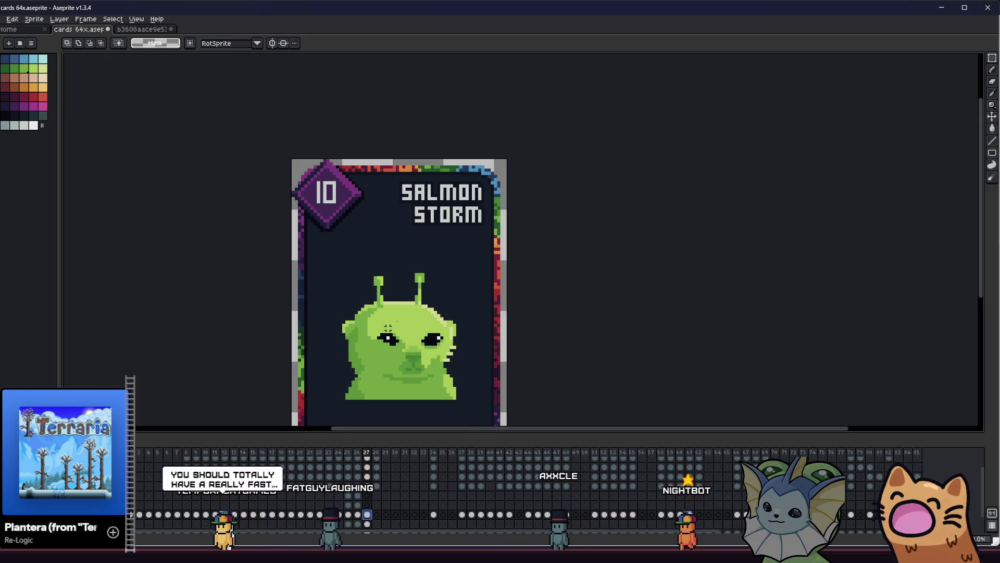
scroll(387, 329, down, 2)
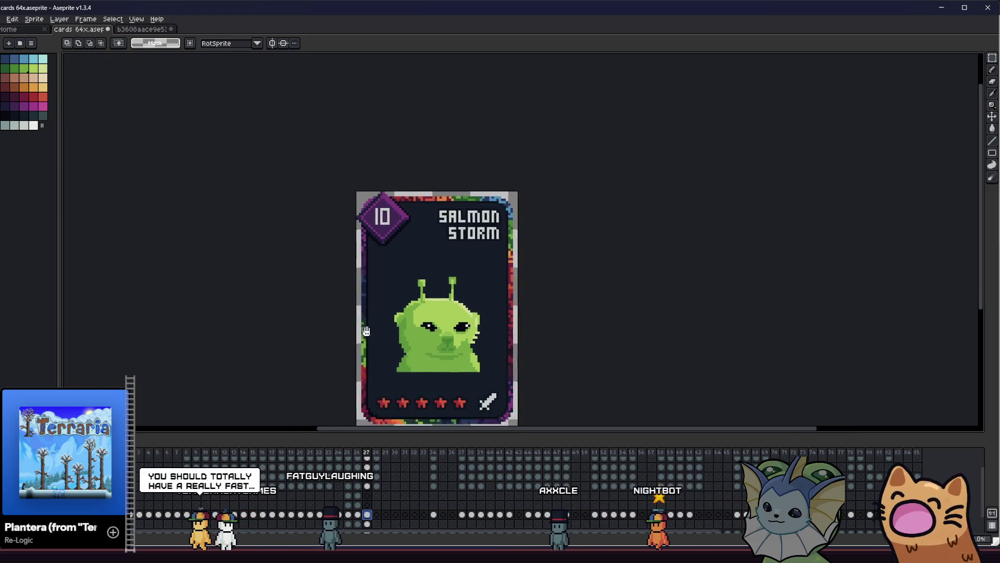
click(368, 524)
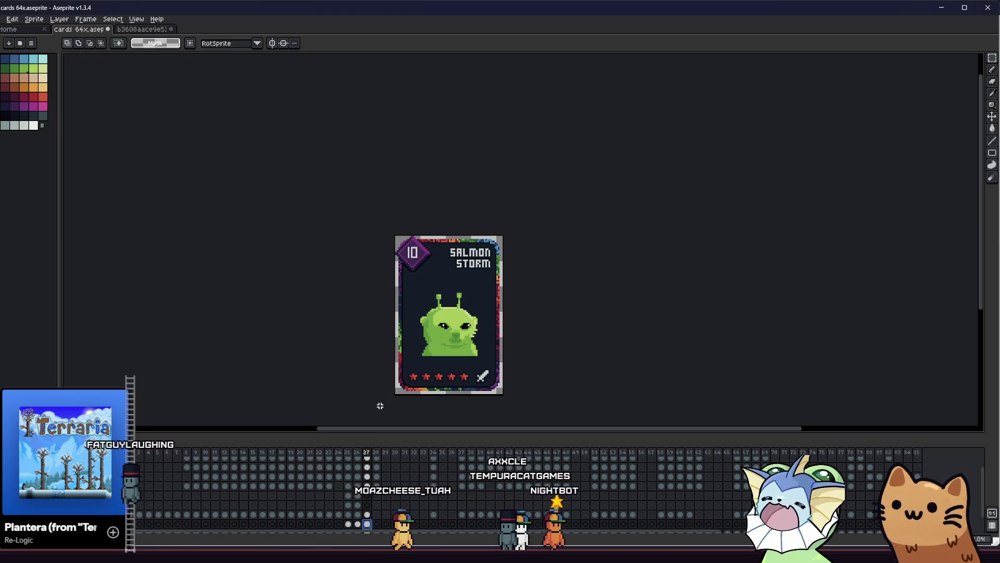
click(367, 514)
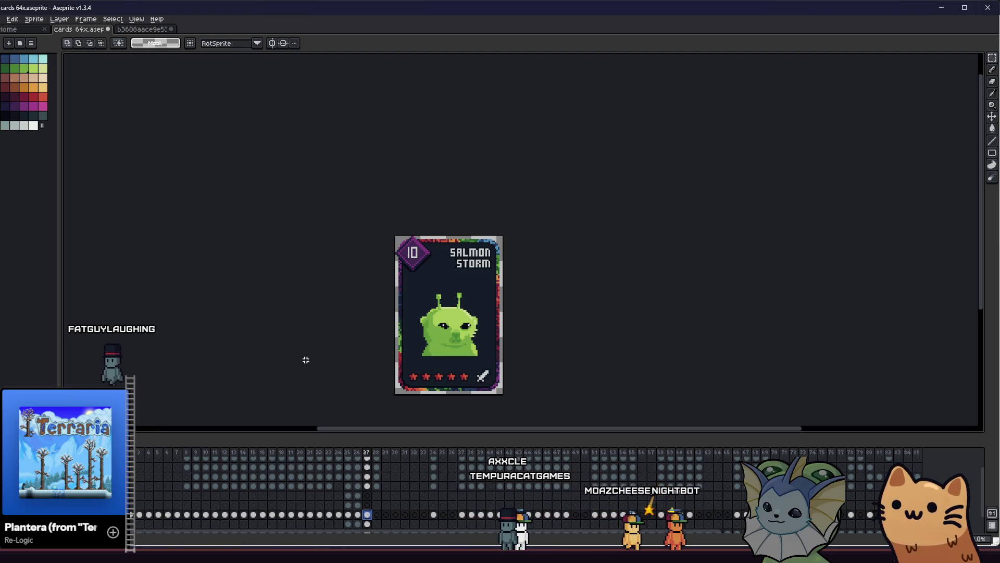
scroll(306, 354, up, 1)
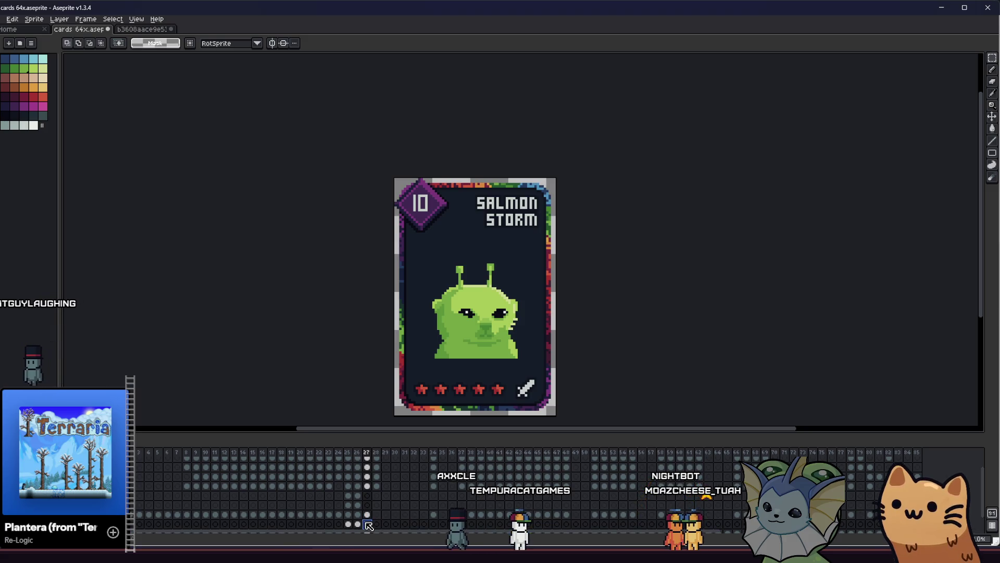
Step: Toggle the creature between its art versions and save the cards 64x file
key(ctrl+z)
key(ctrl+z)
key(ctrl+z)
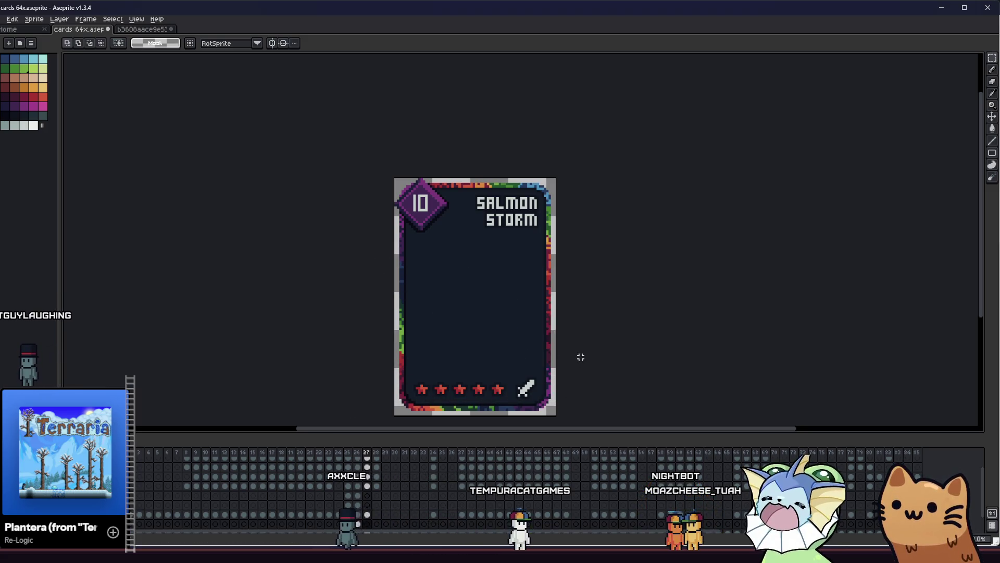
right_click(463, 248)
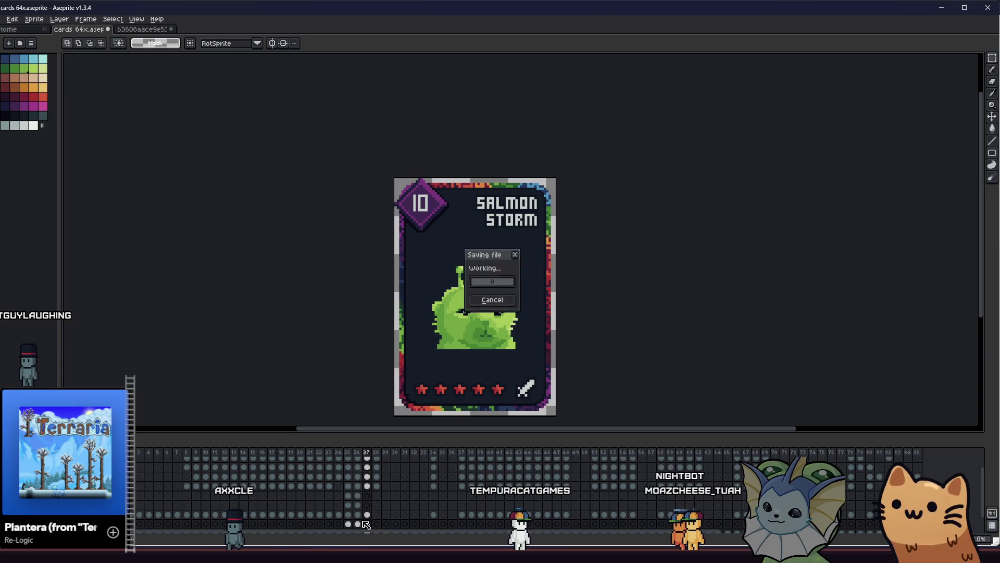
scroll(623, 418, down, 1)
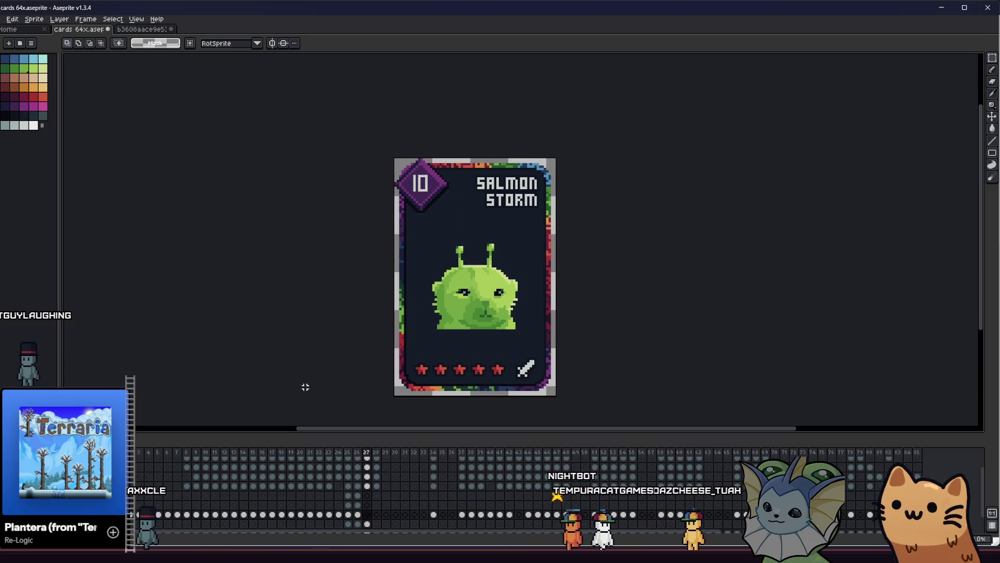
Step: Raise the layer's opacity above 33% in Layer Properties
key(shift+p)
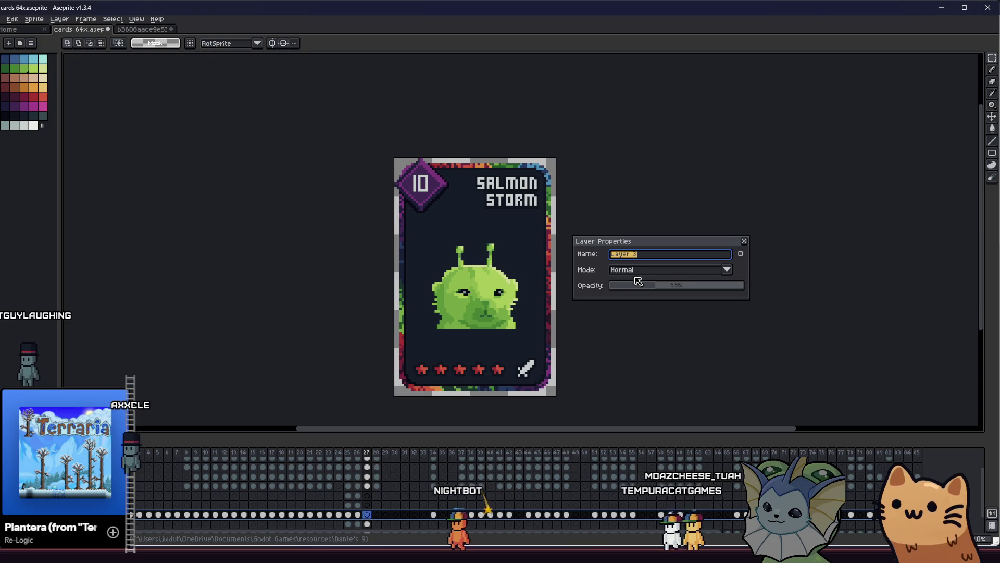
drag(632, 285, 712, 286)
click(744, 240)
Step: On frame 25, shift the small figure in the card art slightly left near the centre
key(Left)
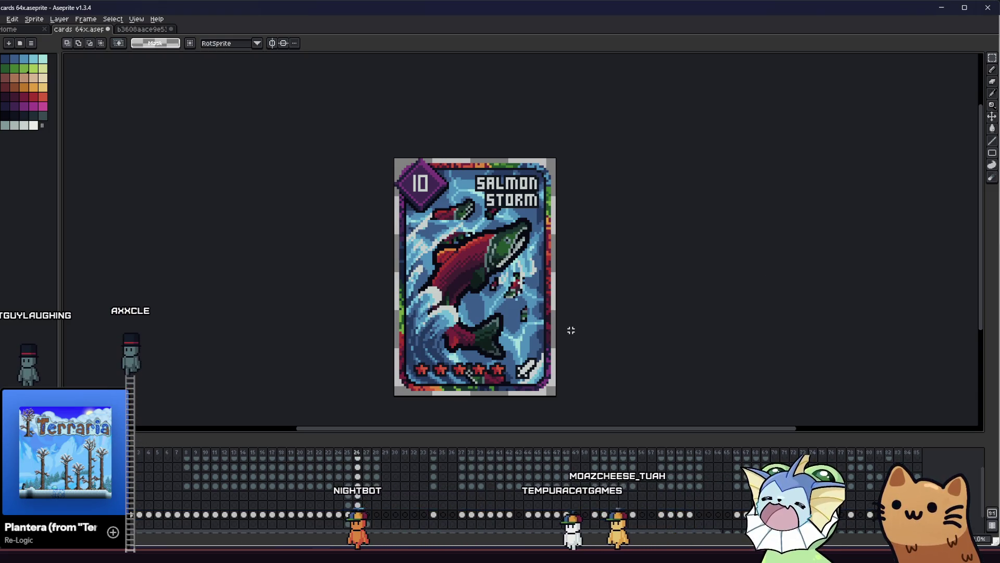
scroll(540, 292, up, 1)
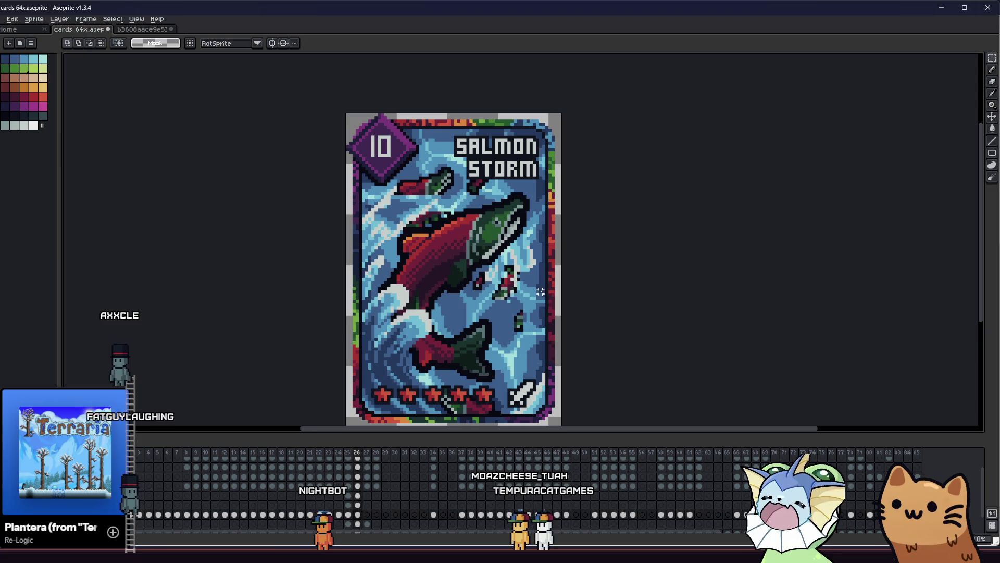
key(Left)
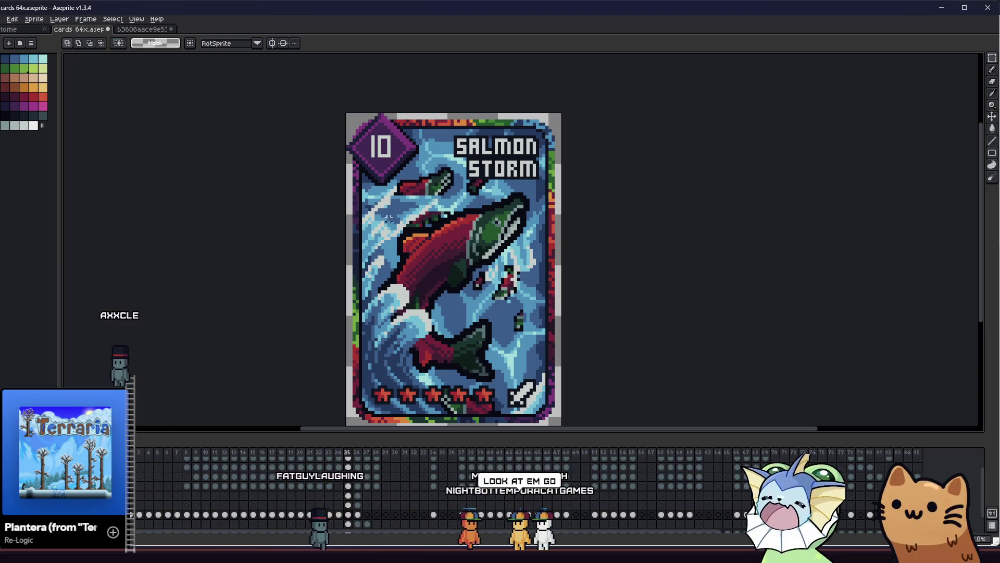
drag(356, 199, 528, 362)
drag(505, 328, 476, 332)
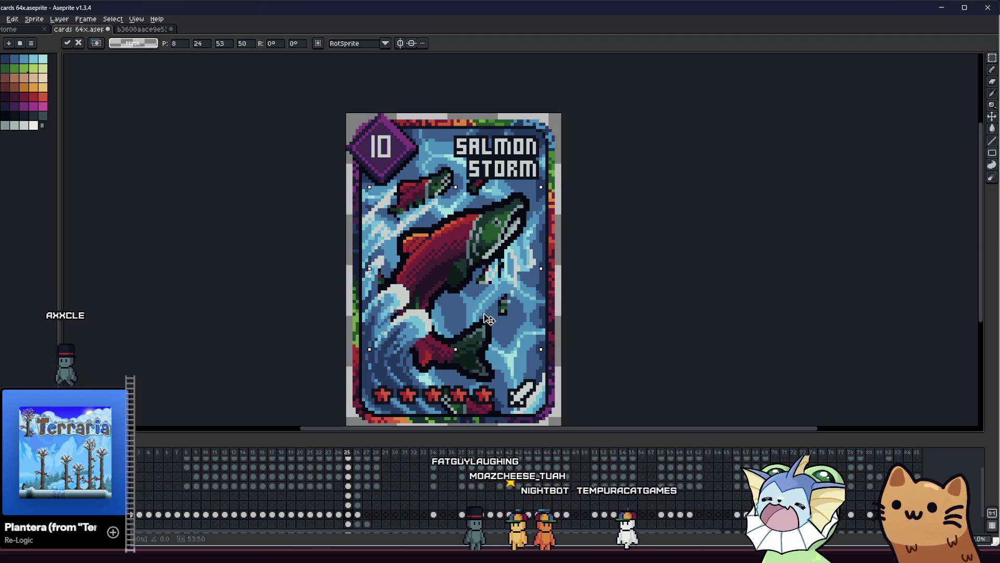
key(Escape)
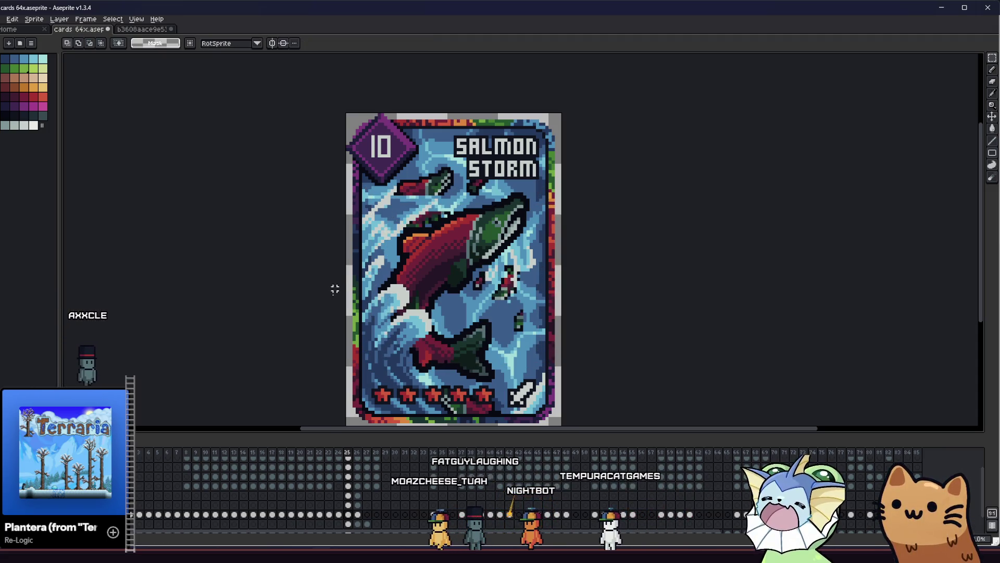
Step: Select the small upper-left fish area and move it up and left
scroll(392, 225, up, 1)
drag(377, 189, 491, 269)
drag(424, 232, 408, 218)
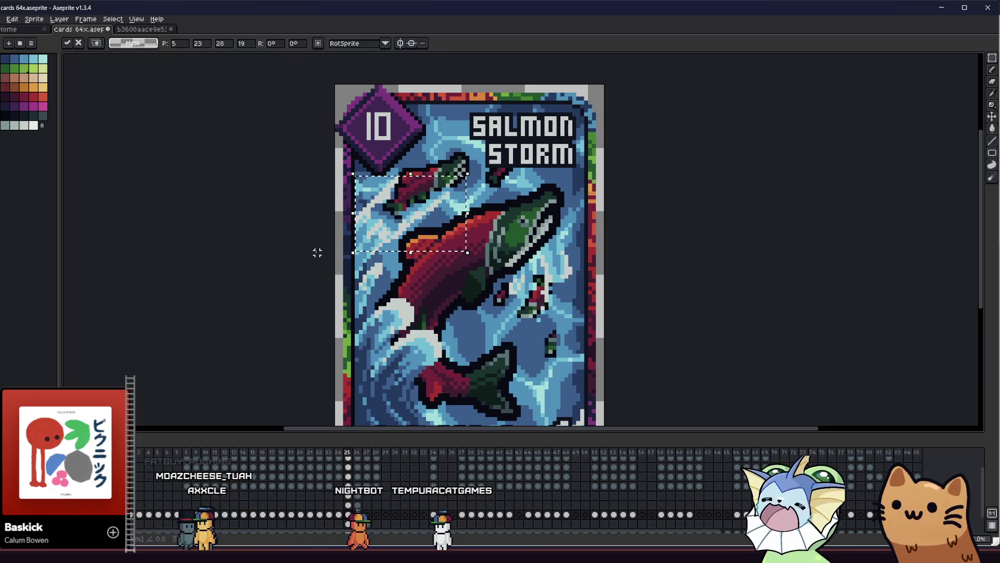
Step: Fine-tune the upper fish's position by a pixel or two and set it in place
key(ctrl+d)
drag(409, 224, 414, 228)
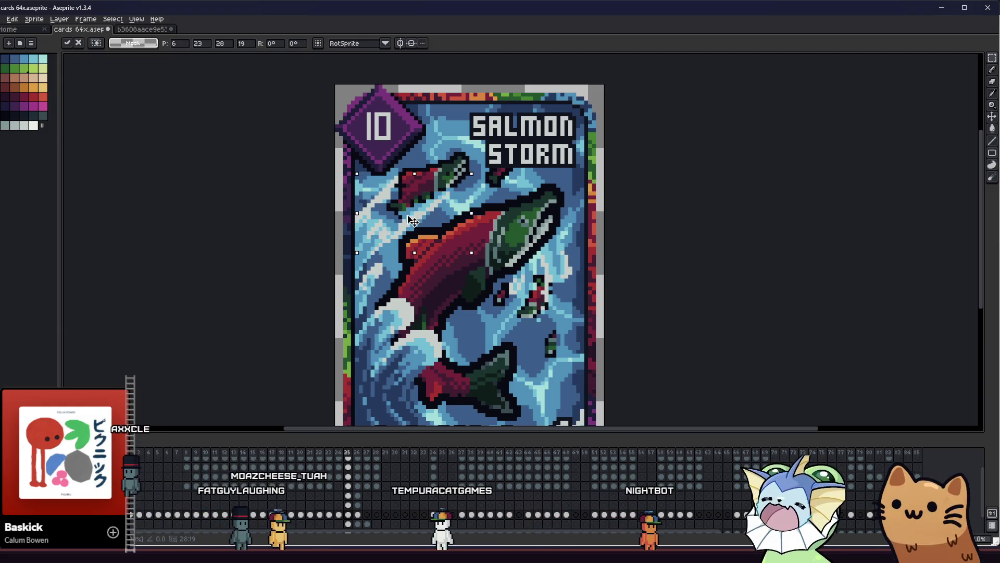
drag(413, 221, 410, 221)
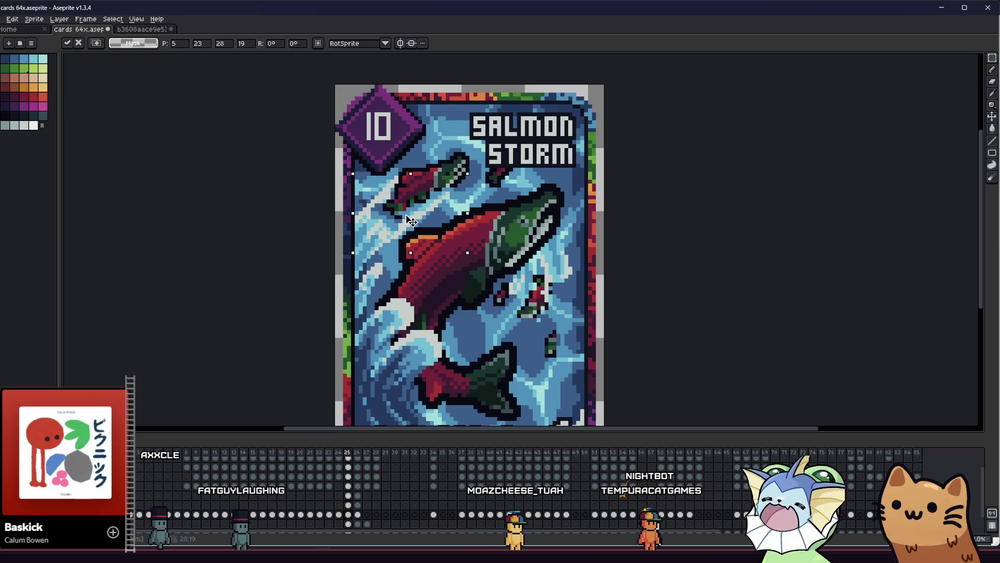
right_click(464, 250)
click(484, 283)
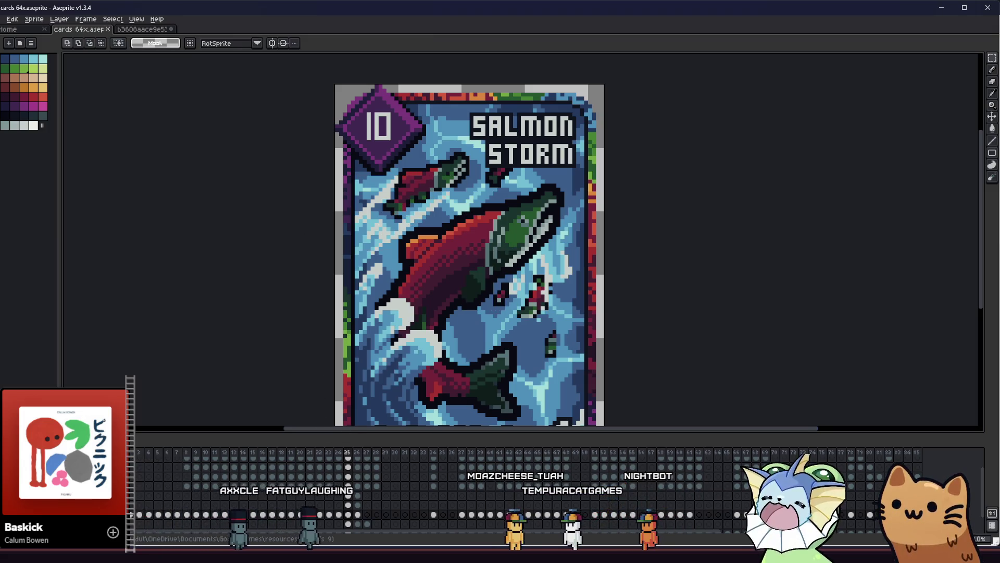
Step: Return to the Salmon Storm frame and try nudging a patch right and up, then cancel
key(End)
click(339, 505)
click(348, 504)
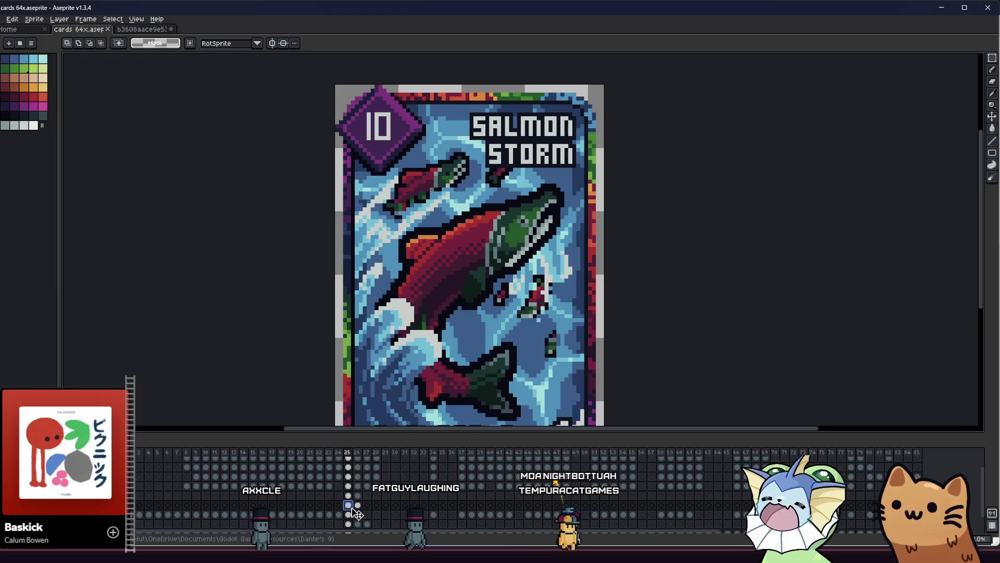
click(357, 506)
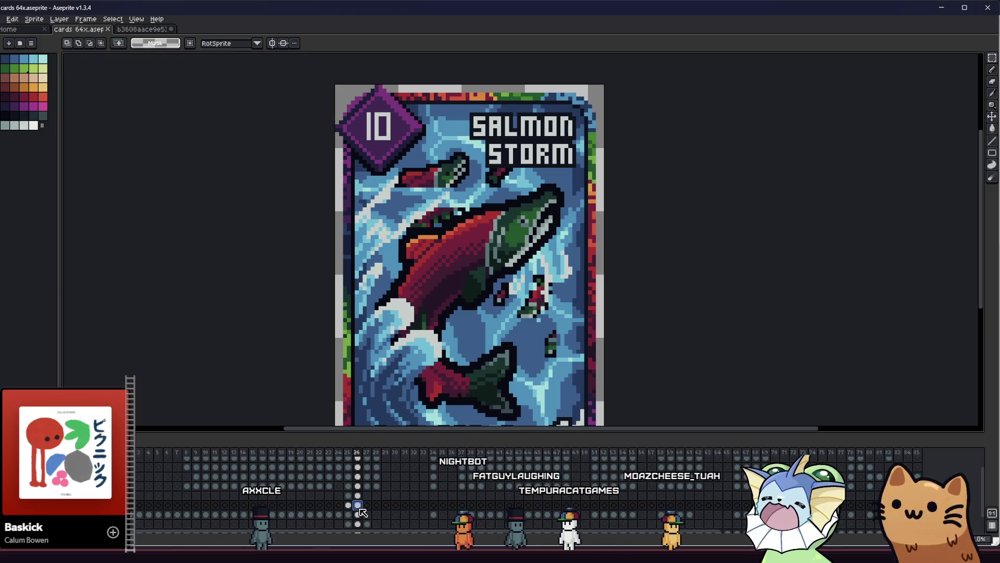
click(348, 504)
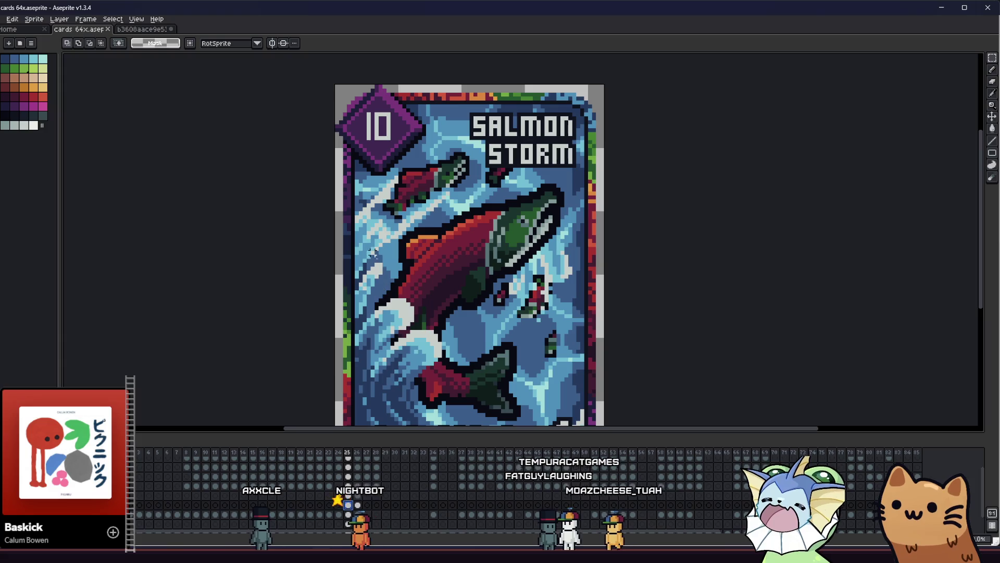
scroll(420, 359, down, 1)
scroll(470, 291, up, 1)
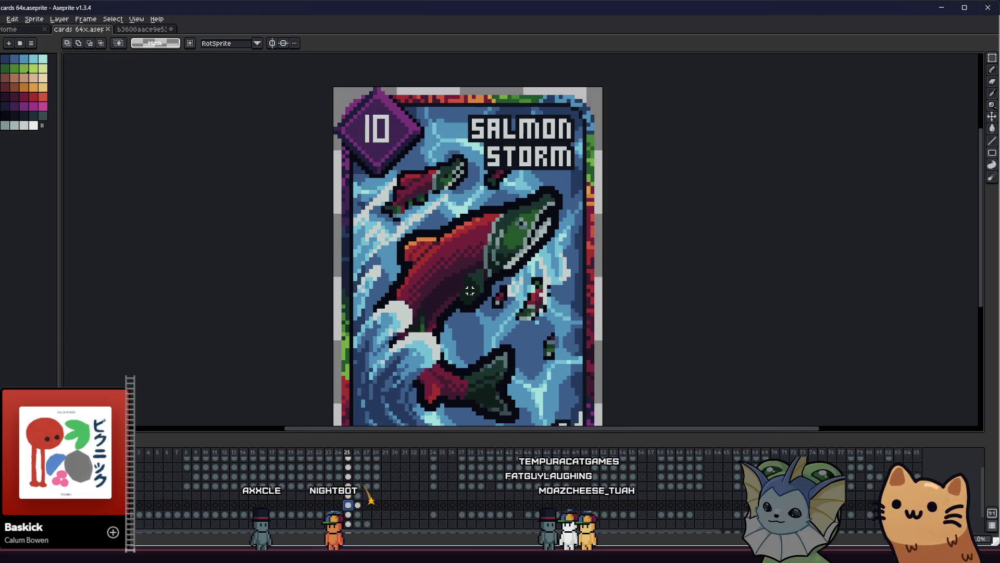
scroll(591, 394, down, 1)
click(577, 327)
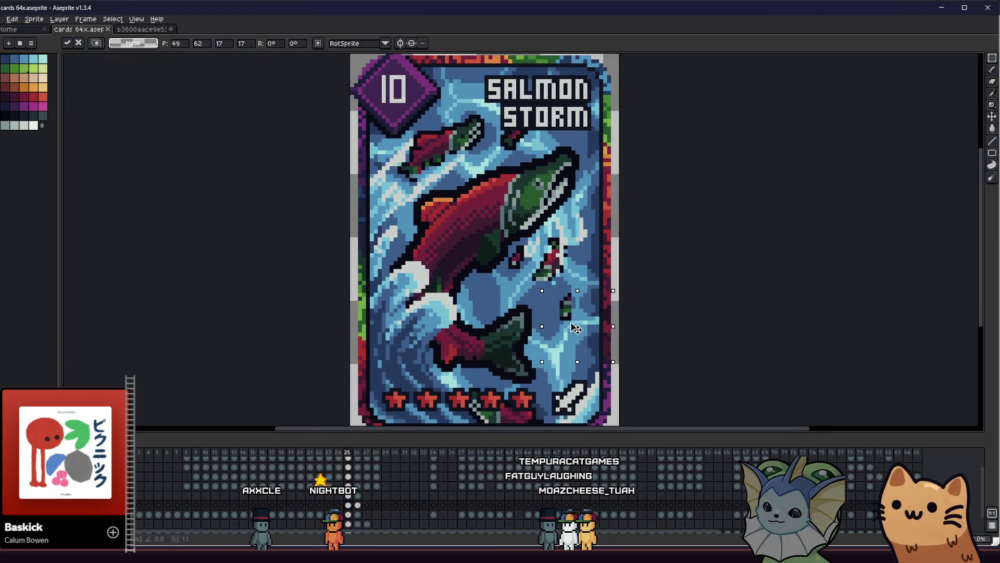
key(Right)
key(Right)
key(Up)
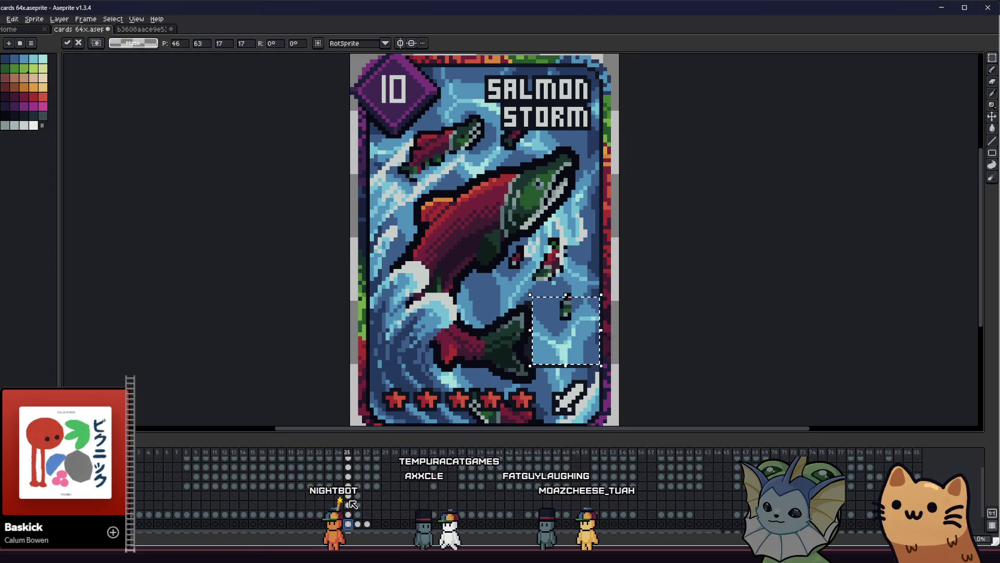
key(Escape)
Step: Move a rectangle of art beside the lower fish and apply the move
mouse_move(534, 287)
mouse_down()
mouse_move(583, 375)
mouse_move(459, 354)
mouse_move(469, 329)
mouse_move(444, 326)
mouse_up()
click(494, 333)
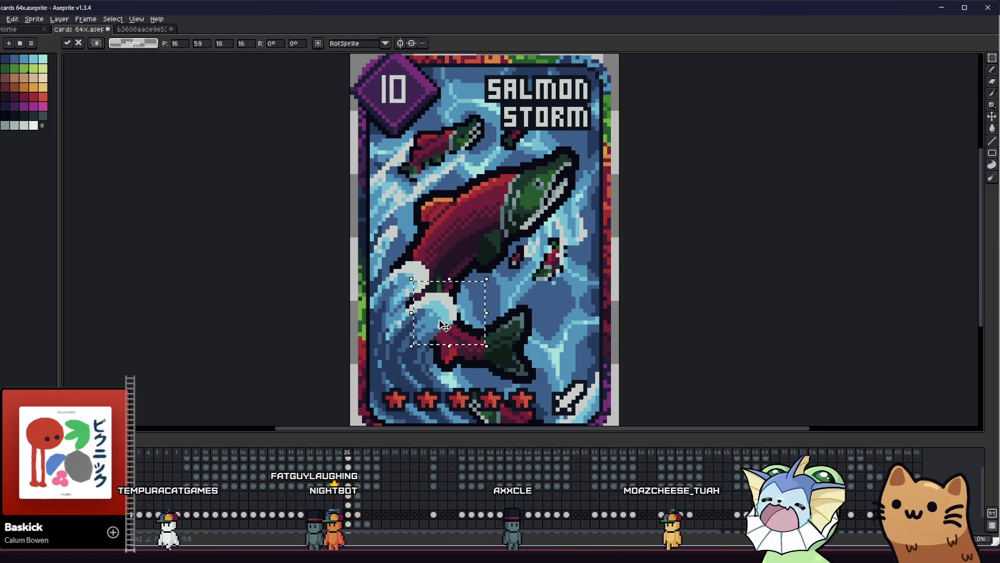
right_click(464, 250)
click(484, 255)
click(3, 19)
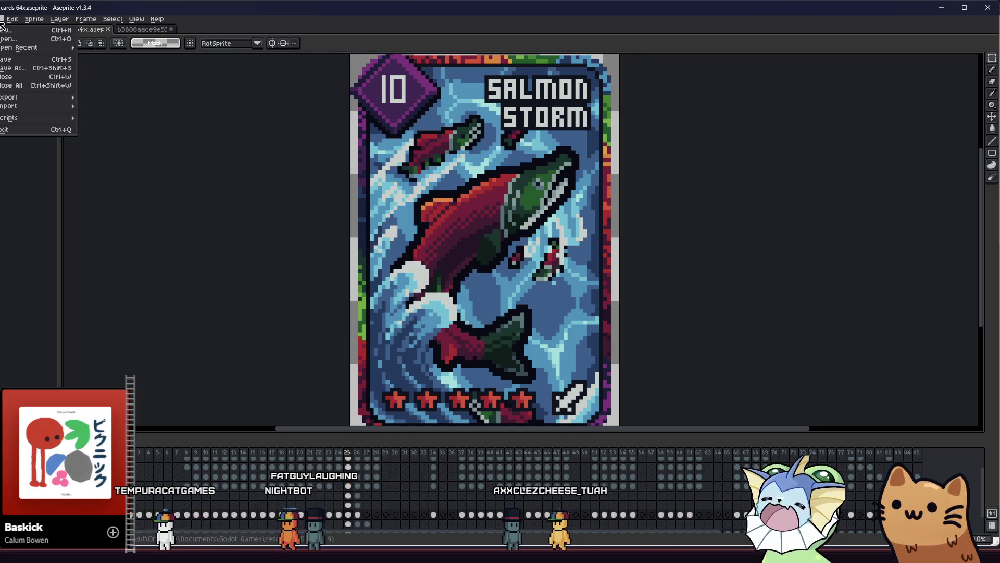
Step: Browse from cards 64x into Card components > card art and open the salmon storm image
key(Return)
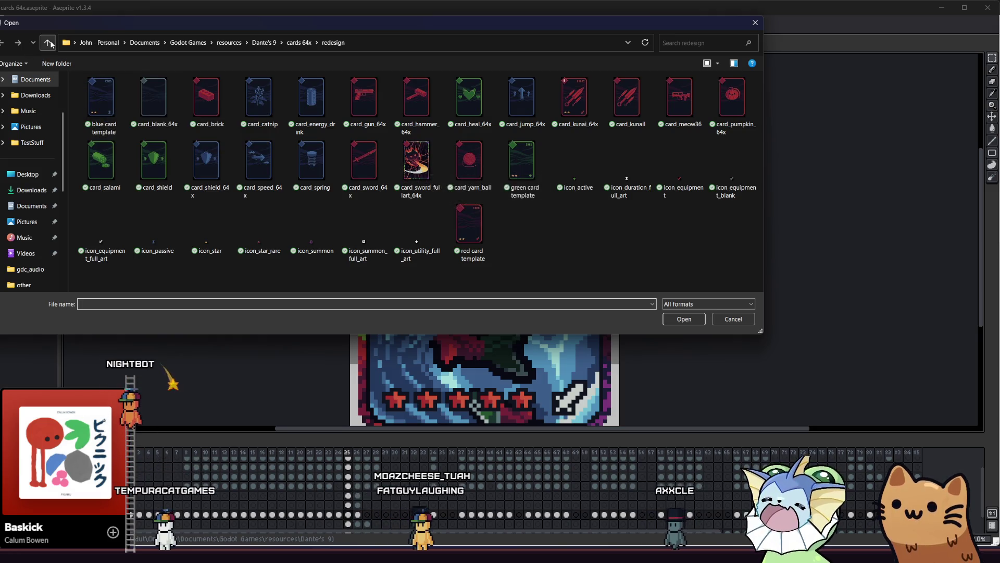
click(48, 42)
double_click(120, 114)
click(124, 96)
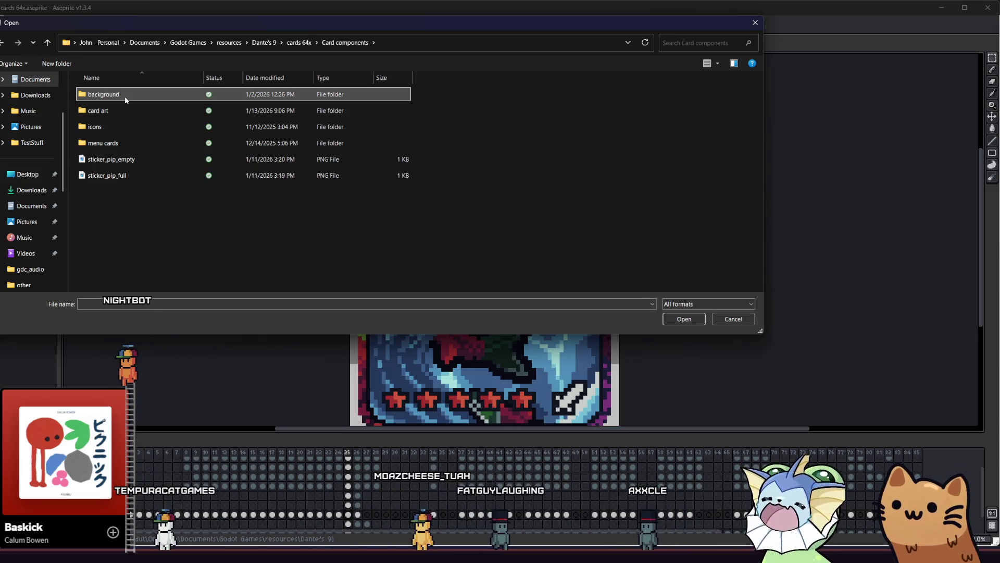
double_click(113, 111)
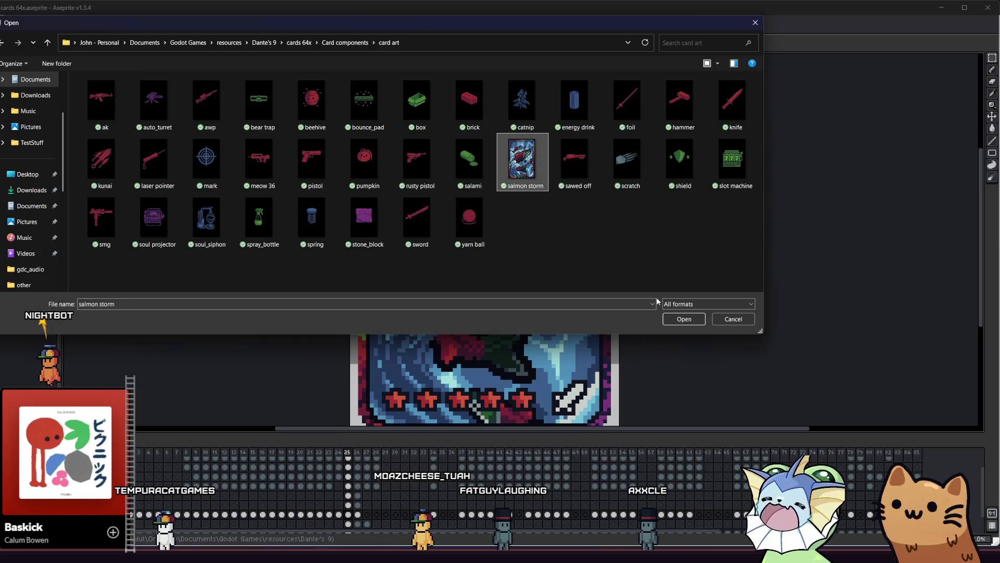
click(684, 319)
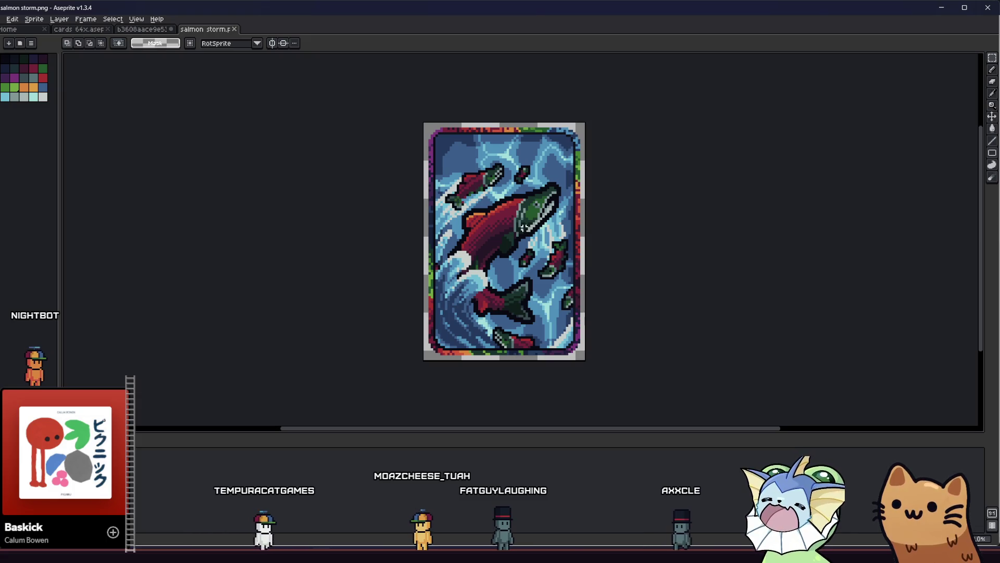
Step: Close the green cat image without saving its changes
click(78, 30)
click(170, 30)
click(170, 29)
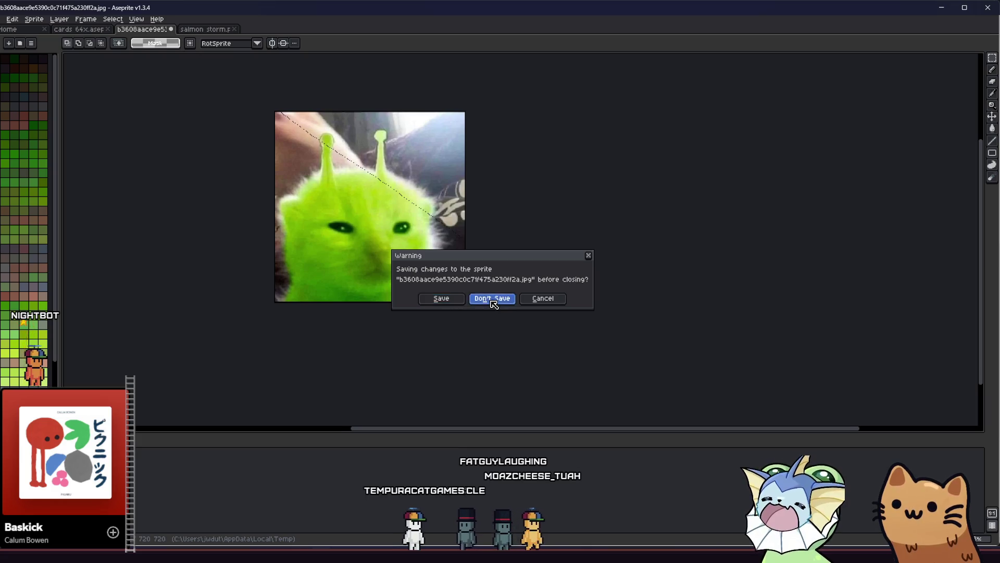
click(493, 305)
Step: Paste the salmon storm fish art onto the card, then undo to clear the old salmon
click(78, 29)
click(134, 32)
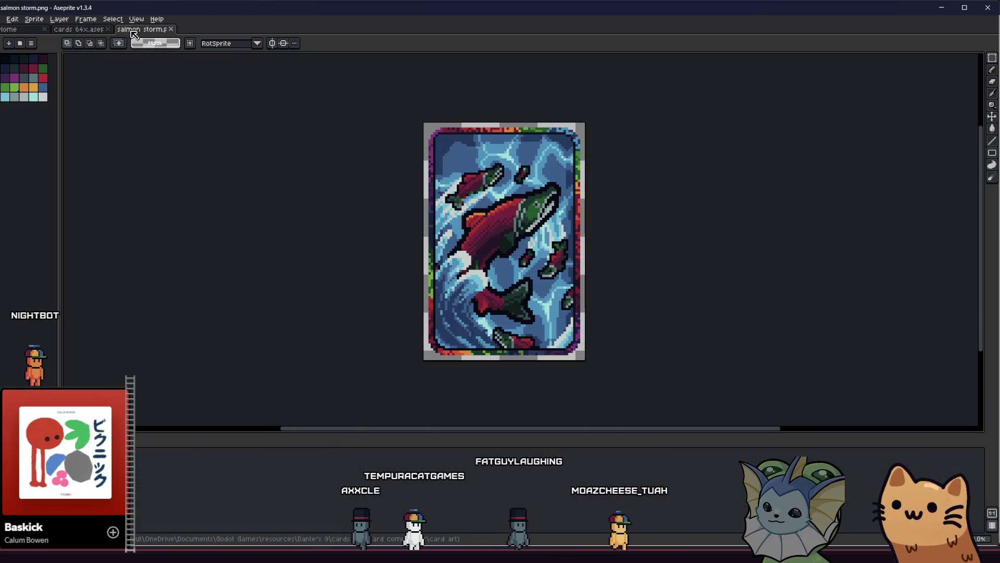
click(78, 30)
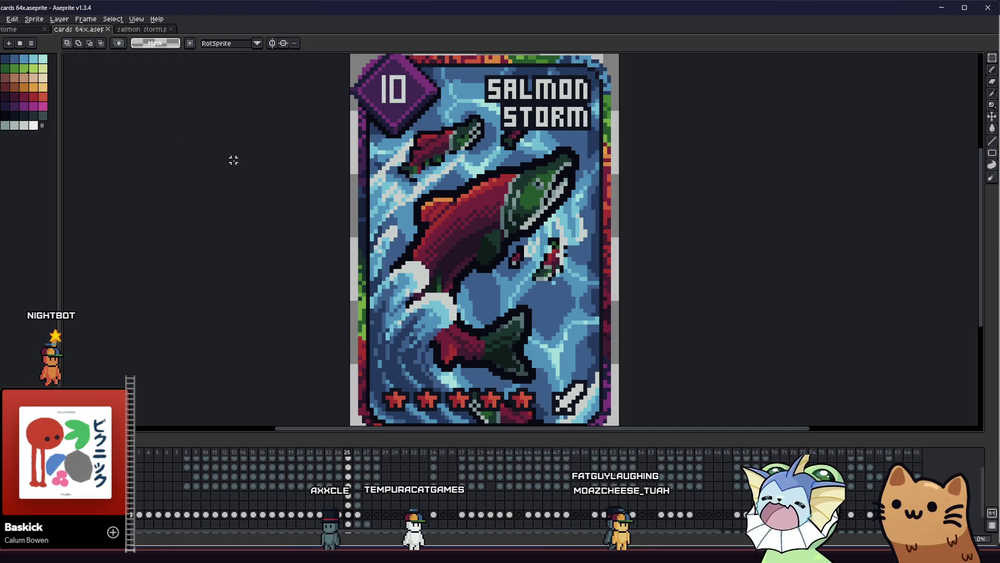
click(146, 29)
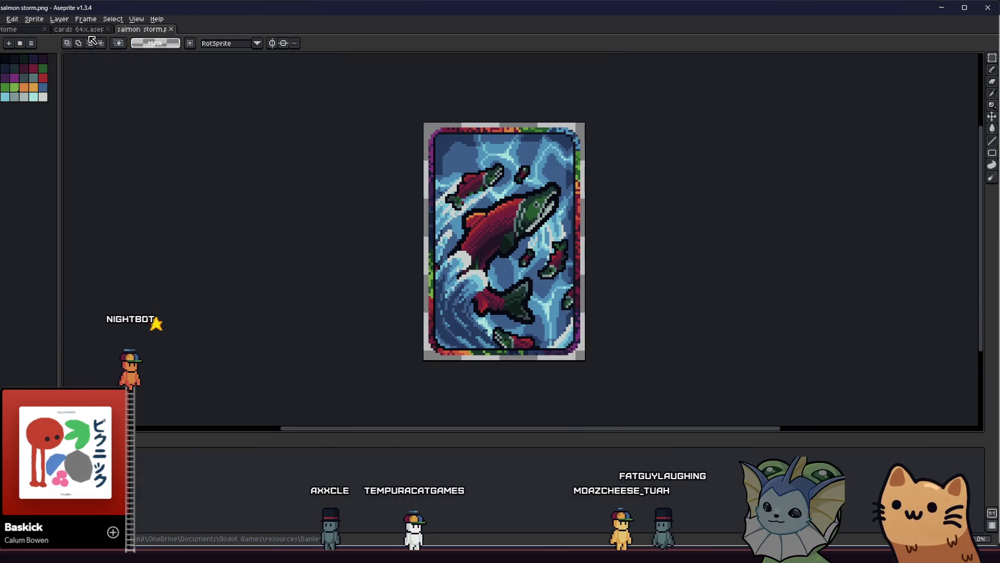
click(83, 29)
key(ctrl+v)
key(ctrl+d)
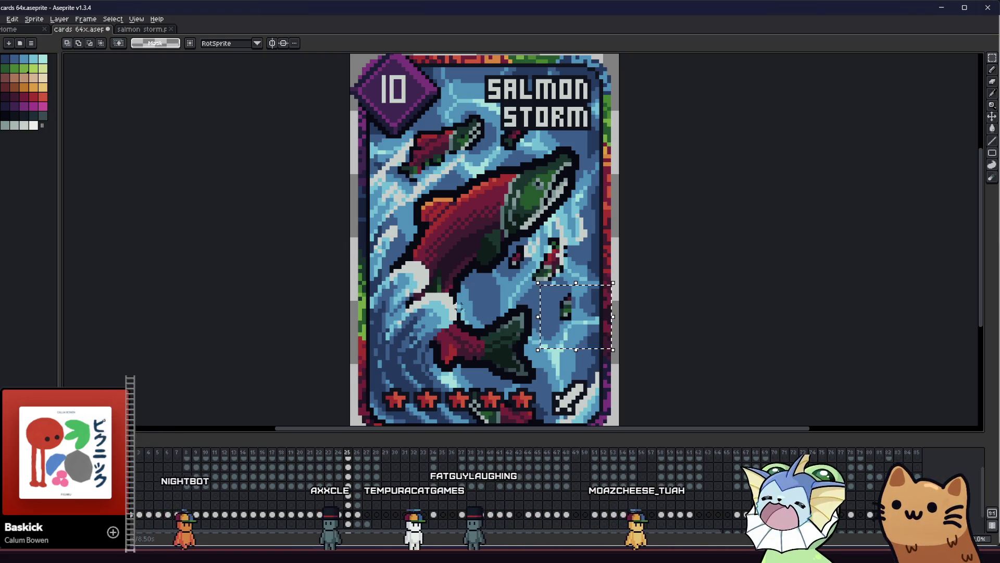
key(ctrl+z)
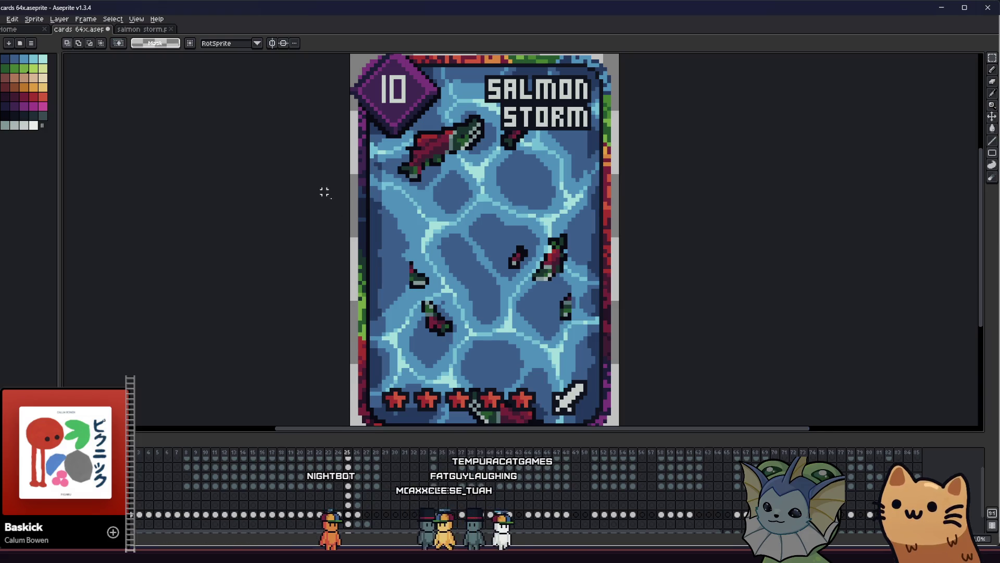
Step: Paste the large salmon into the card centre and move to the creature frame
click(147, 30)
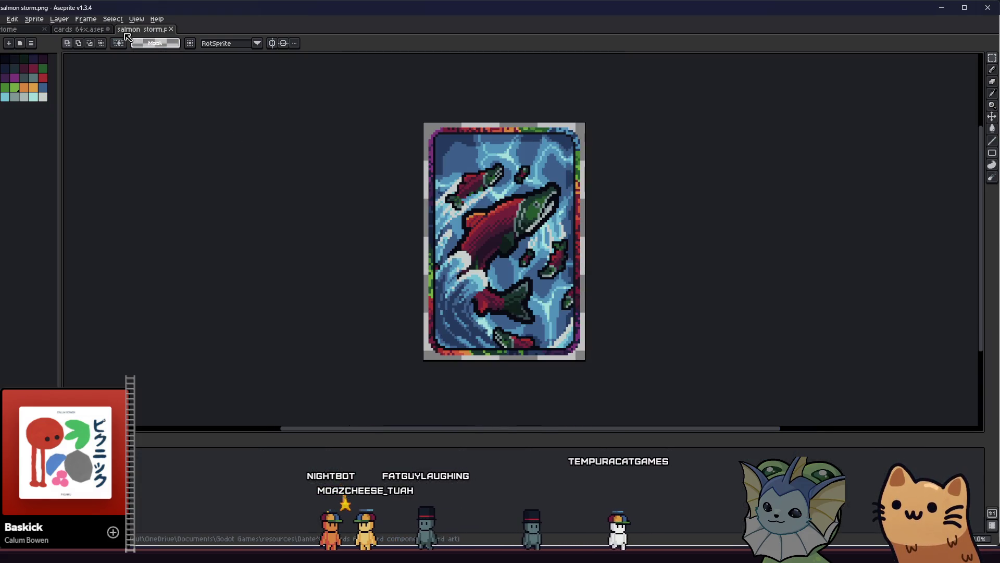
click(86, 31)
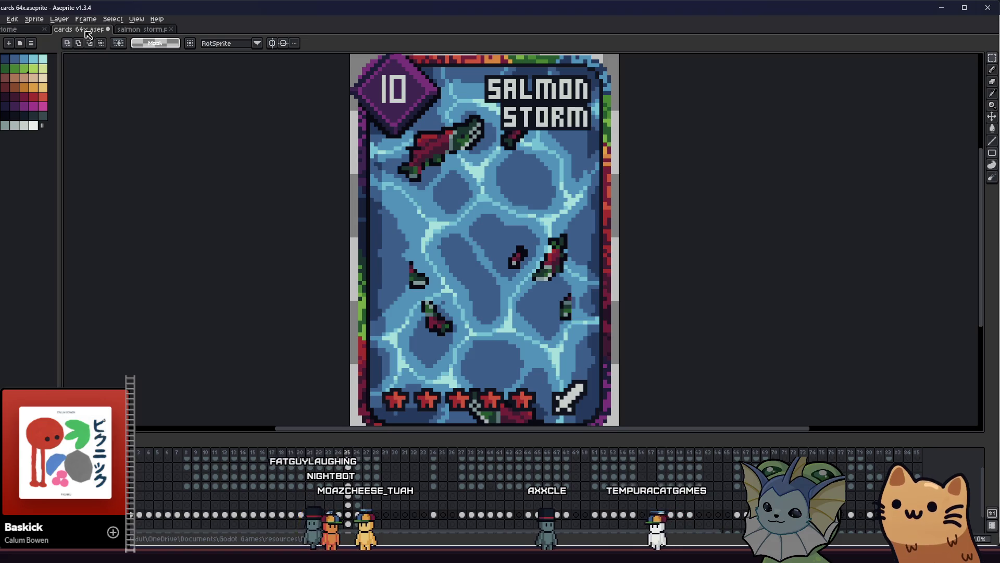
click(134, 32)
click(91, 30)
key(ctrl+v)
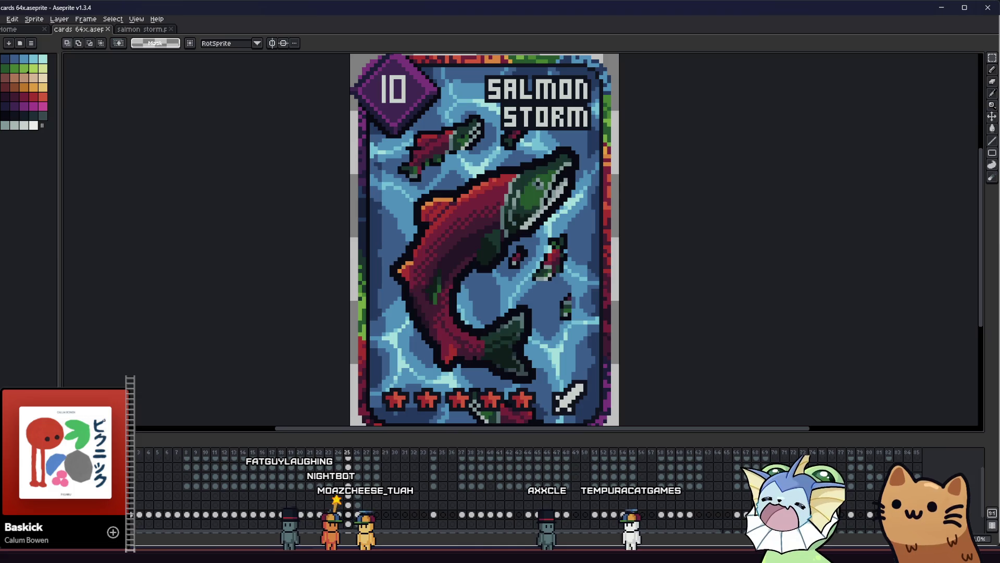
key(.)
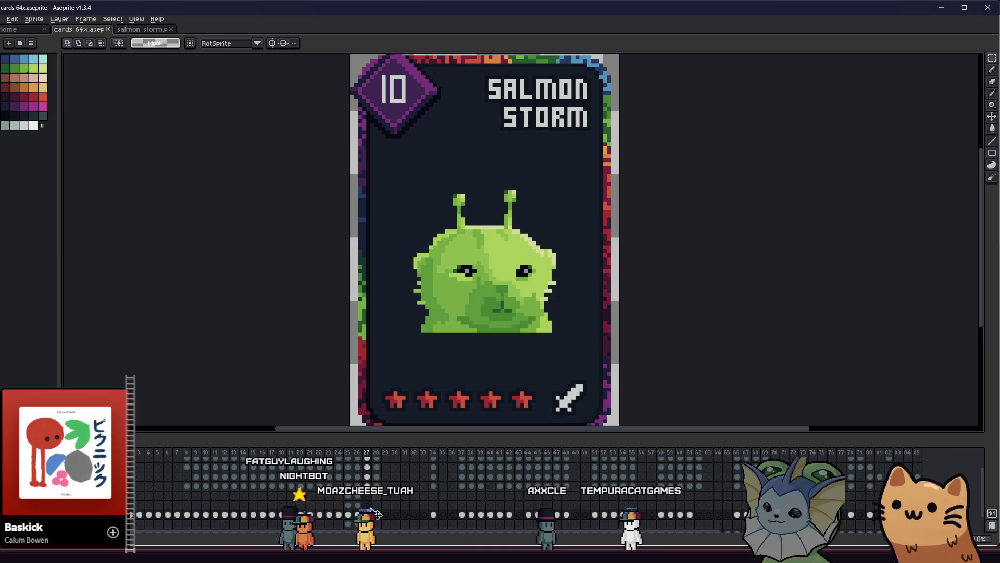
Step: Close the salmon storm art tab
click(172, 28)
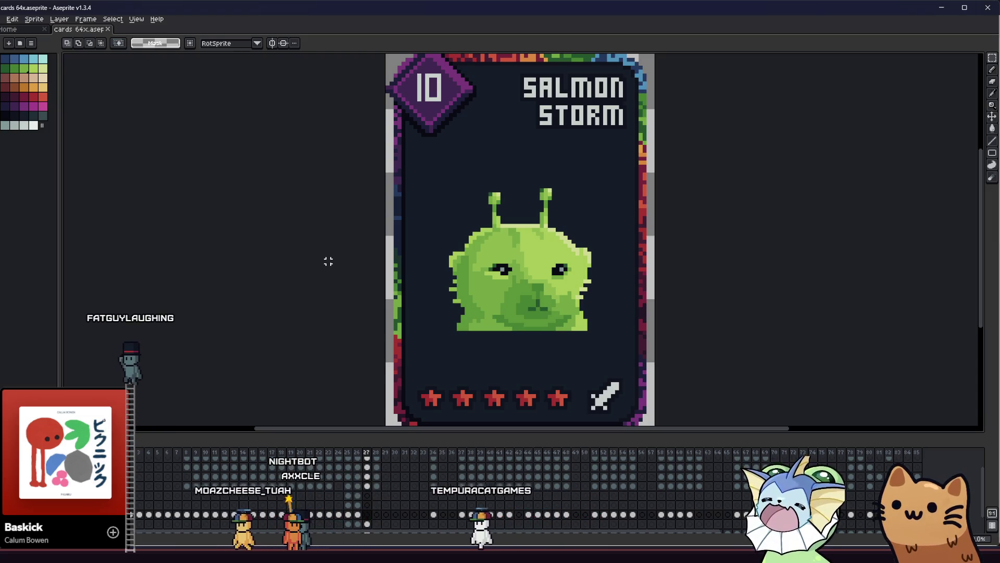
scroll(327, 280, right, 2)
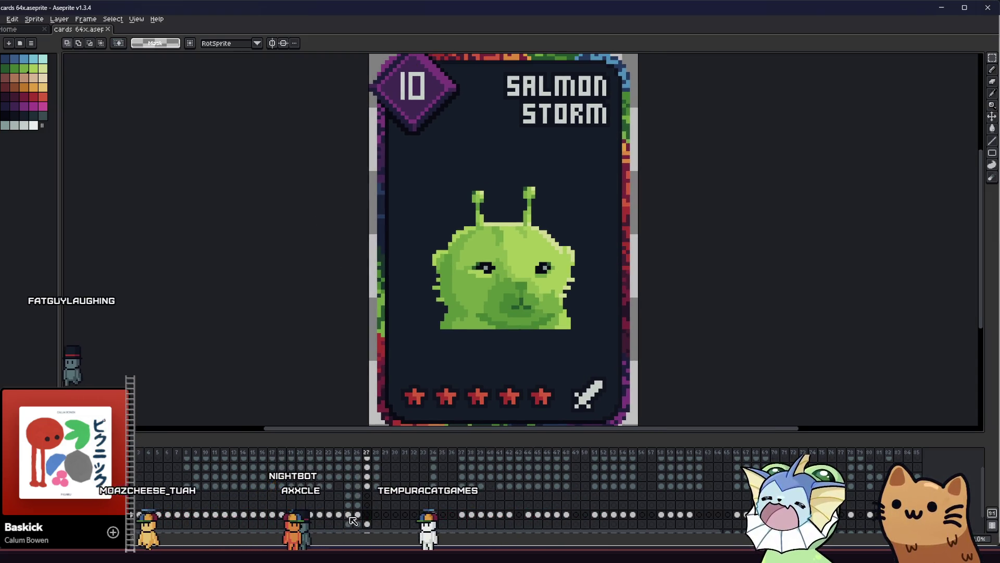
scroll(398, 295, right, 1)
scroll(398, 295, up, 3)
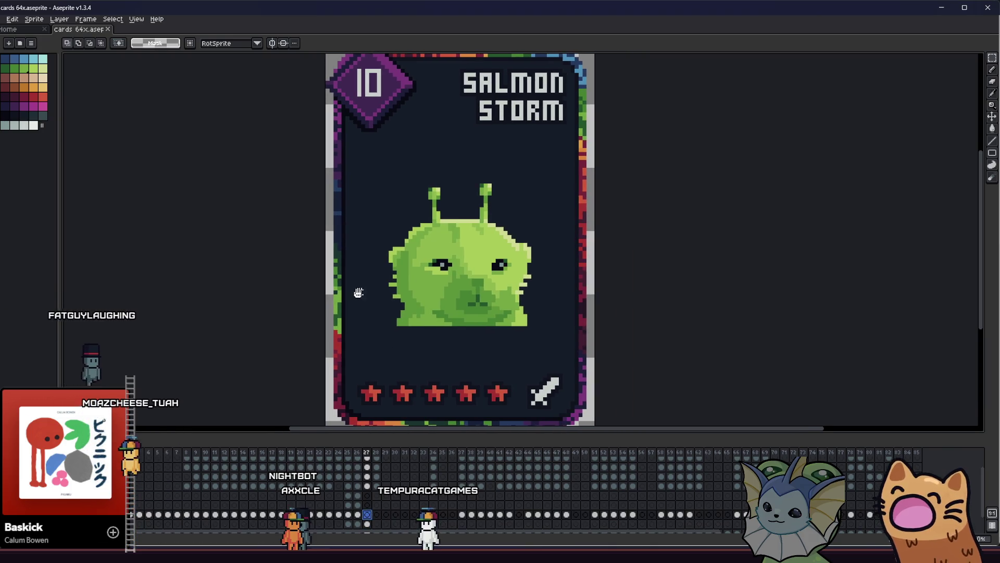
Step: Eyedrop the creature's green and pencil a row along its bottom edge
key(i)
click(394, 320)
key(b)
scroll(394, 322, up, 1)
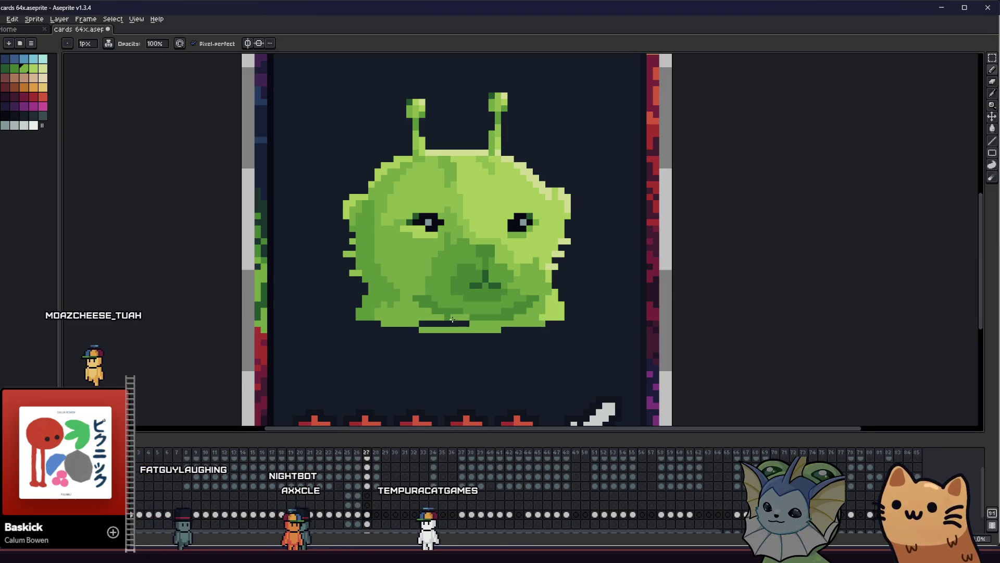
drag(433, 323, 425, 325)
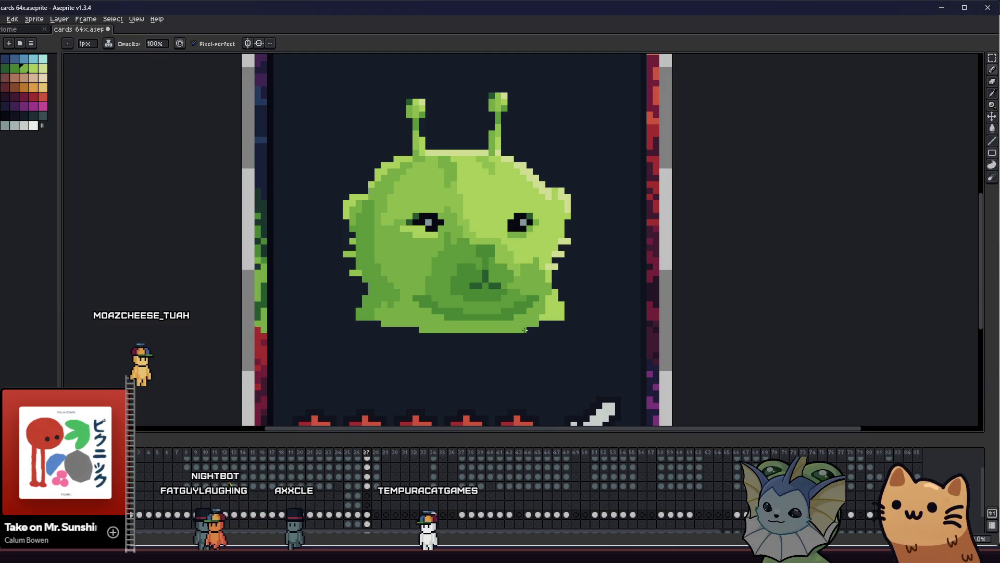
scroll(519, 330, down, 2)
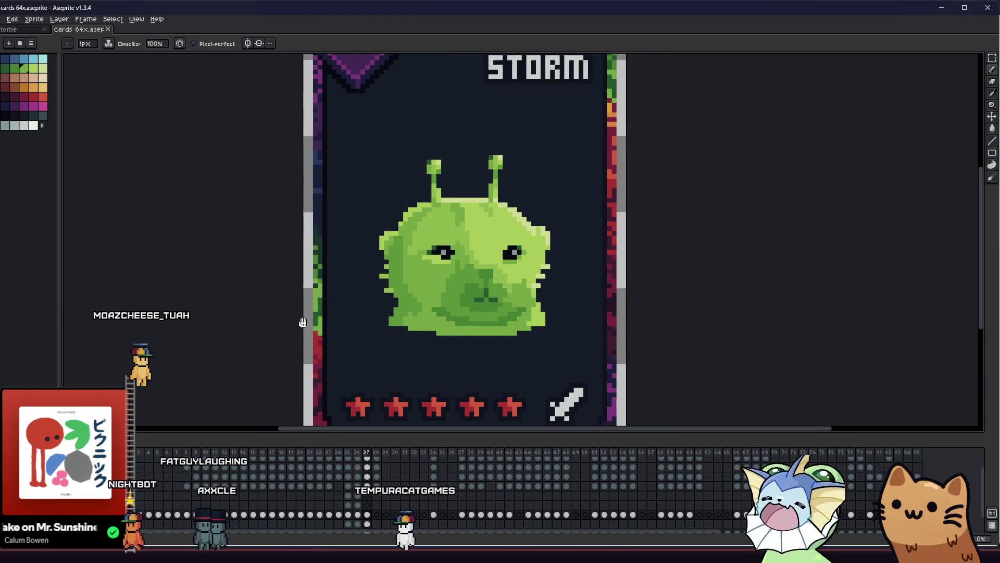
Step: Marquee a rectangle around the green creature and bring up the Outline settings
mouse_move(368, 321)
mouse_down()
mouse_move(168, 312)
mouse_move(244, 316)
mouse_up()
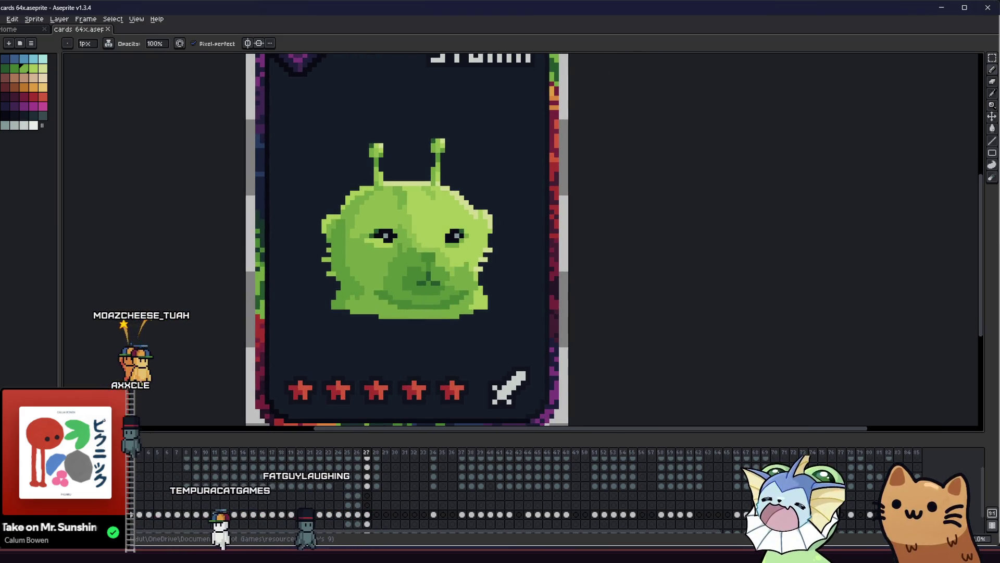
drag(196, 187, 228, 193)
key(m)
drag(284, 126, 604, 383)
key(shift+o)
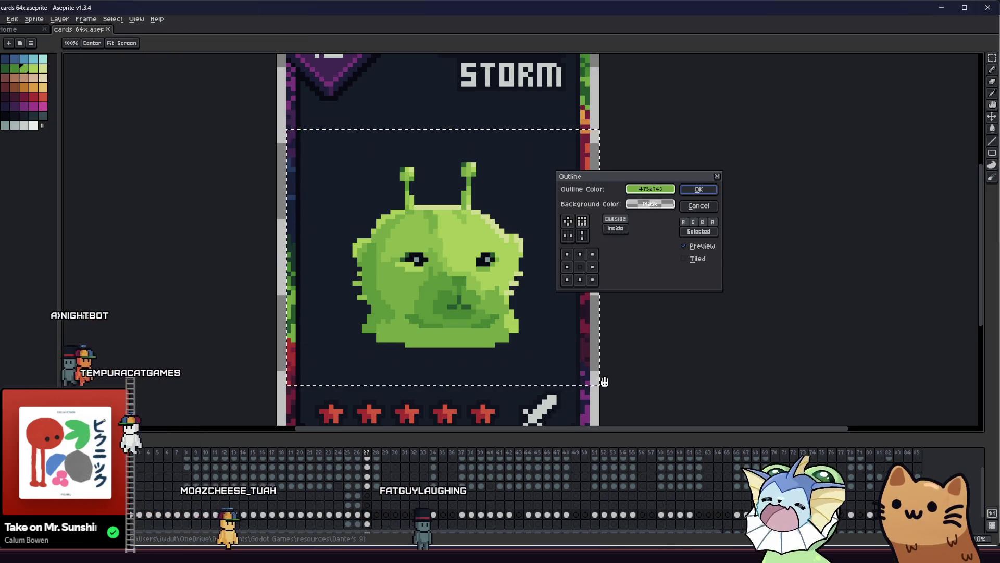
Step: Cancel the first outline attempt and undo the last edit to the creature
click(648, 189)
click(648, 190)
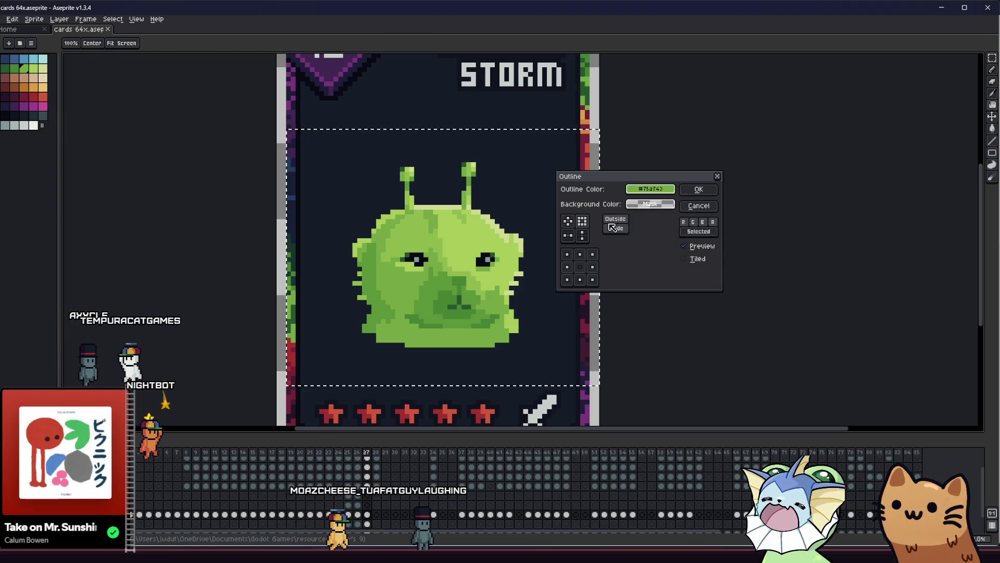
click(699, 189)
key(ctrl+z)
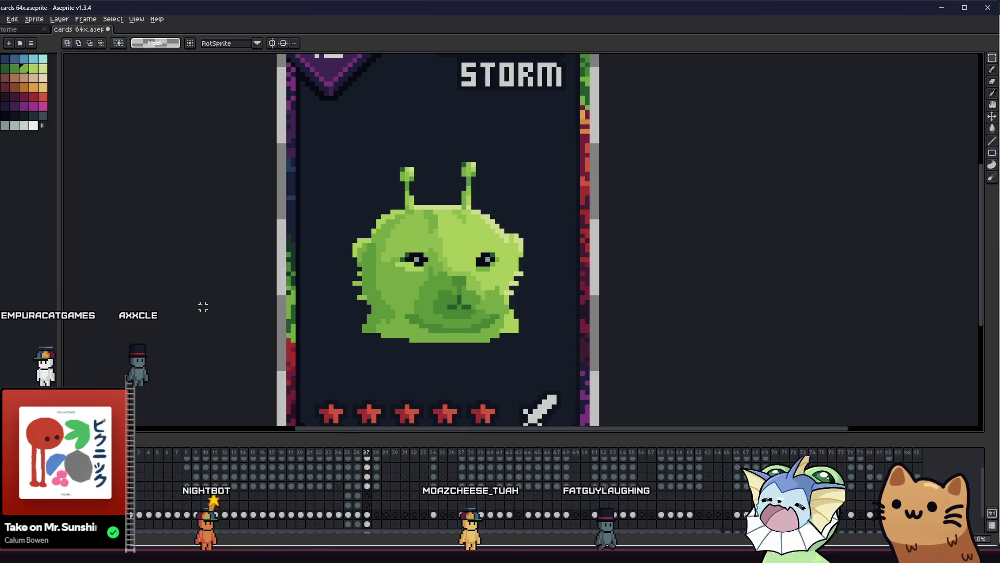
scroll(222, 251, down, 2)
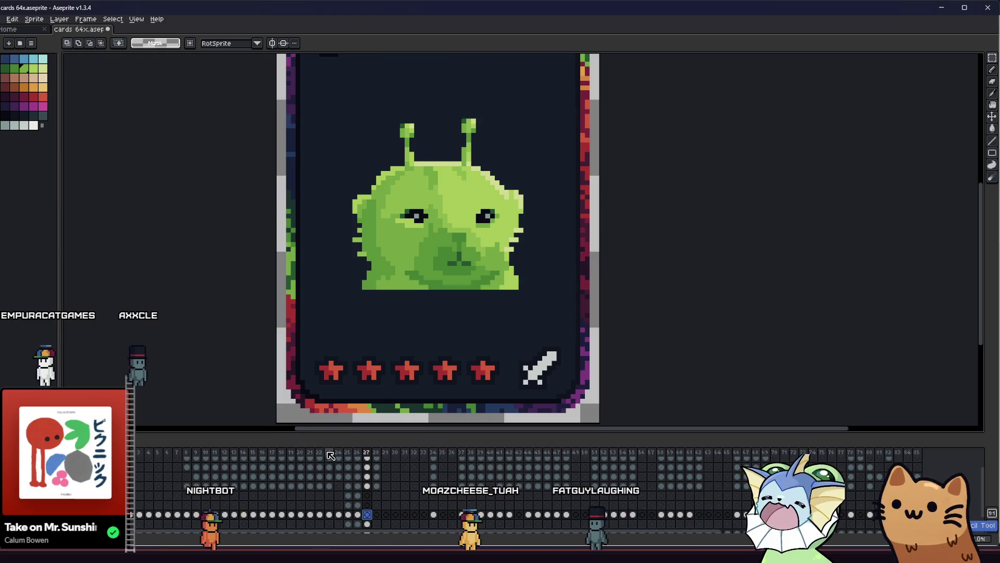
Step: Reselect the area around the creature and apply an Outline in the dark palette colour
drag(224, 112, 636, 432)
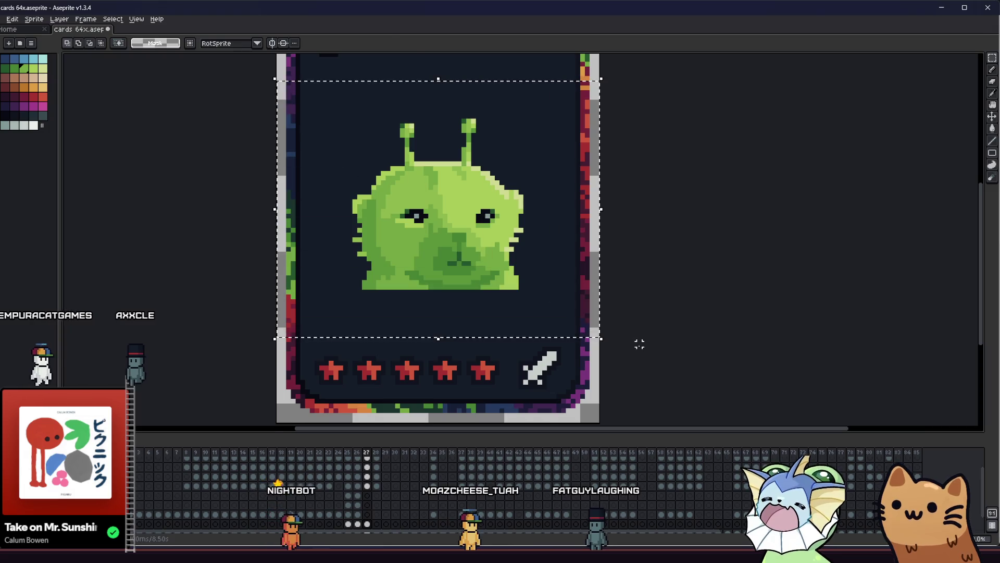
mouse_move(297, 67)
mouse_down()
mouse_move(314, 98)
mouse_move(665, 372)
mouse_up()
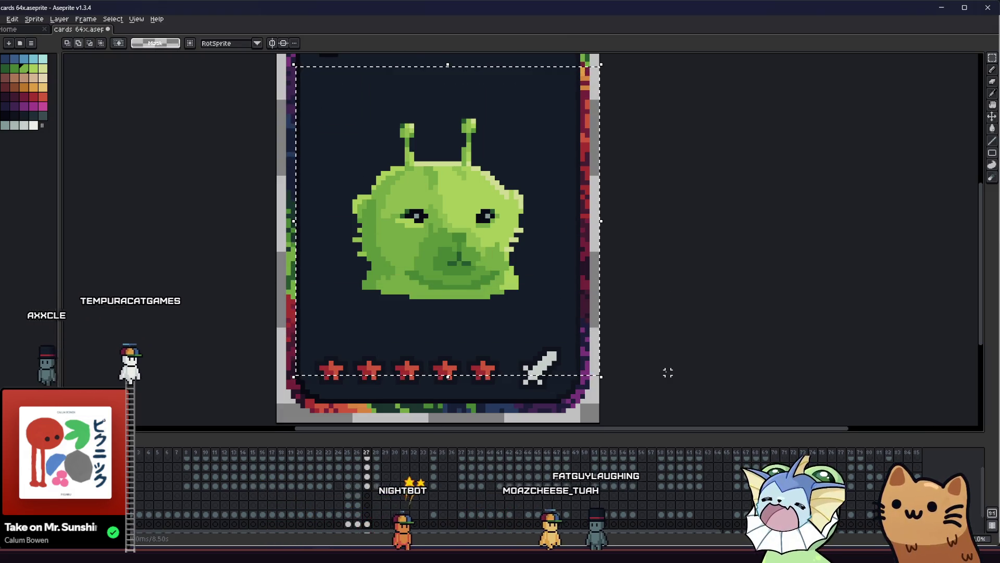
key(shift+o)
click(650, 188)
click(637, 204)
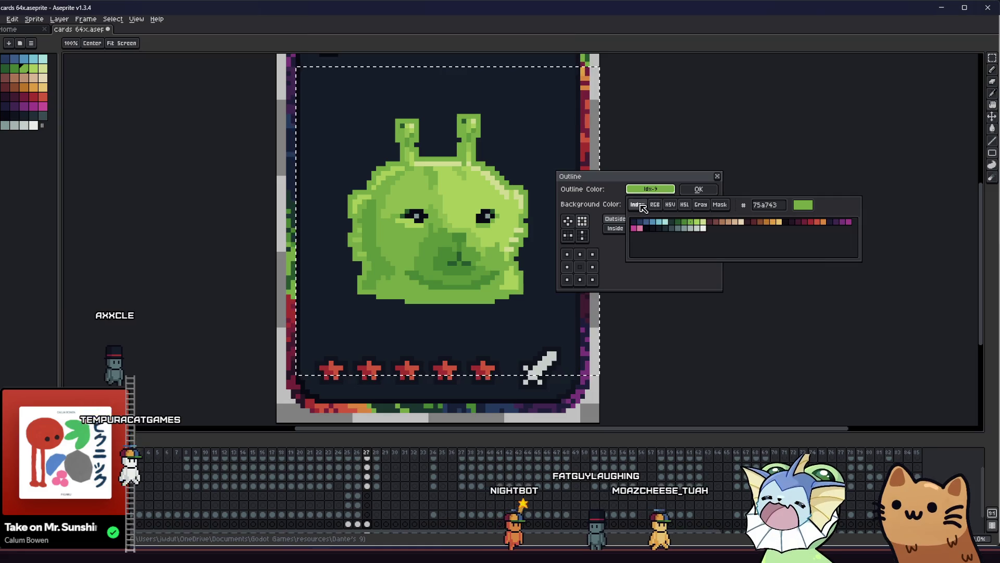
click(652, 230)
click(698, 189)
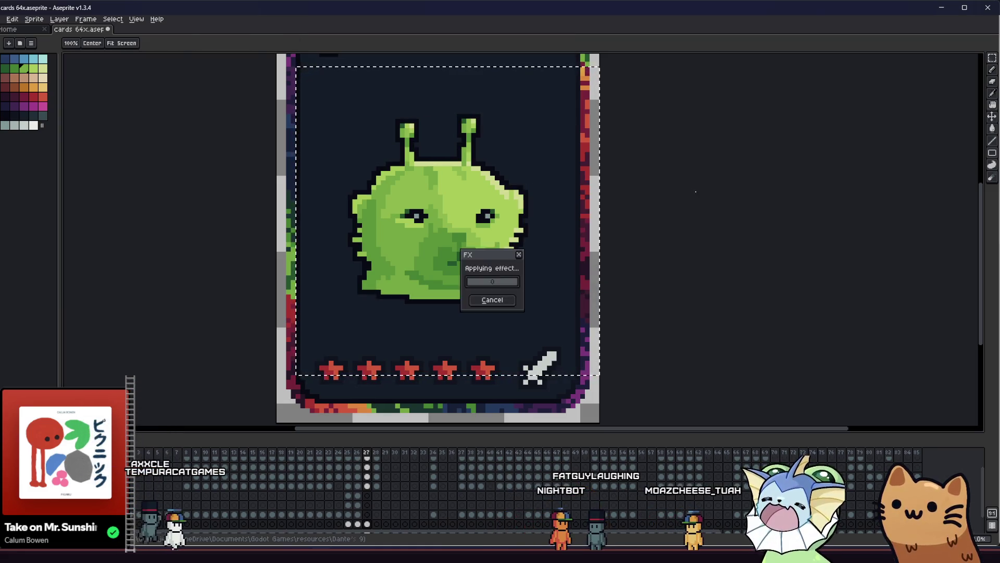
scroll(678, 192, down, 1)
mouse_move(639, 236)
mouse_down()
mouse_move(767, 271)
mouse_move(750, 280)
mouse_move(586, 262)
mouse_move(665, 249)
mouse_move(843, 248)
mouse_move(646, 221)
mouse_move(610, 232)
mouse_move(620, 246)
mouse_move(680, 259)
mouse_move(559, 213)
mouse_up()
scroll(255, 249, up, 1)
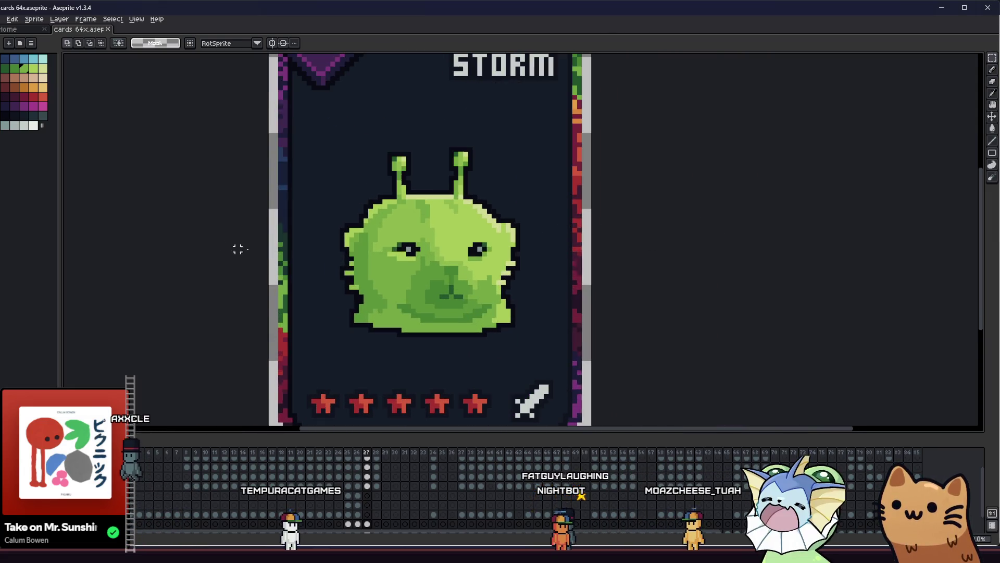
Step: Select the layer's frame 27 cel and undo the stray dark stroke under the creature
click(367, 516)
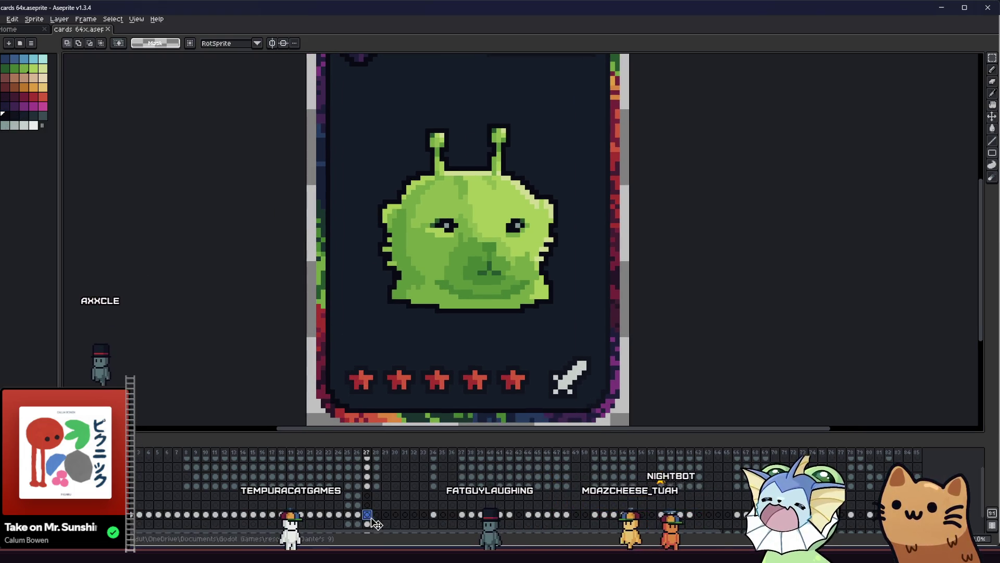
scroll(370, 518, up, 1)
click(371, 501)
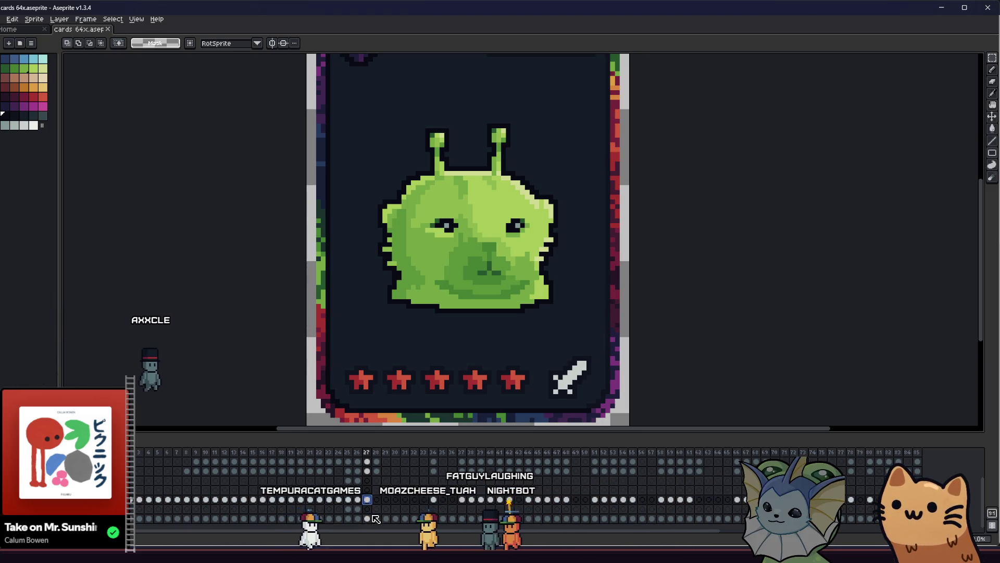
scroll(279, 370, up, 1)
key(b)
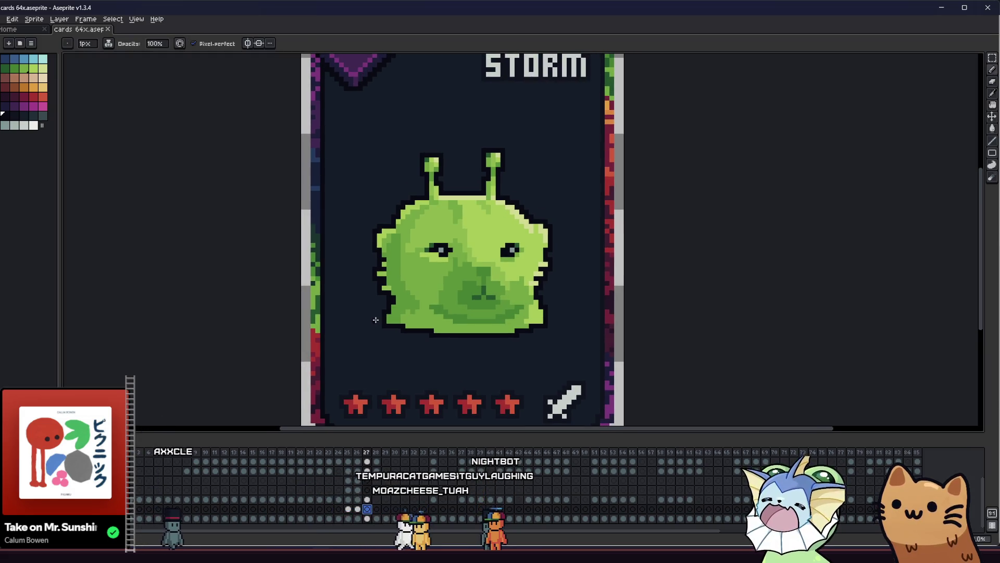
key(ctrl+z)
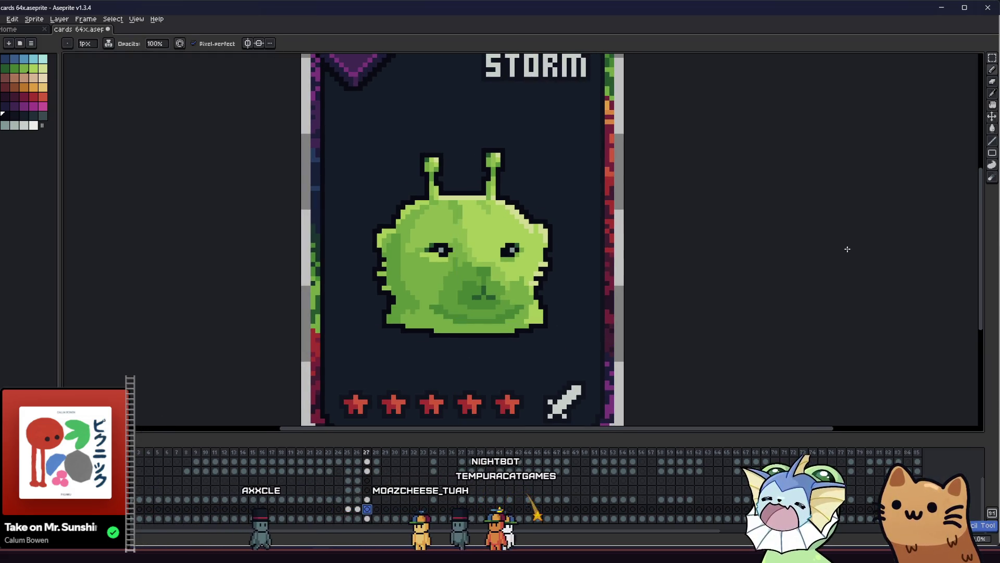
Step: Draw a 2px dark ellipse as a base ring under the creature
click(991, 152)
drag(331, 290, 400, 360)
mouse_move(482, 348)
mouse_down()
mouse_move(424, 388)
mouse_move(651, 389)
mouse_move(560, 372)
mouse_move(576, 378)
mouse_move(562, 386)
mouse_move(578, 365)
mouse_move(576, 343)
mouse_move(487, 331)
mouse_move(588, 378)
mouse_move(474, 316)
mouse_up()
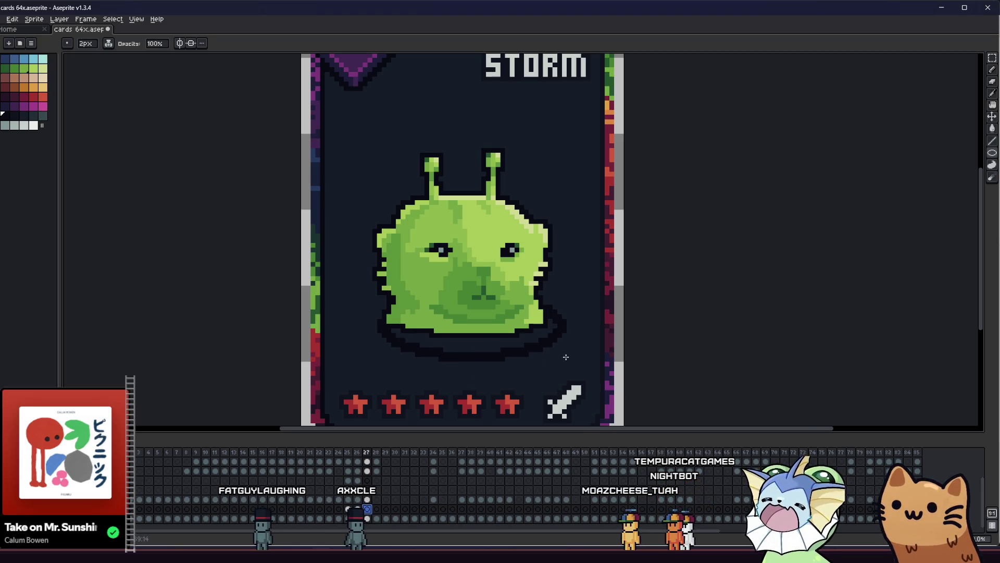
mouse_move(573, 356)
mouse_down()
mouse_move(593, 370)
mouse_move(588, 363)
mouse_up()
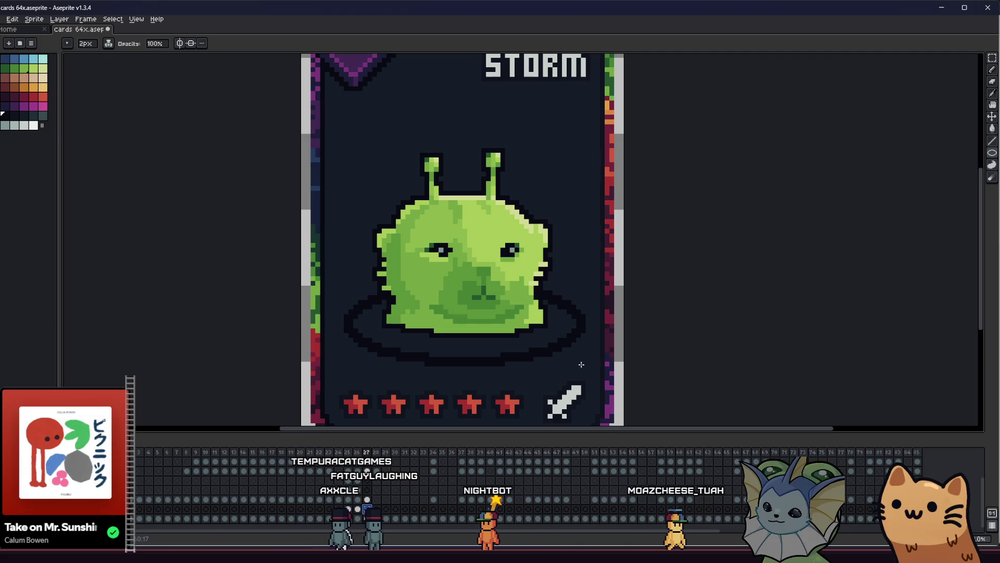
scroll(218, 312, up, 1)
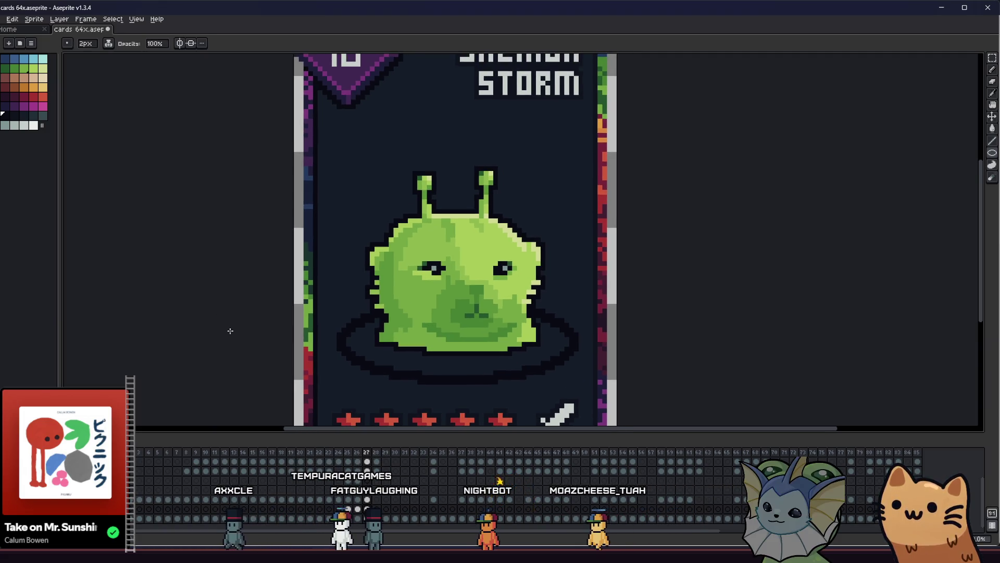
scroll(348, 338, down, 3)
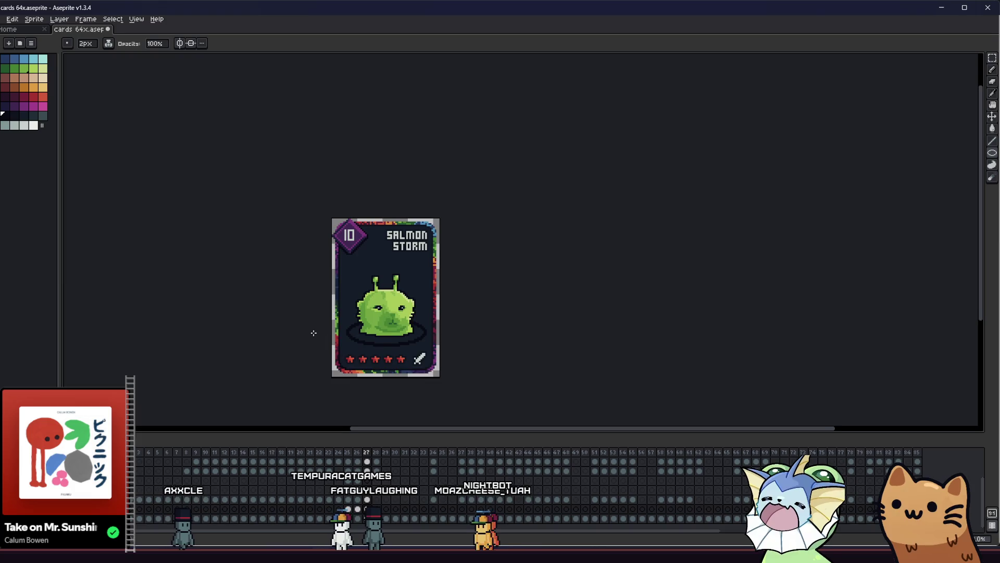
scroll(328, 345, up, 2)
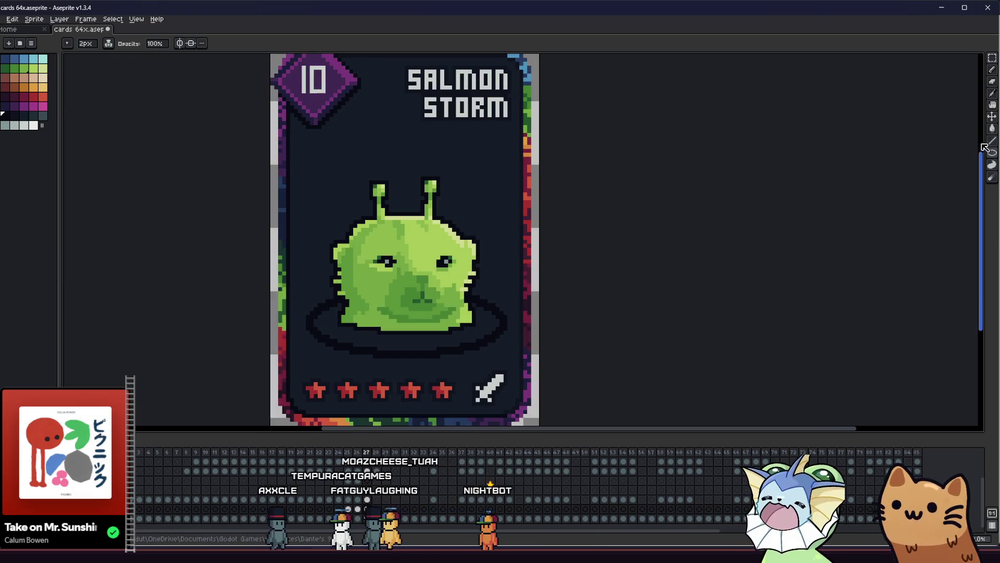
scroll(510, 325, up, 1)
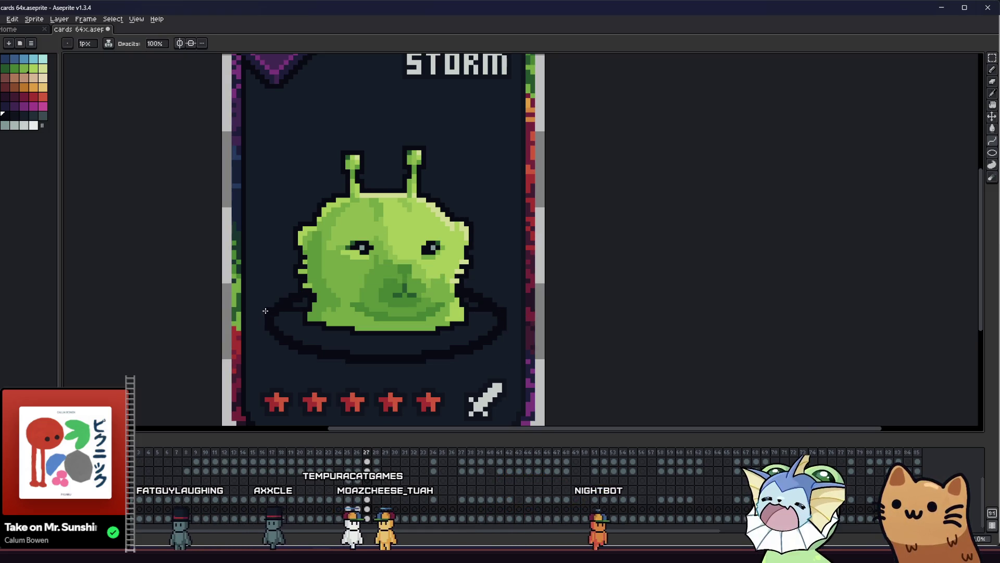
drag(281, 281, 374, 124)
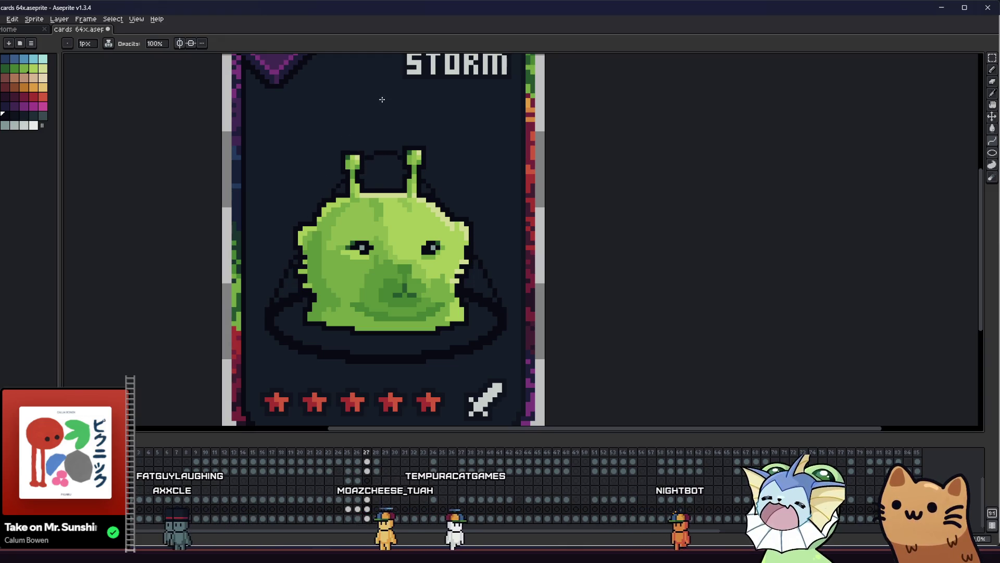
scroll(381, 83, up, 2)
key(ctrl+z)
key(ctrl+z)
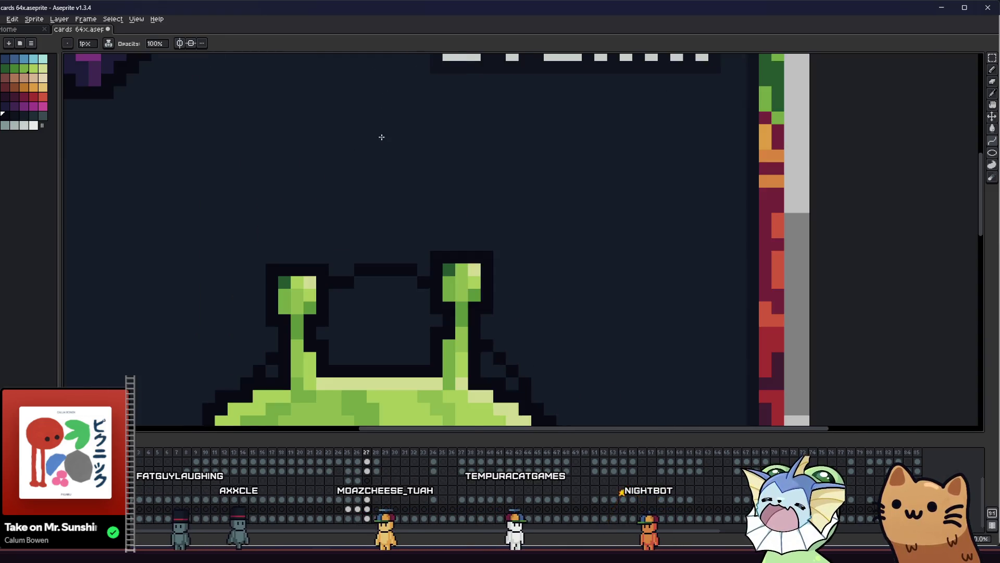
scroll(381, 139, down, 2)
key(ctrl+y)
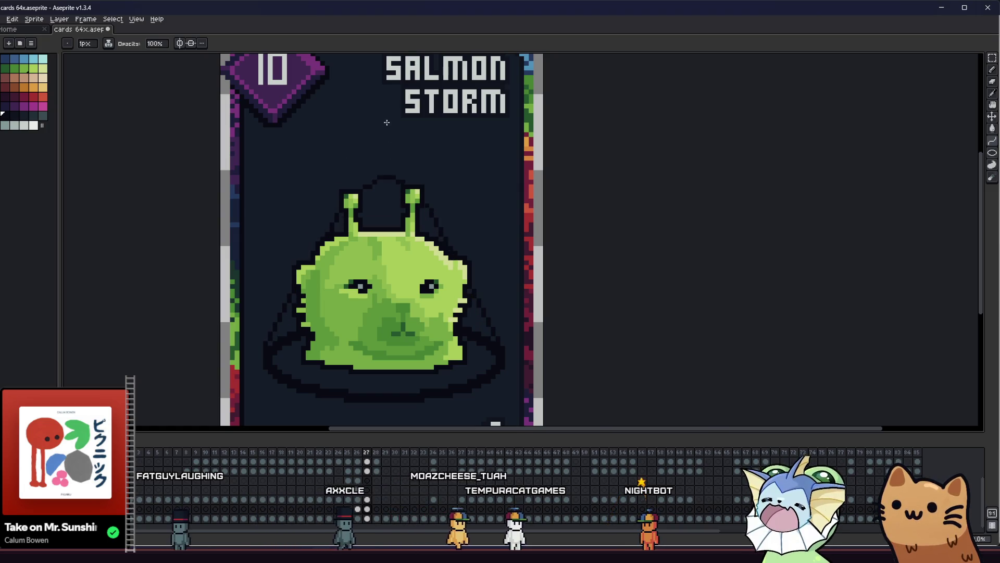
key(ctrl+z)
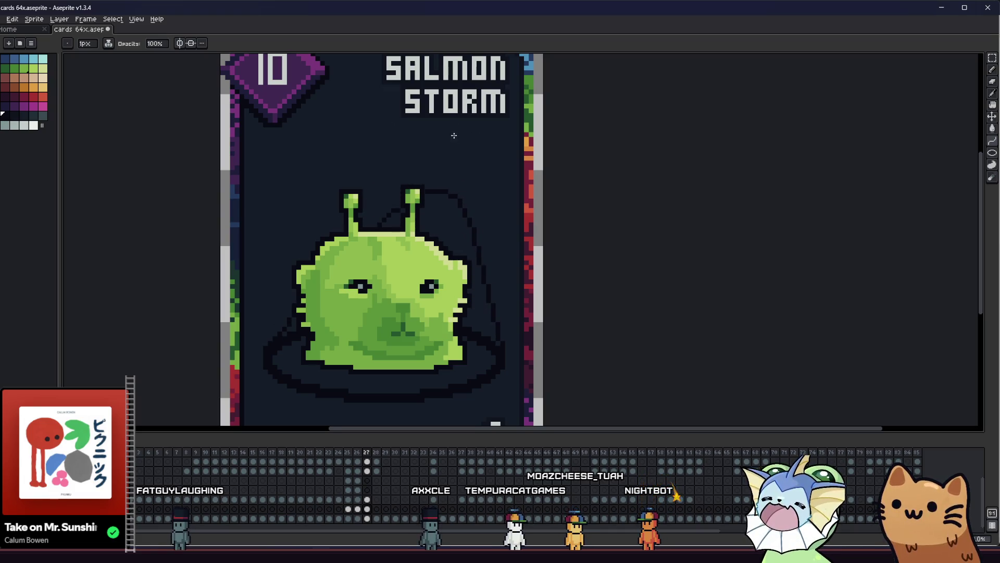
key(ctrl+y)
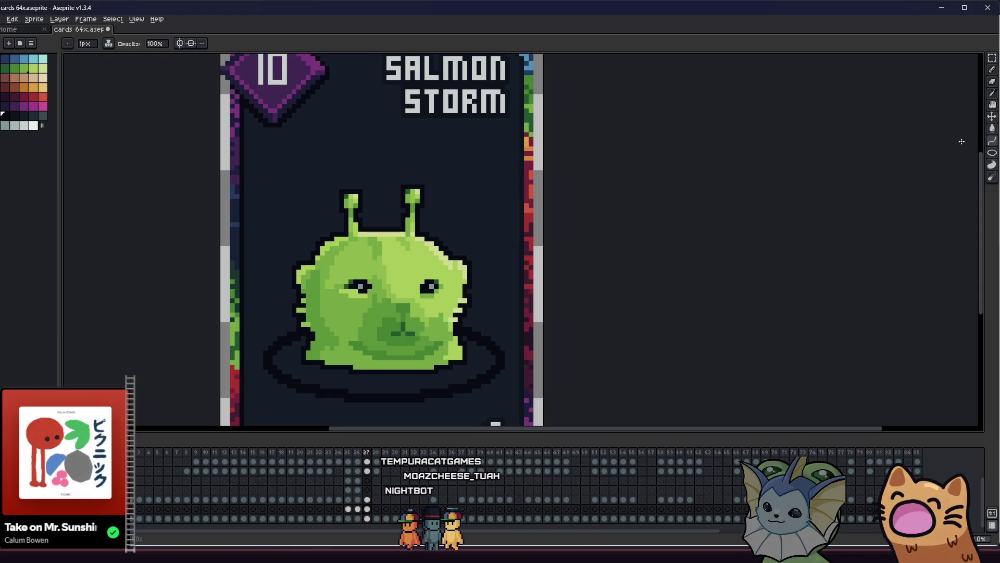
key(plus)
key(minus)
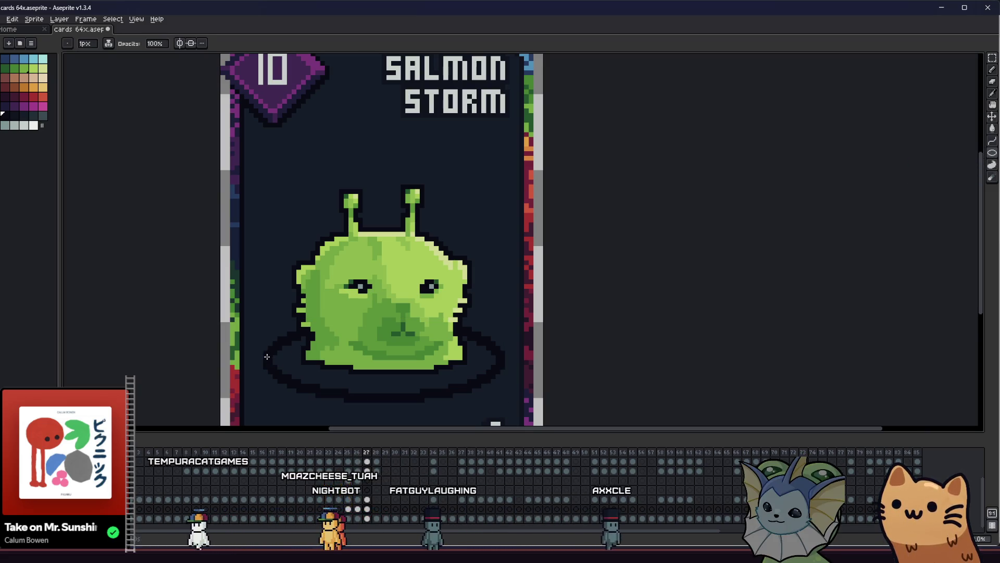
mouse_move(264, 357)
mouse_down()
mouse_move(462, 217)
mouse_move(471, 261)
mouse_up()
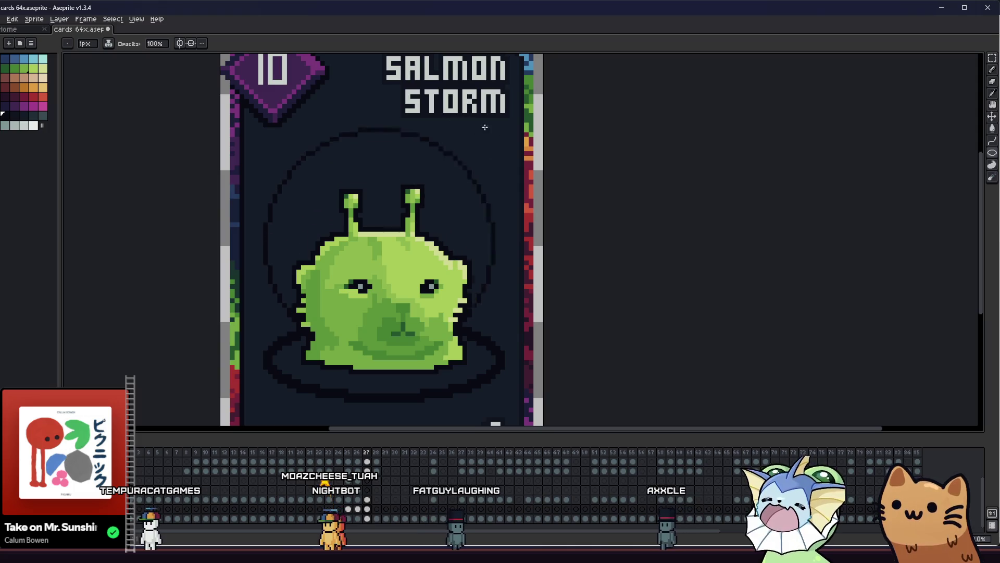
mouse_move(542, 147)
mouse_down()
mouse_move(562, 209)
mouse_move(559, 183)
mouse_up()
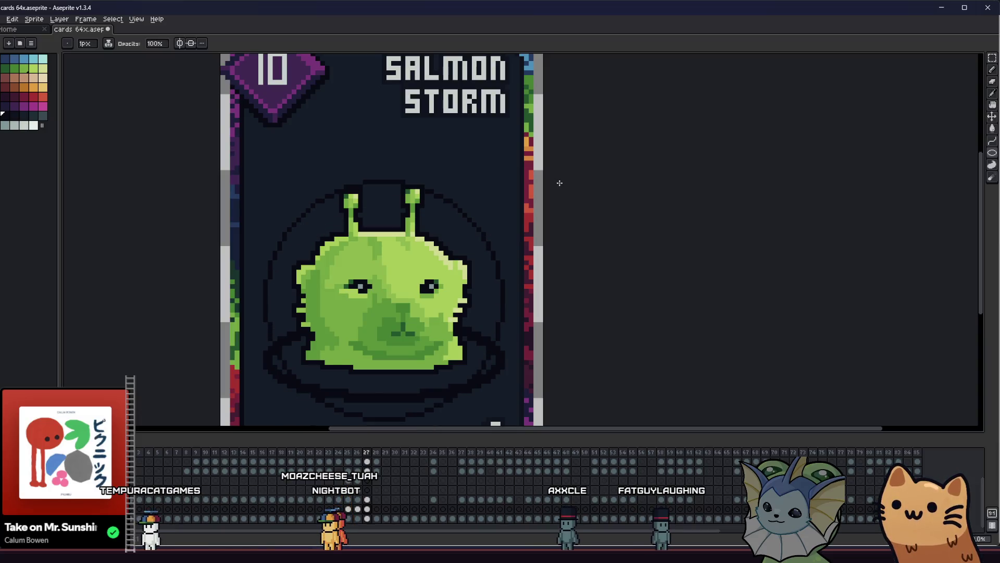
drag(676, 175, 719, 163)
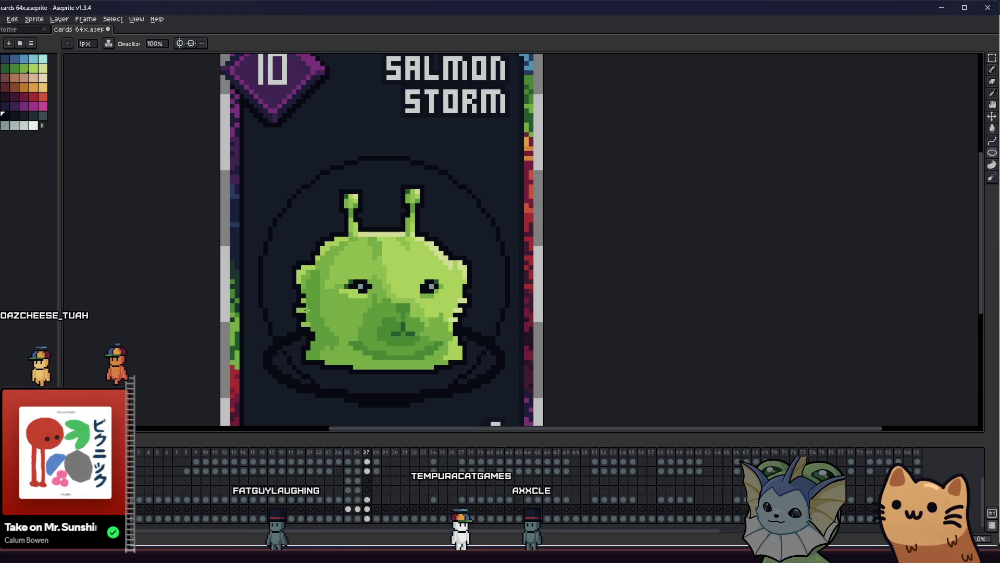
key(ctrl+z)
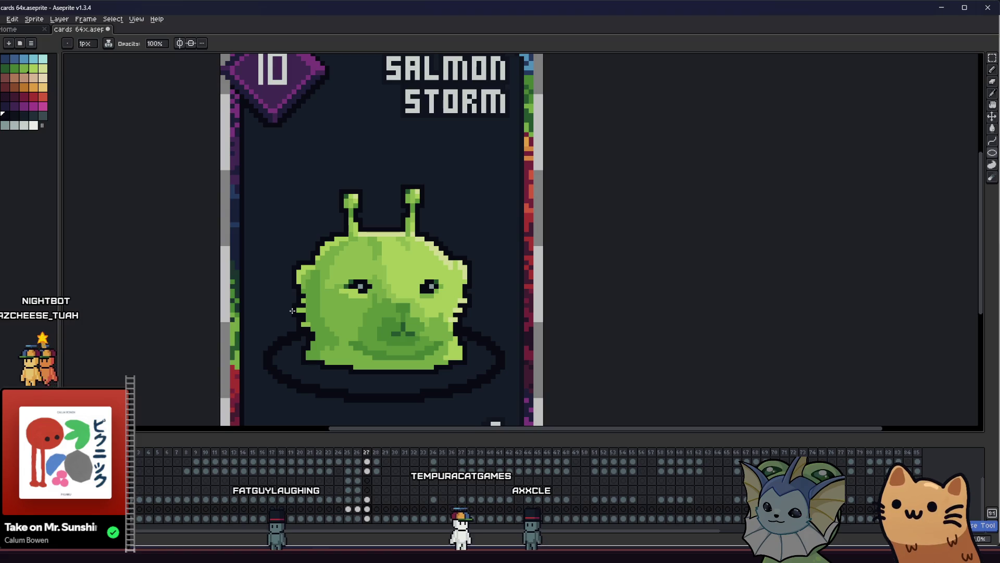
key(v)
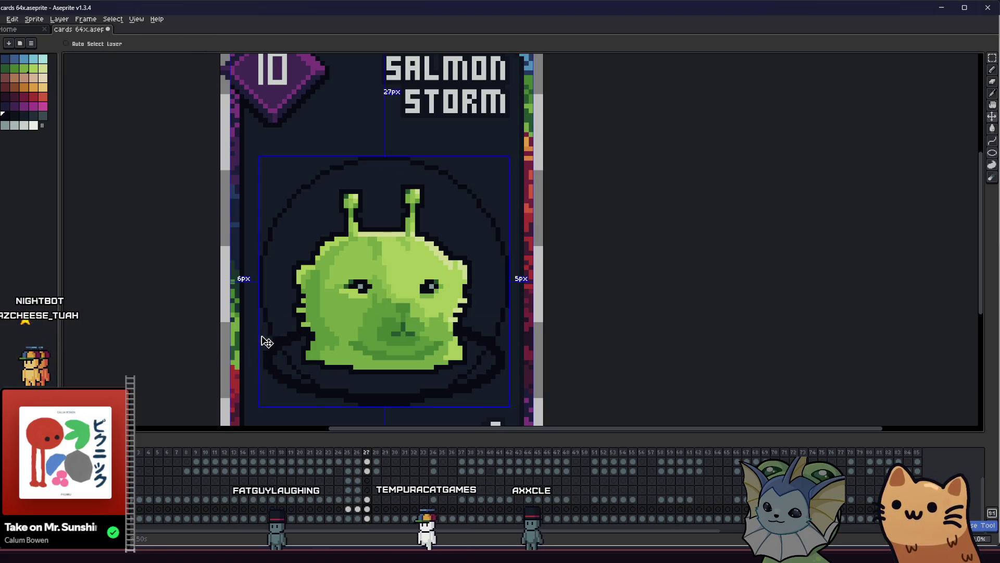
key(b)
scroll(354, 410, up, 3)
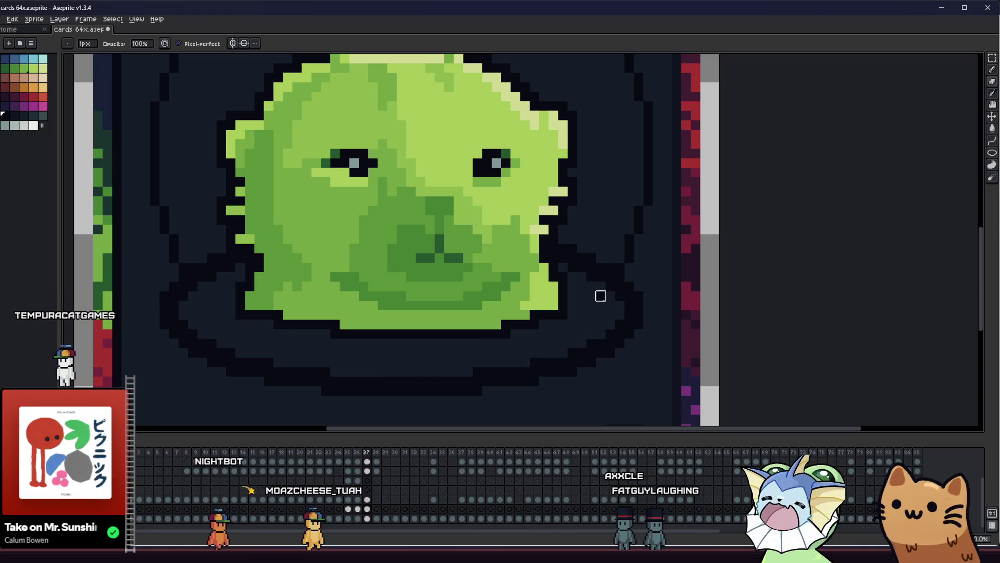
scroll(600, 296, down, 3)
mouse_move(313, 291)
mouse_down()
mouse_move(462, 318)
mouse_move(255, 306)
mouse_up()
scroll(296, 301, up, 1)
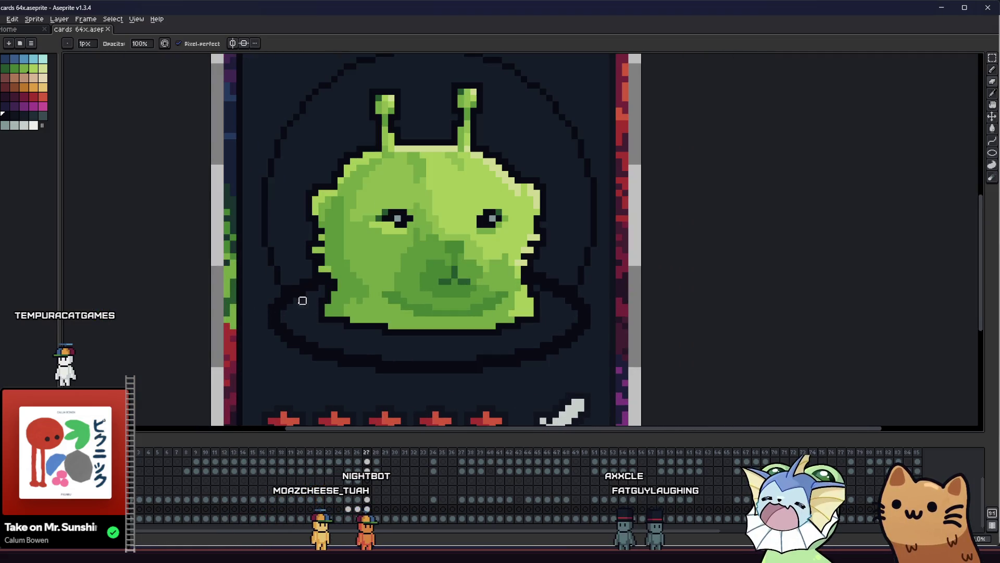
scroll(296, 300, up, 1)
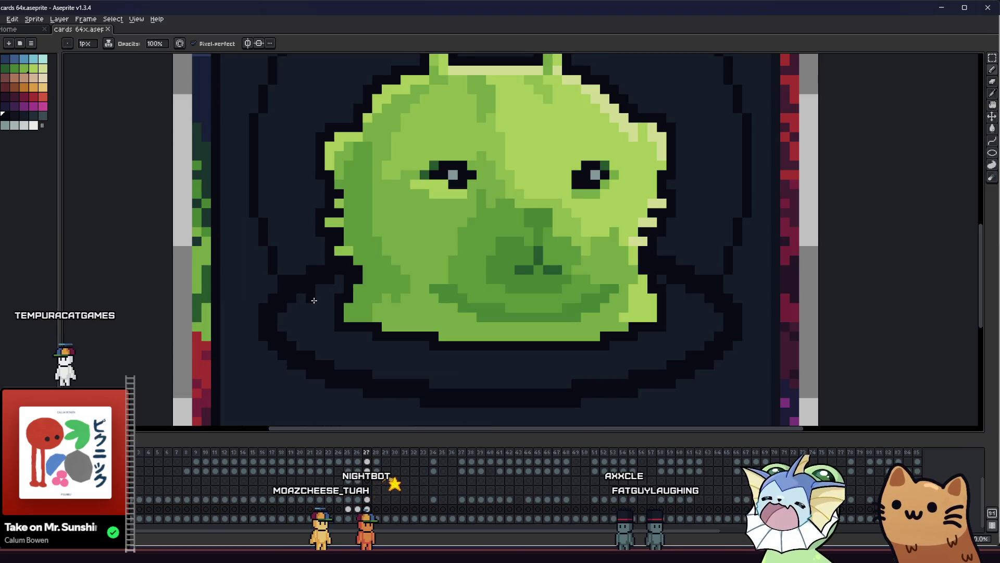
key(ctrl)
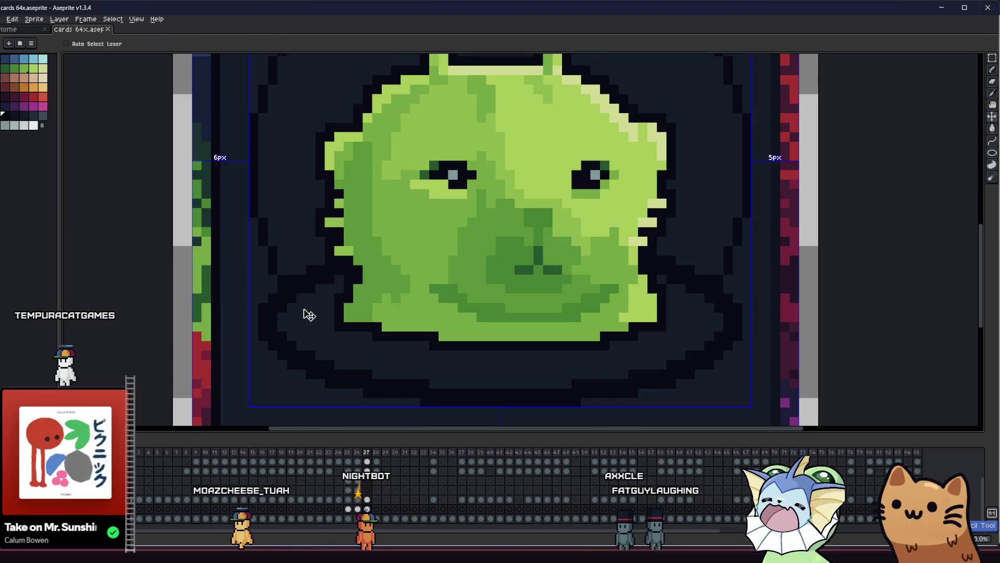
scroll(309, 315, down, 4)
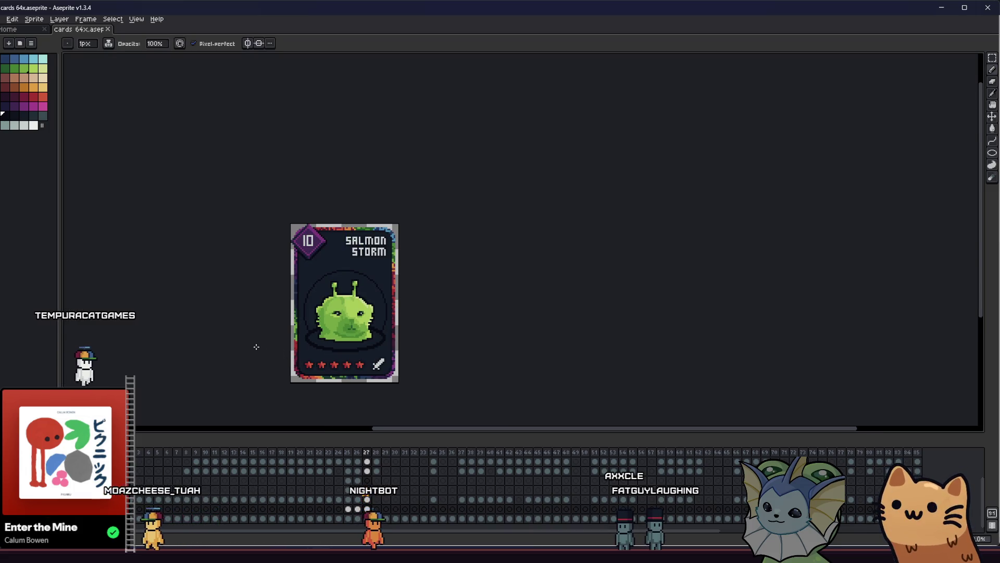
scroll(313, 342, up, 2)
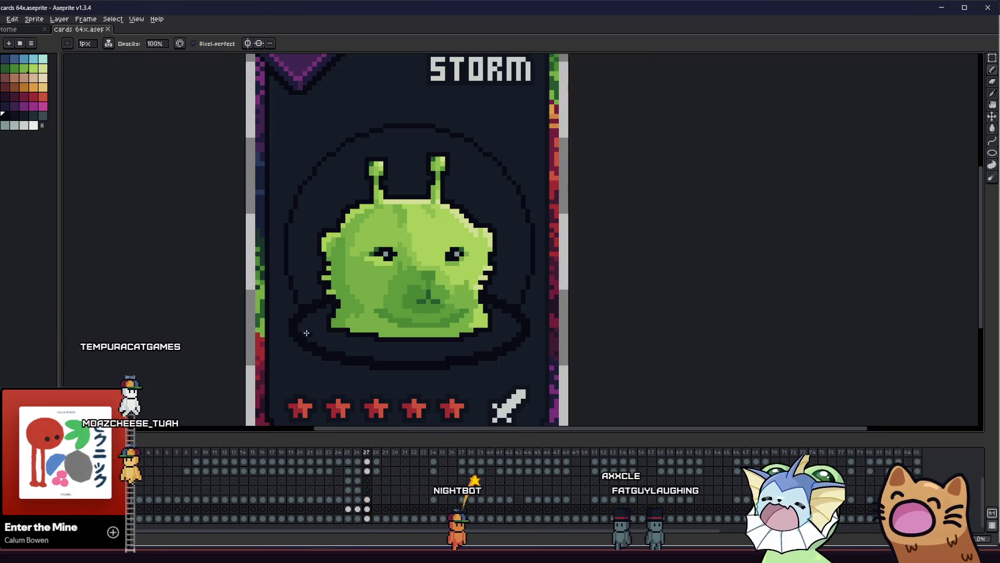
key(ctrl)
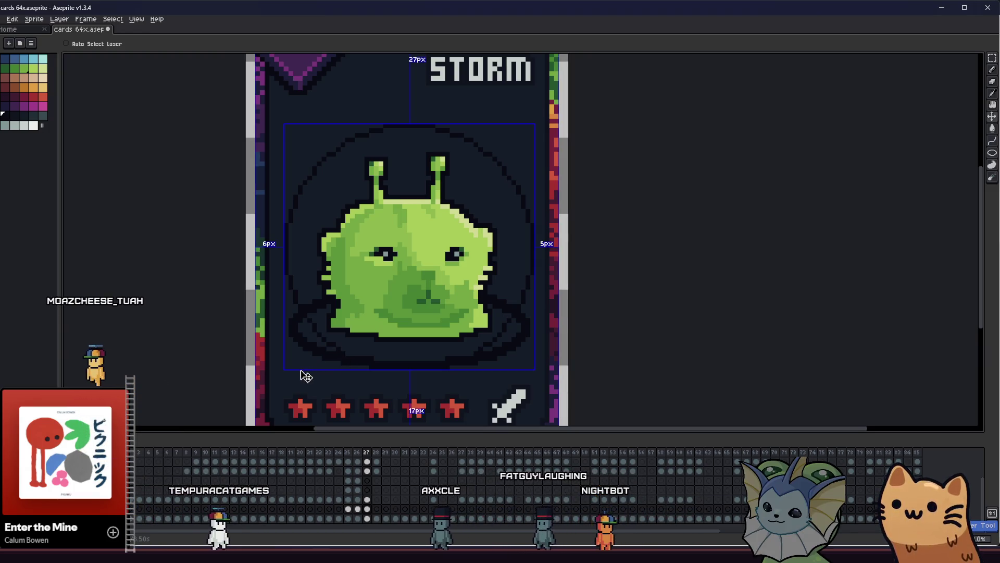
mouse_move(221, 347)
mouse_down()
mouse_move(169, 355)
mouse_move(142, 321)
mouse_move(357, 345)
mouse_move(294, 335)
mouse_up()
scroll(279, 334, down, 3)
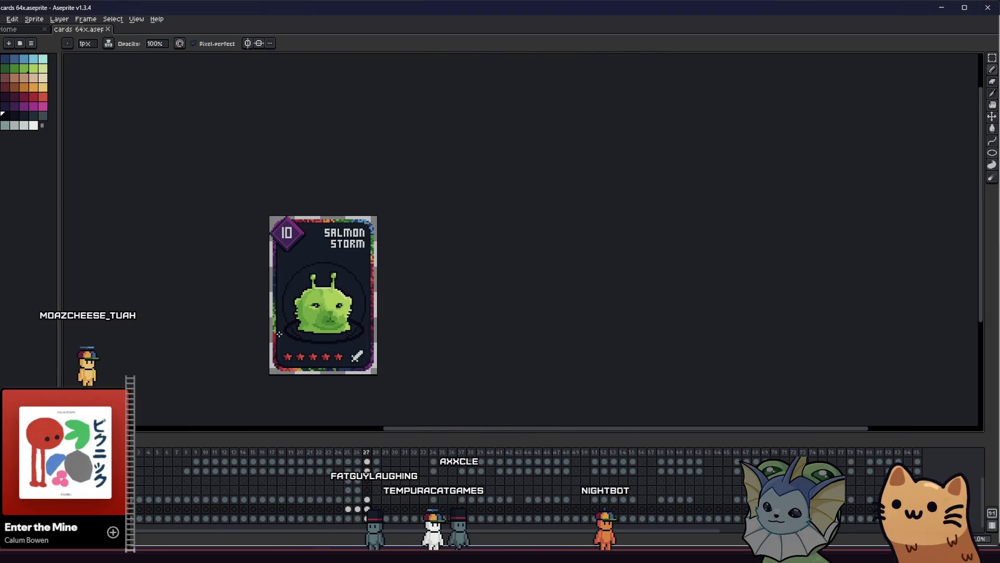
Step: Centre the card and select the frame-27 cels on successively lower layers
mouse_move(214, 337)
mouse_down()
mouse_move(627, 337)
mouse_move(324, 308)
mouse_up()
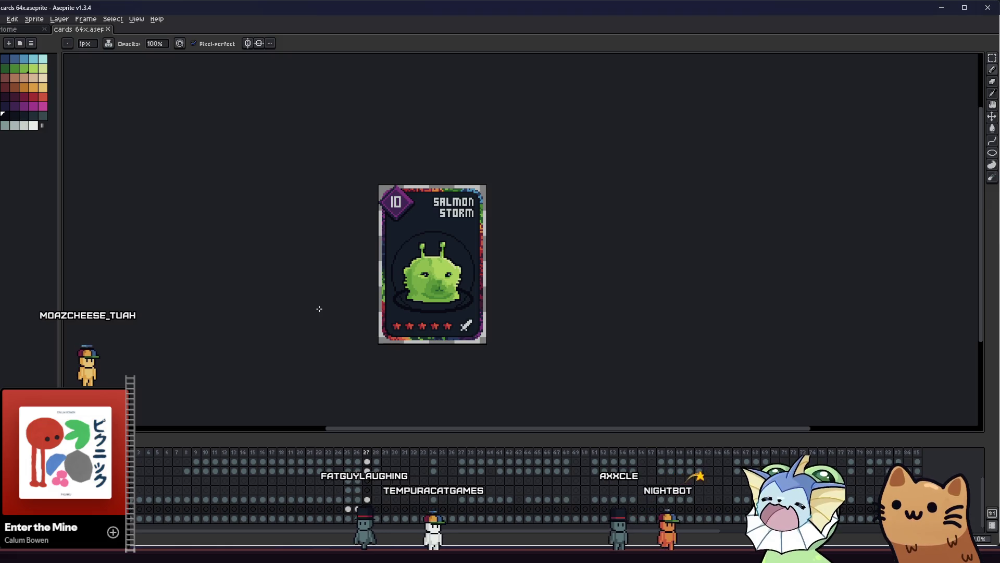
click(367, 500)
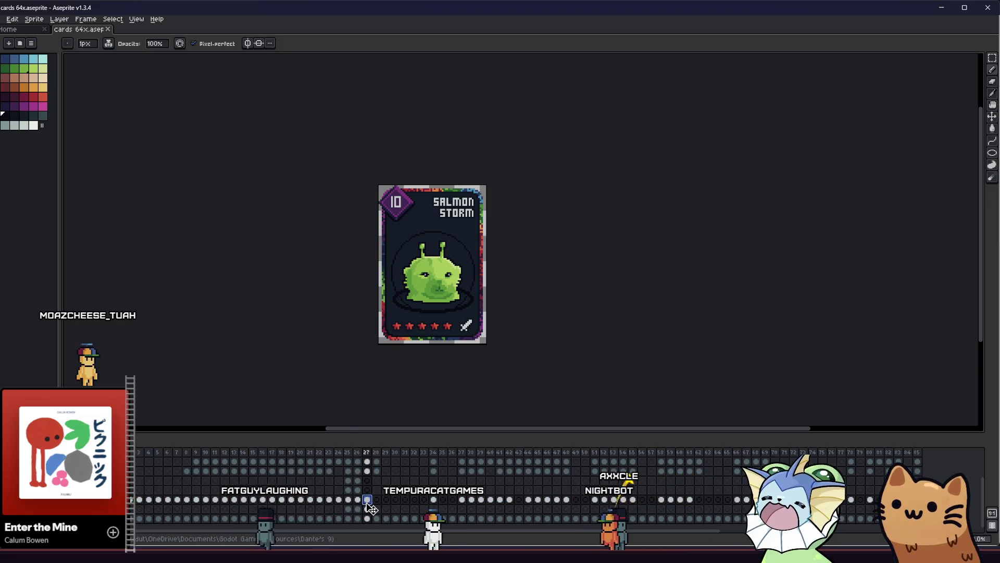
click(368, 509)
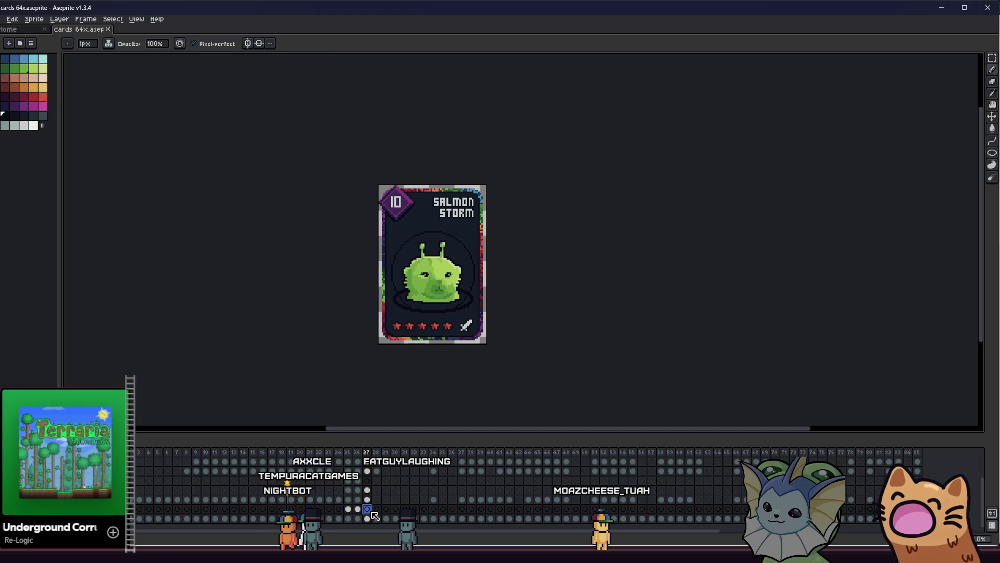
scroll(441, 277, up, 3)
scroll(401, 217, right, 1)
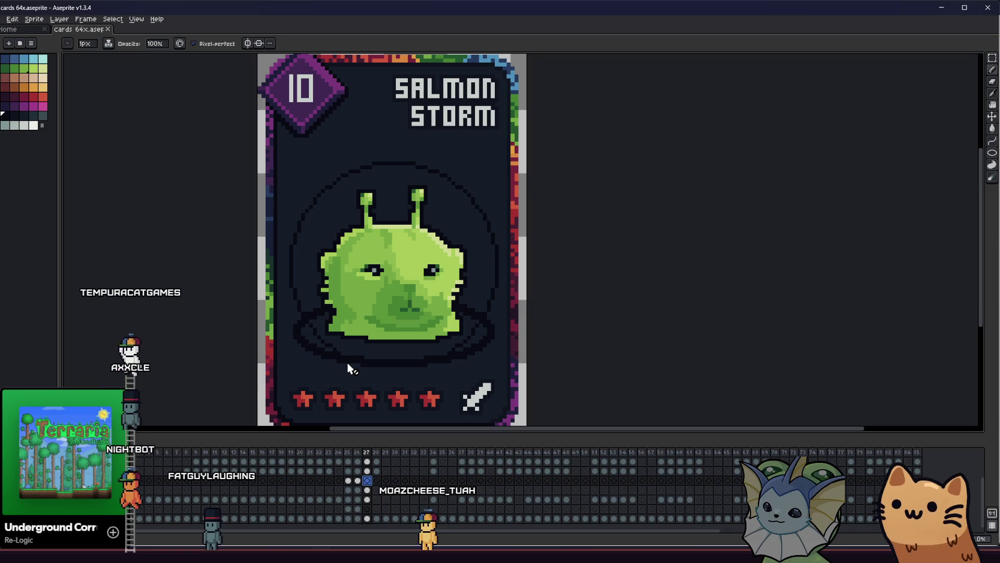
click(367, 509)
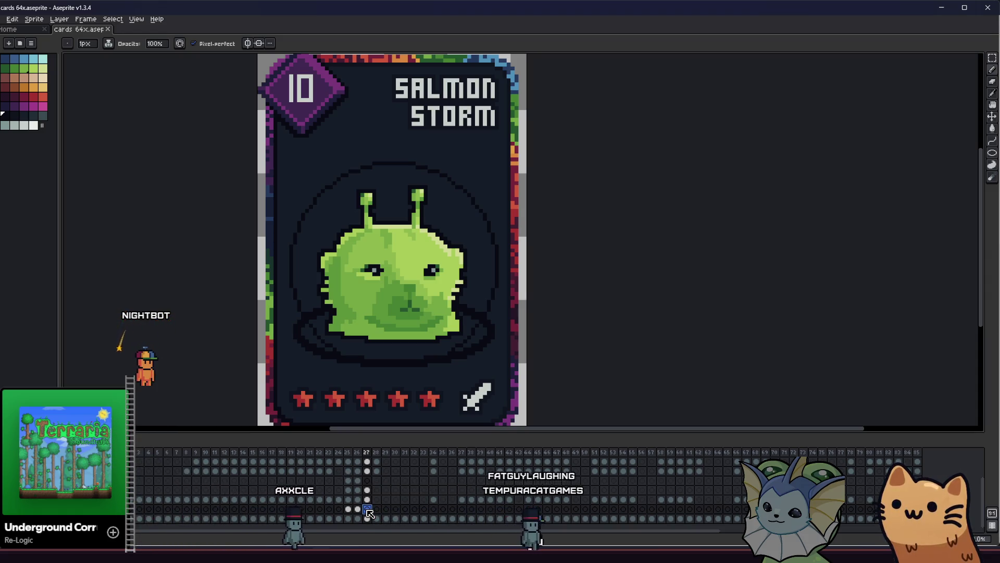
Step: Eyedrop a dark colour and paint a dark line along the card's bottom edge
mouse_move(386, 302)
mouse_down()
mouse_move(425, 297)
mouse_move(439, 290)
mouse_move(433, 283)
mouse_up()
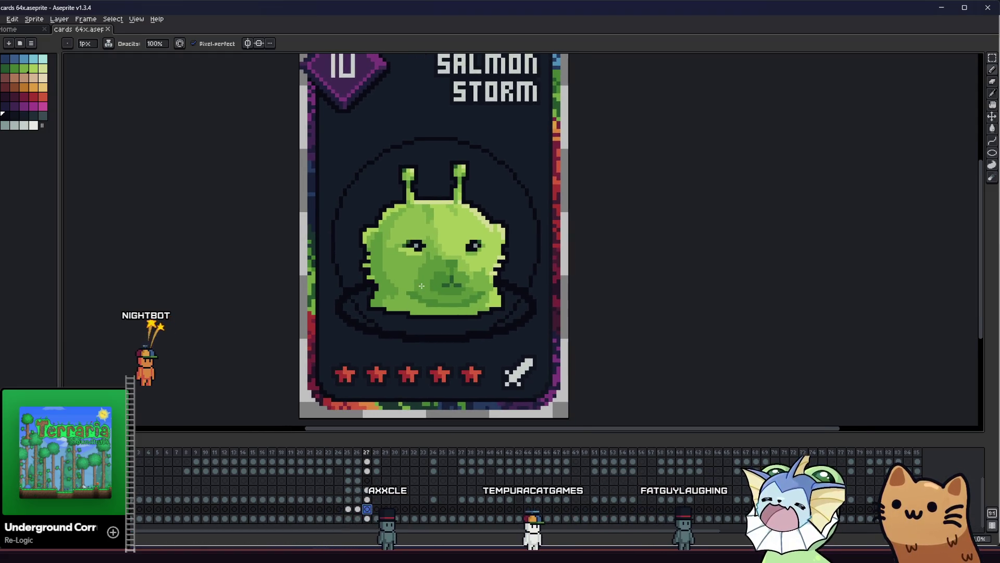
scroll(433, 284, down, 1)
key(i)
scroll(307, 382, up, 2)
scroll(326, 384, up, 1)
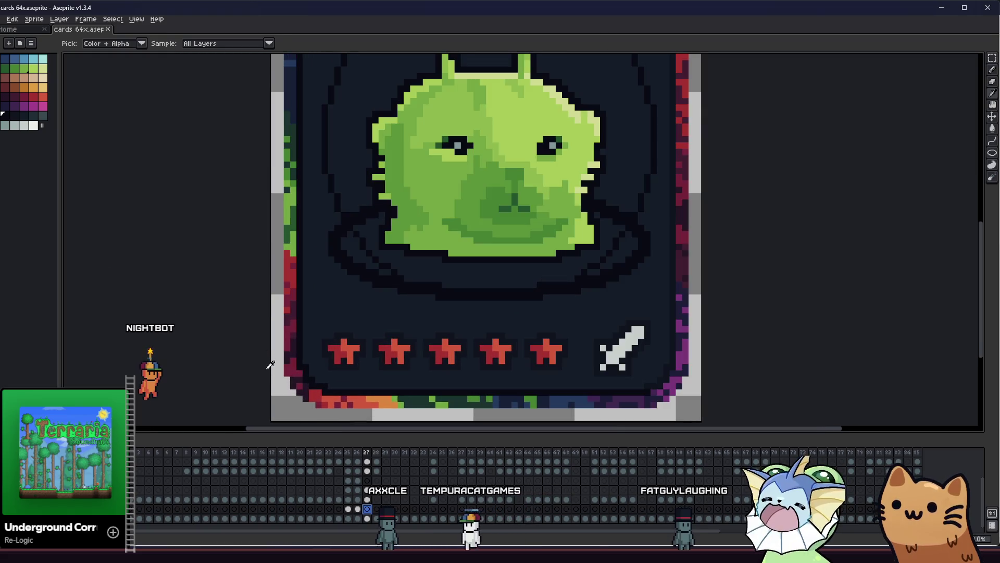
key(b)
drag(326, 384, 641, 385)
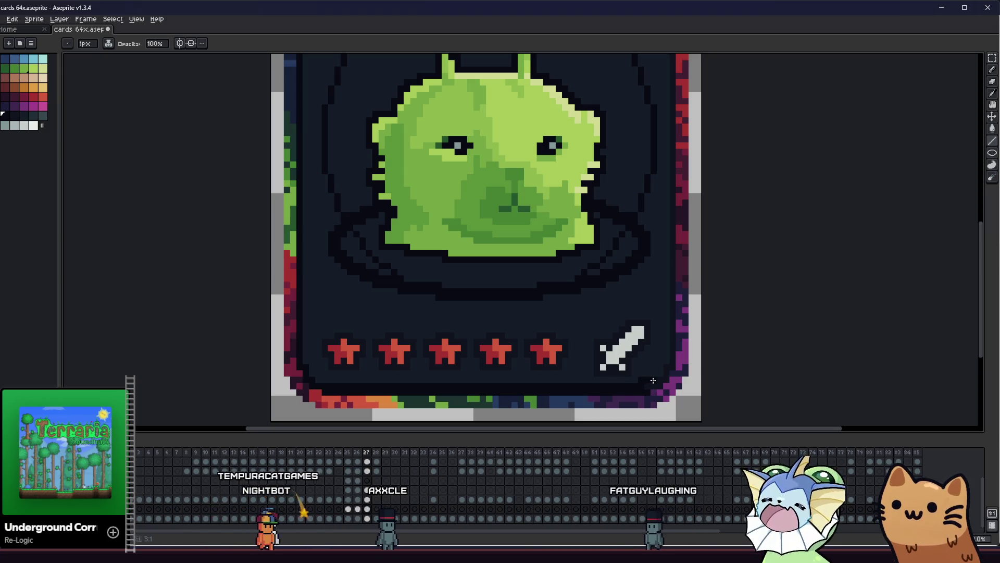
Step: Undo to remove the purple diamond badge behind the 10
scroll(660, 363, down, 2)
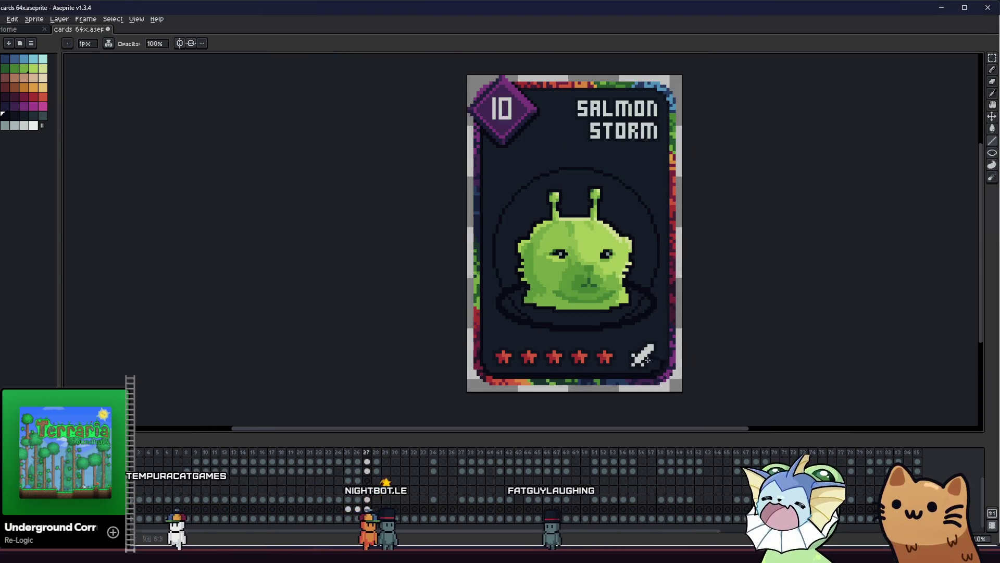
scroll(665, 99, up, 3)
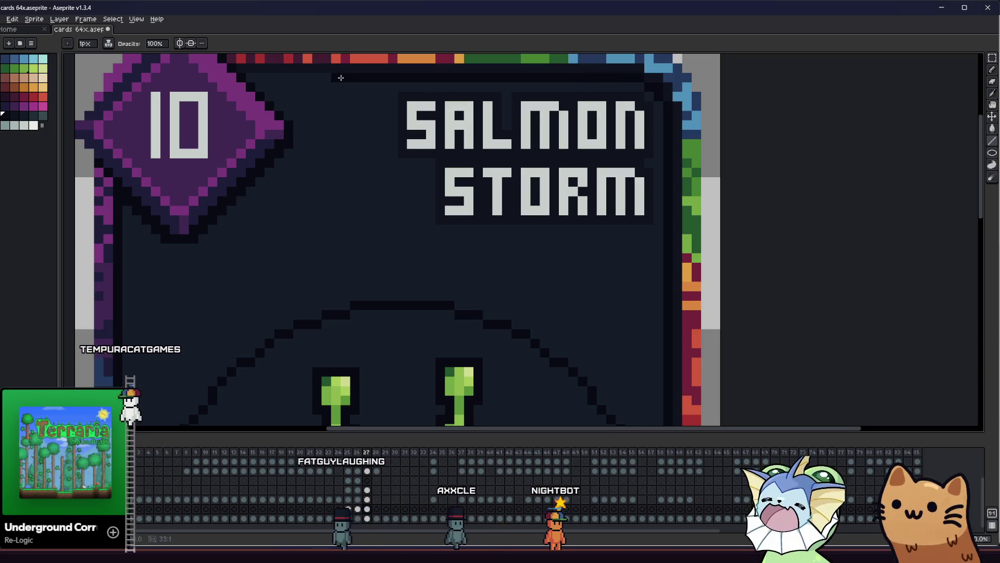
key(ctrl+z)
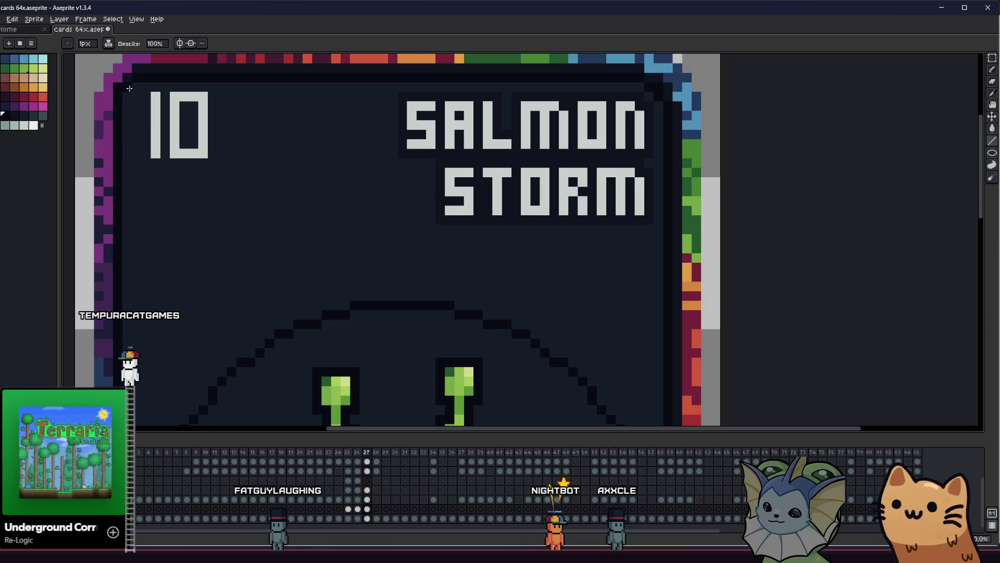
scroll(119, 155, down, 3)
scroll(119, 253, up, 3)
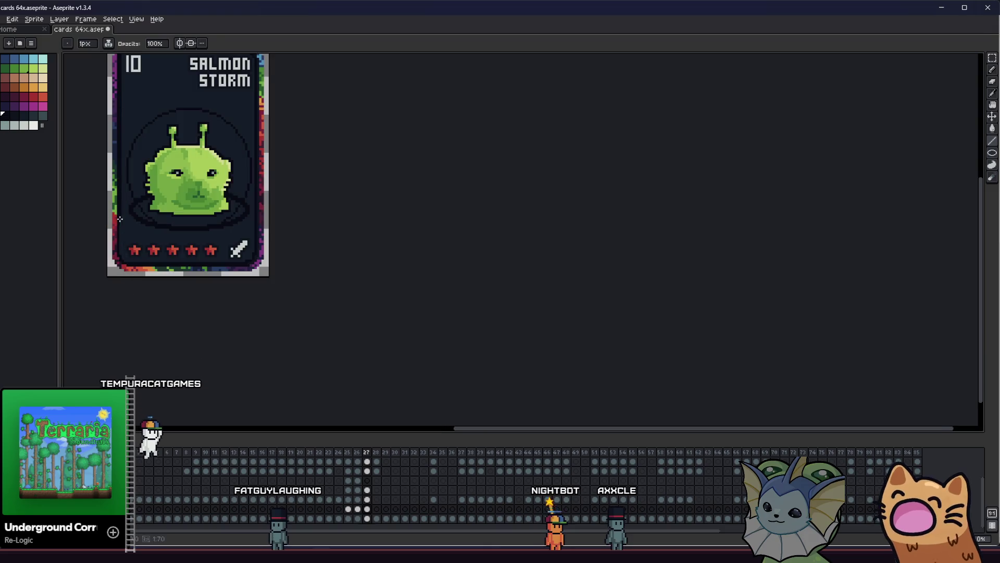
Step: Add a dark pixel to step the card's edge and bucket-fill the background dark
scroll(120, 253, up, 1)
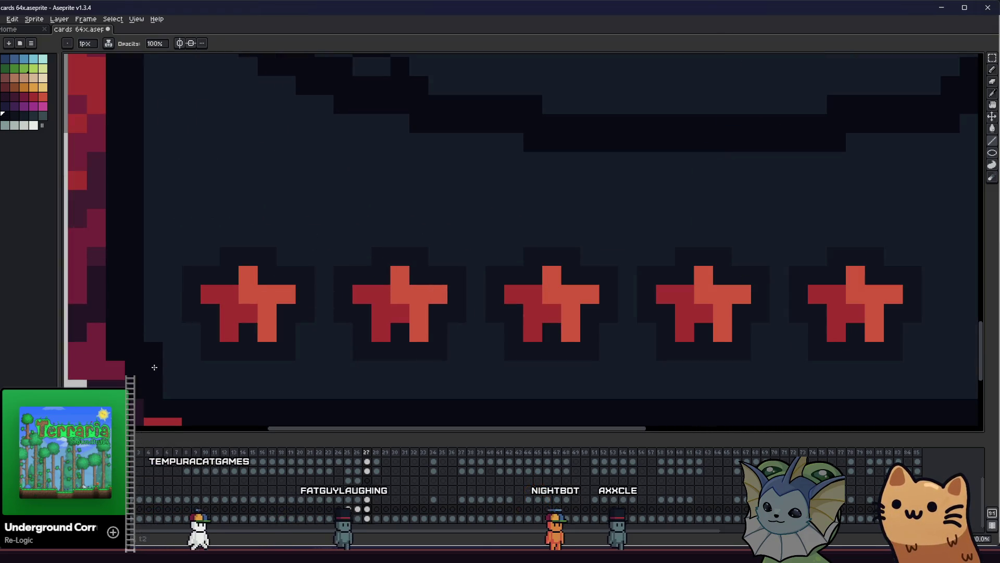
click(172, 389)
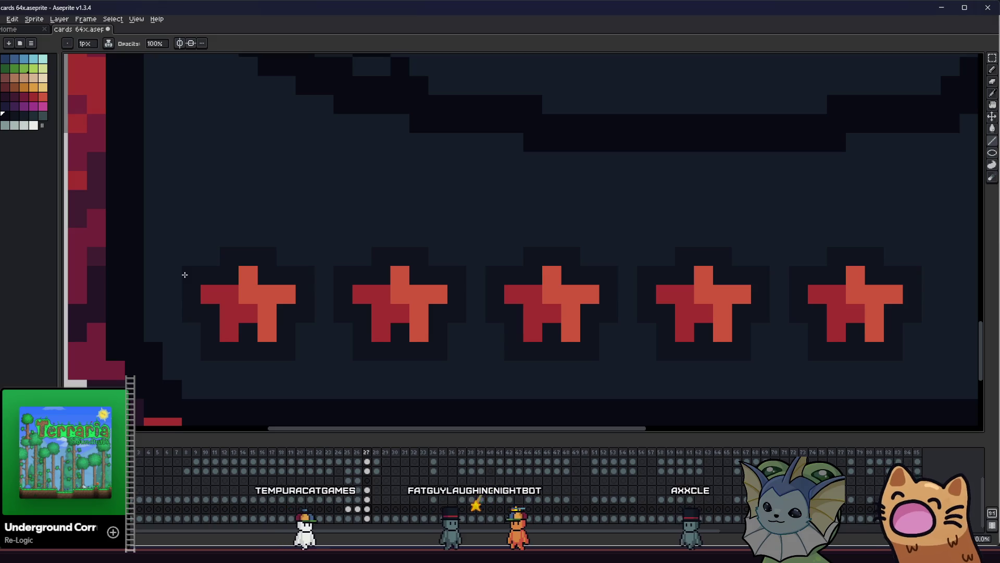
scroll(227, 254, down, 2)
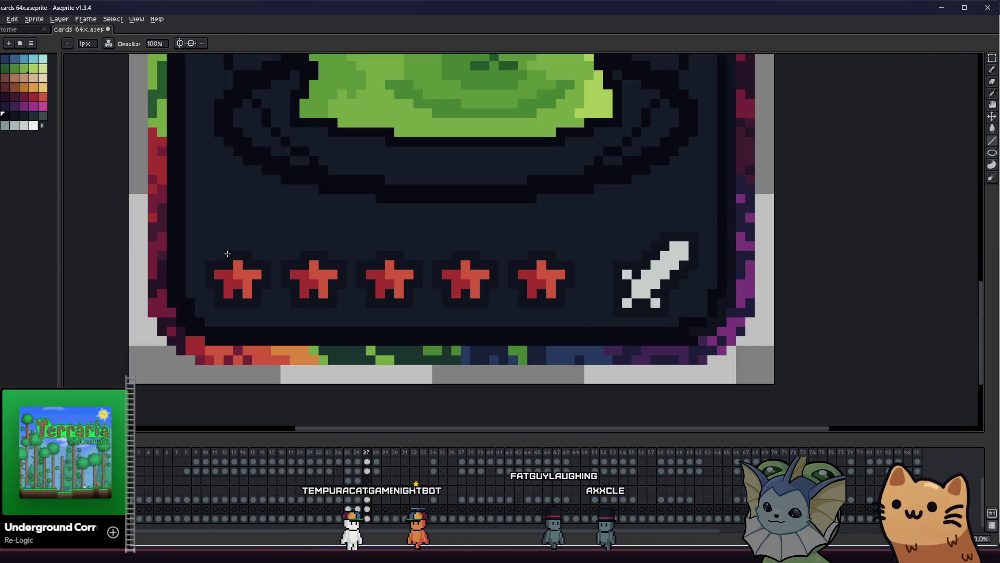
key(g)
click(257, 204)
key(ctrl+z)
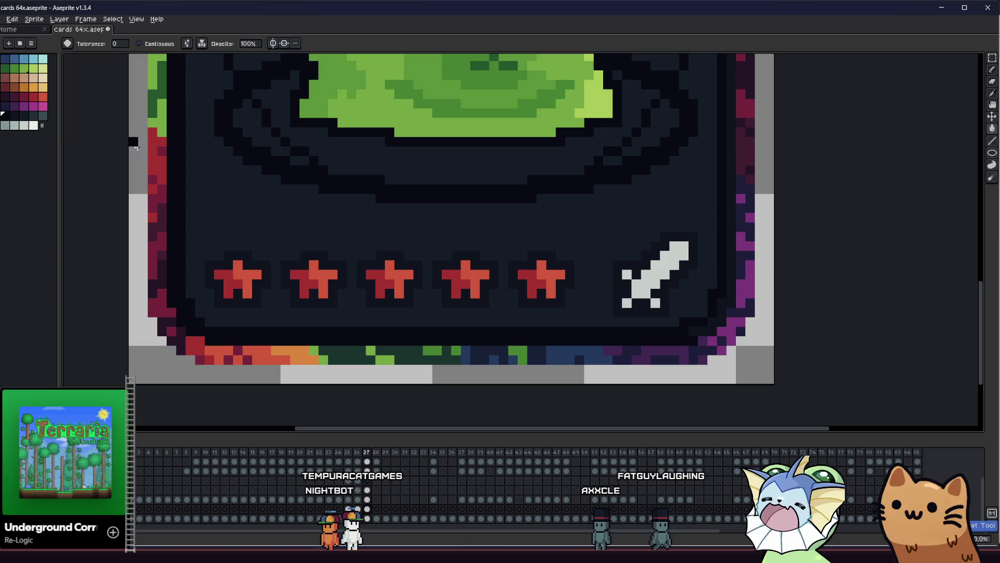
key(ctrl+y)
Step: Step through undo and redo until the dome outline and base ring are gone
scroll(221, 205, down, 1)
key(ctrl+z)
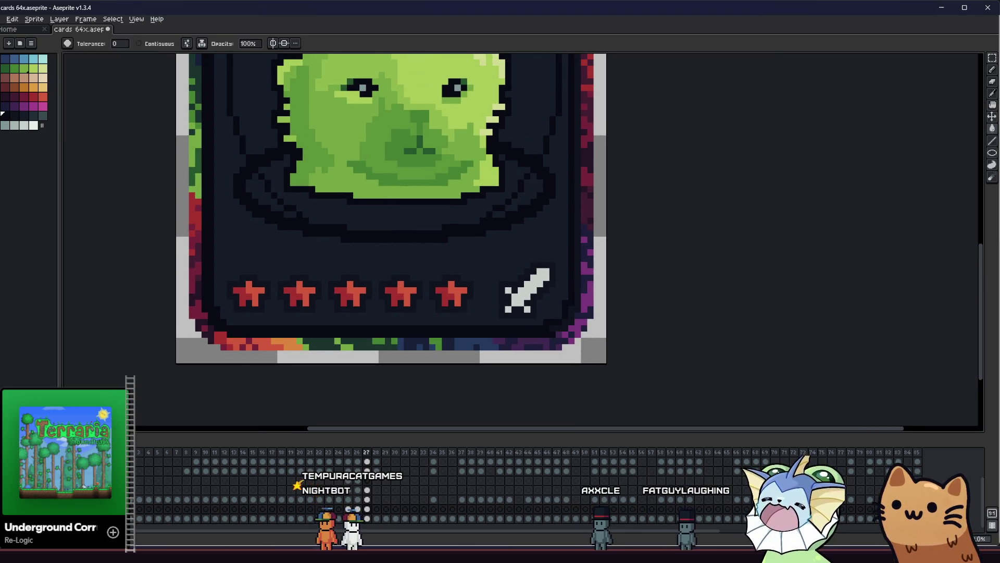
key(ctrl+z)
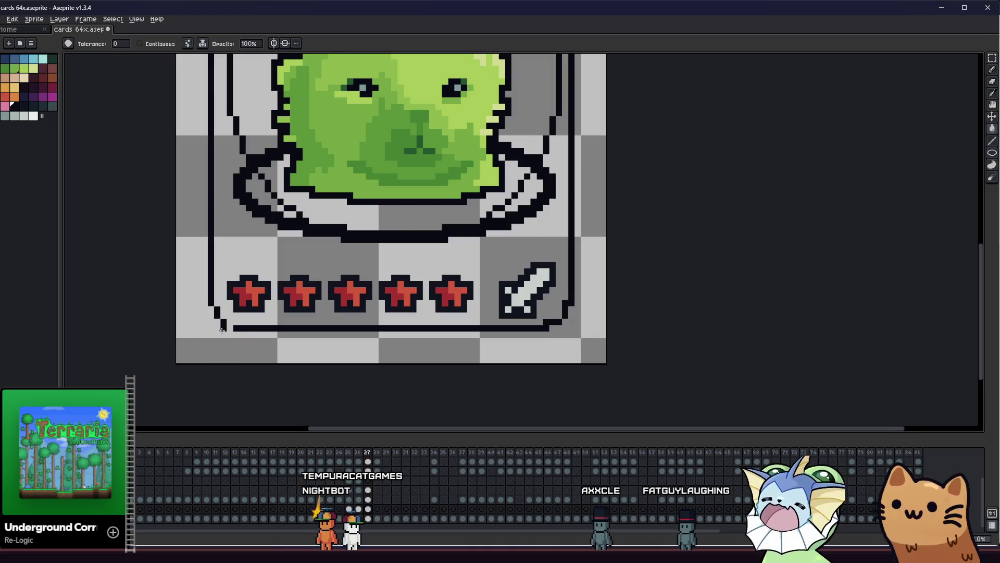
key(ctrl+y)
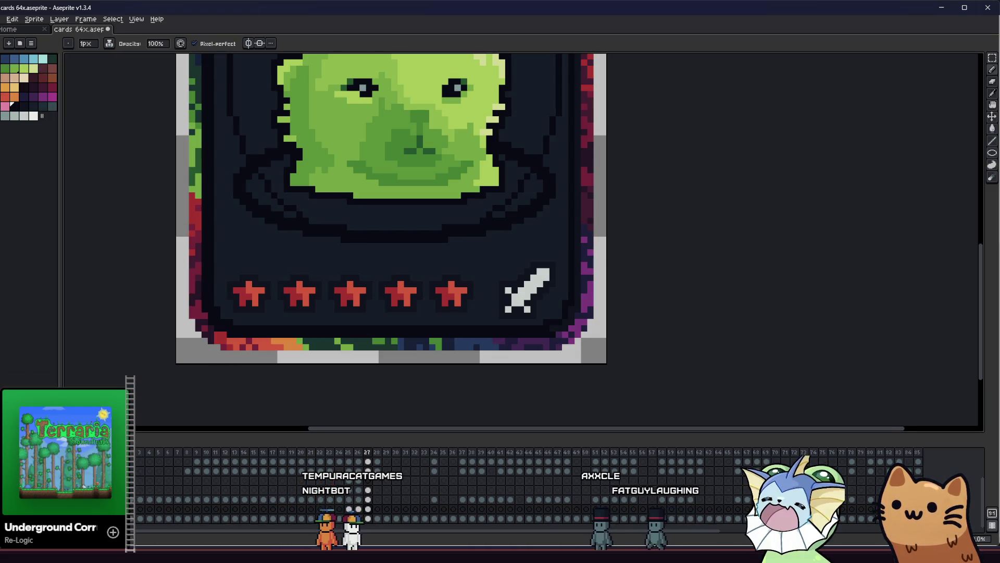
key(v)
key(ctrl+z)
key(ctrl+z)
key(ctrl+z)
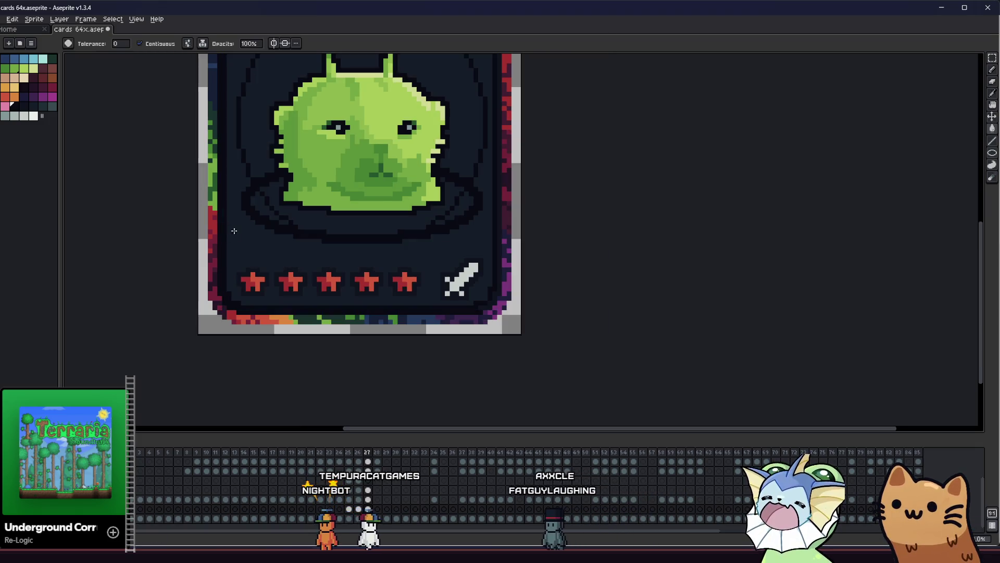
key(g)
scroll(245, 260, up, 3)
scroll(257, 240, down, 3)
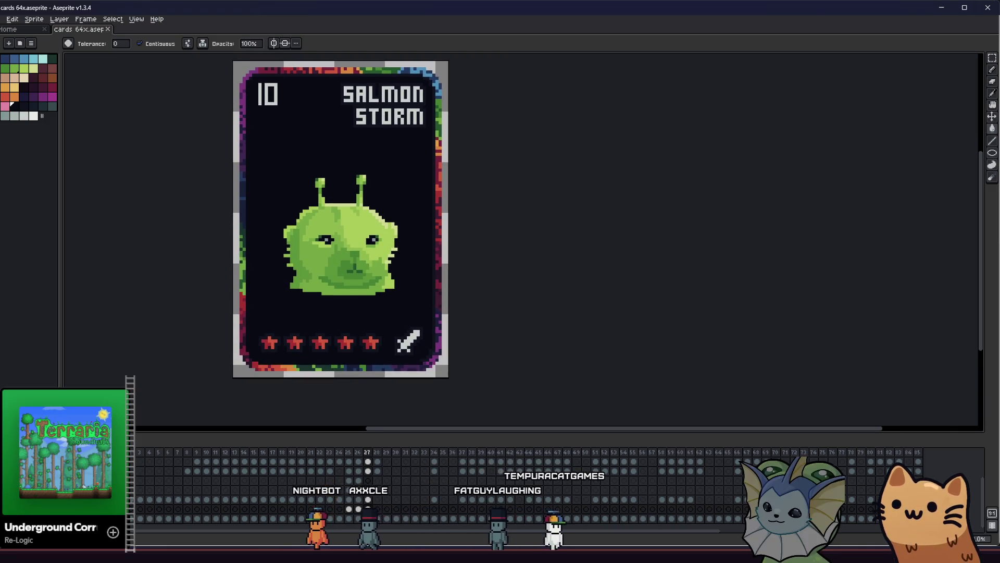
Step: Hide the card's title, cost and stars, and set the Pencil ink to Lock Alpha
key(ctrl+z)
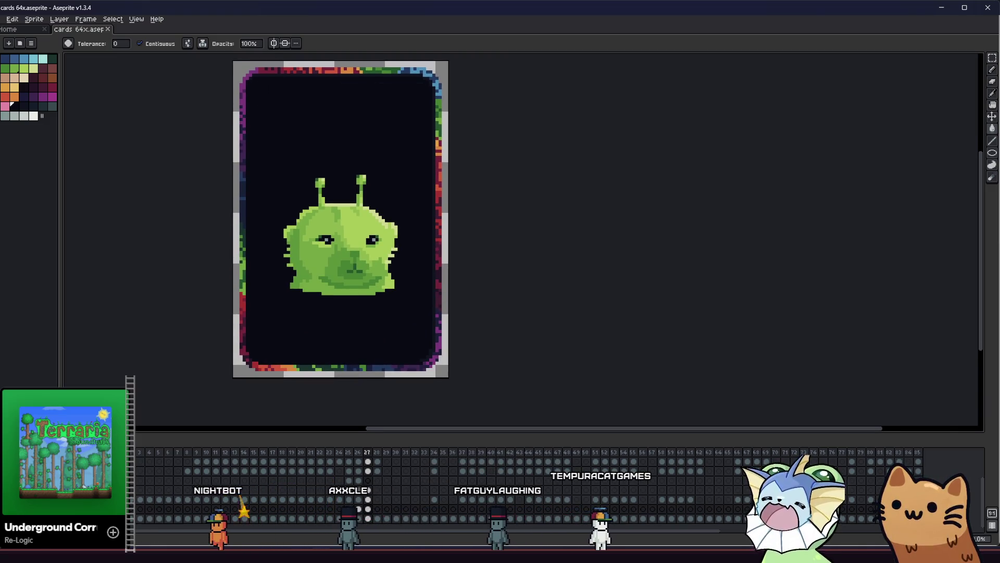
scroll(230, 248, left, 2)
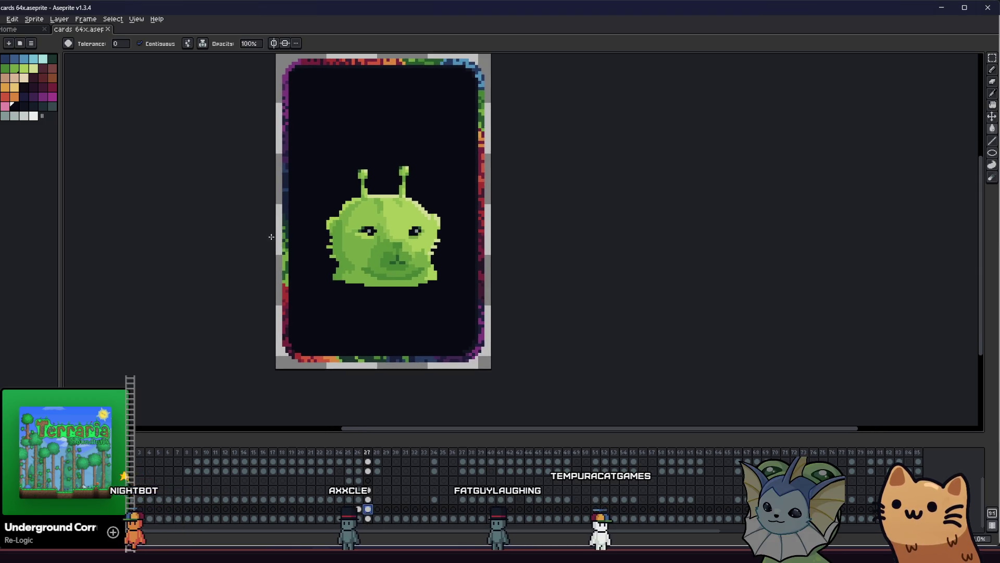
key(b)
click(110, 43)
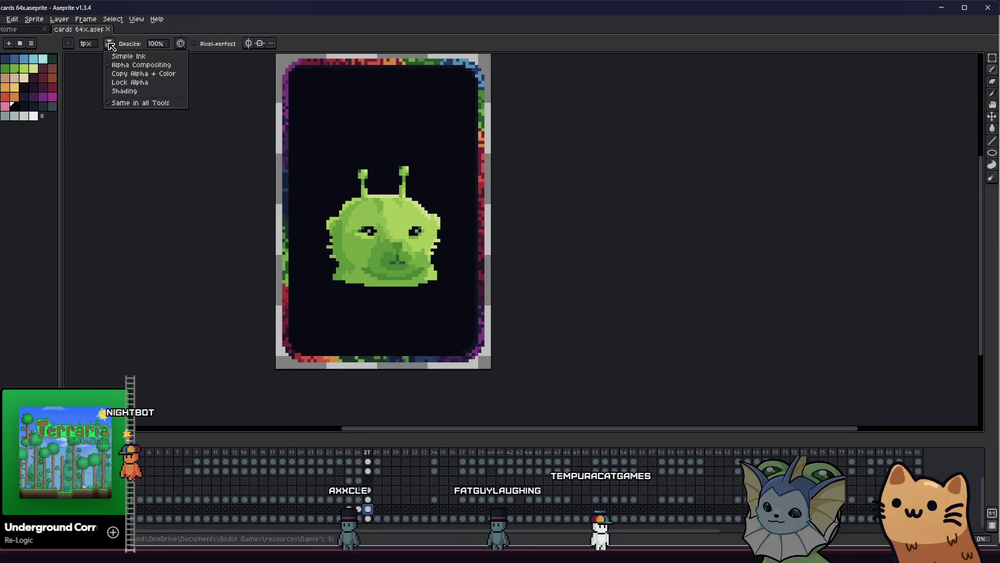
click(149, 83)
Step: Narrow the palette panel and switch to the Gradient tool
scroll(201, 174, up, 2)
drag(67, 94, 57, 96)
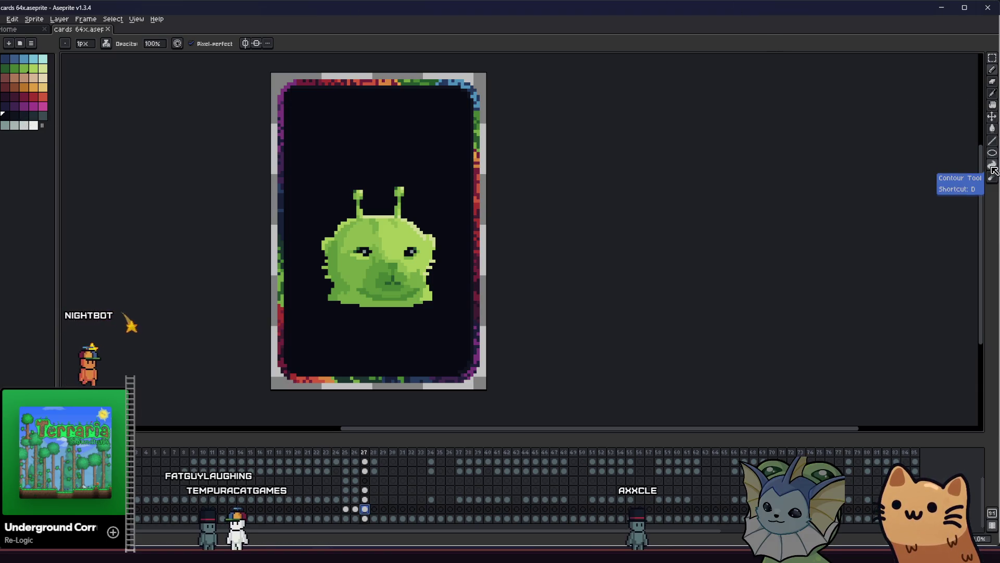
click(993, 129)
click(980, 129)
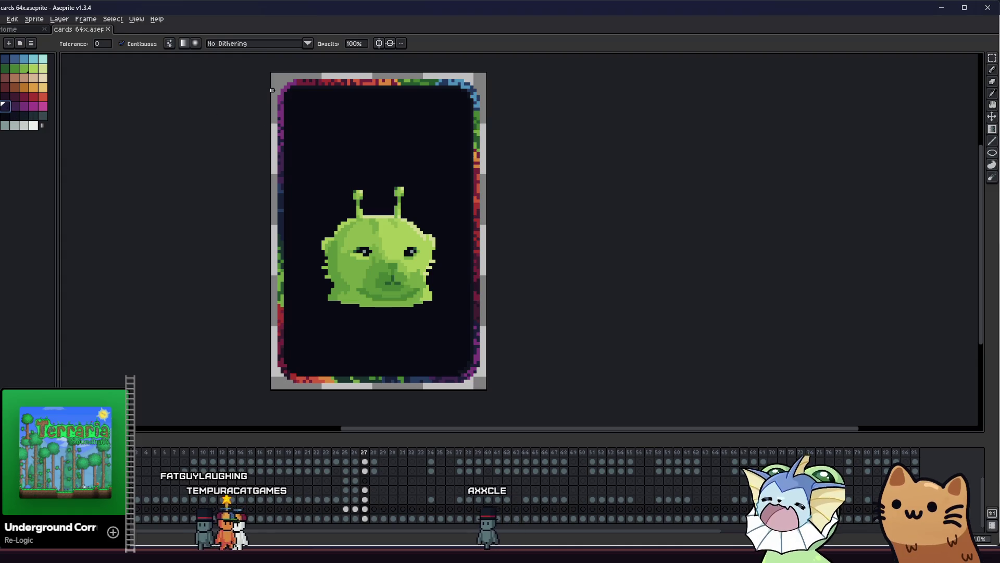
Step: Try green gradient fills across the card and undo them
drag(292, 94, 352, 184)
key(ctrl+z)
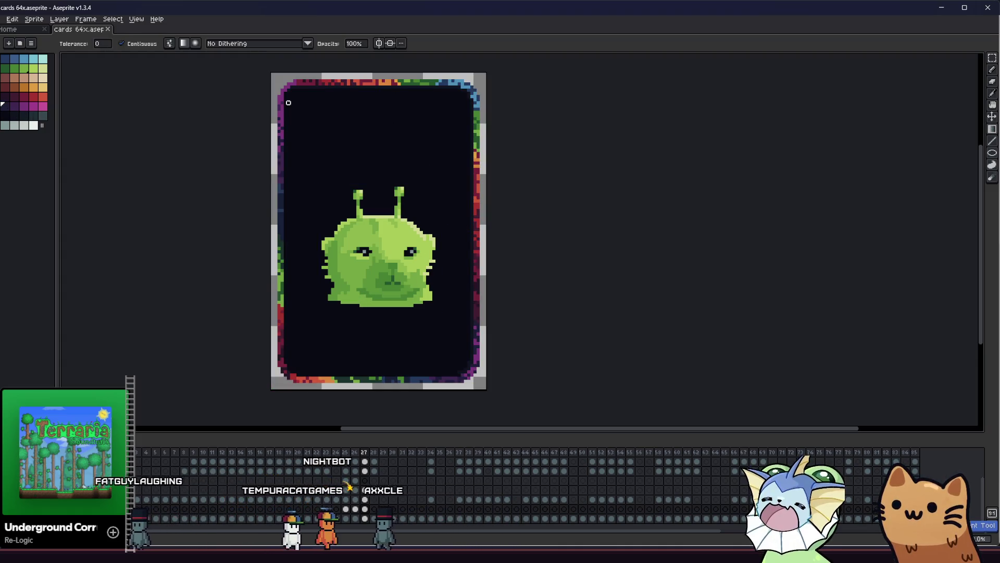
drag(291, 94, 406, 220)
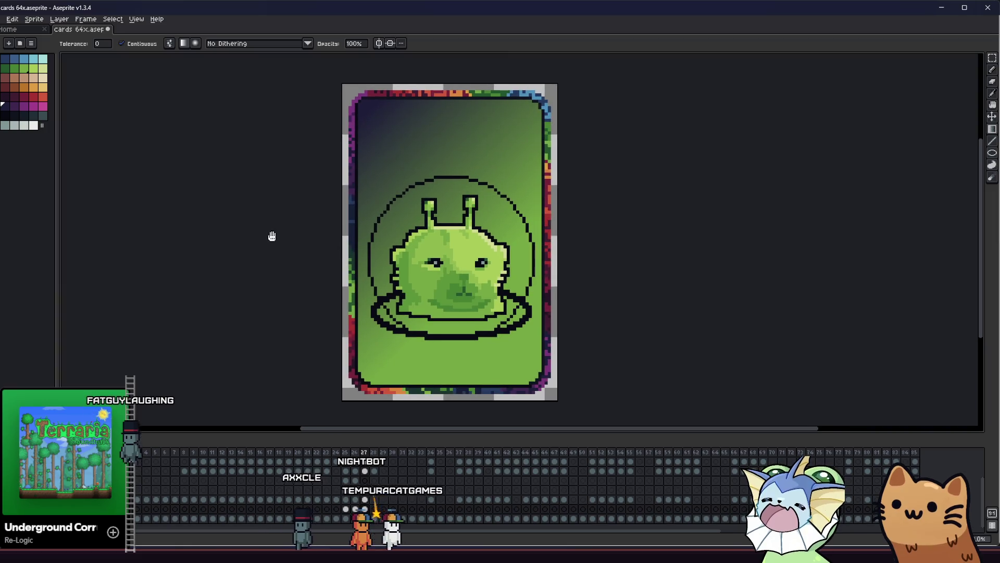
key(v)
key(ctrl+z)
key(shift+g)
Step: Set gradient dithering to Bayer Matrix 8x8, test a gradient, and undo it
click(307, 43)
click(268, 134)
drag(374, 113, 444, 199)
key(ctrl+z)
key(ctrl+z)
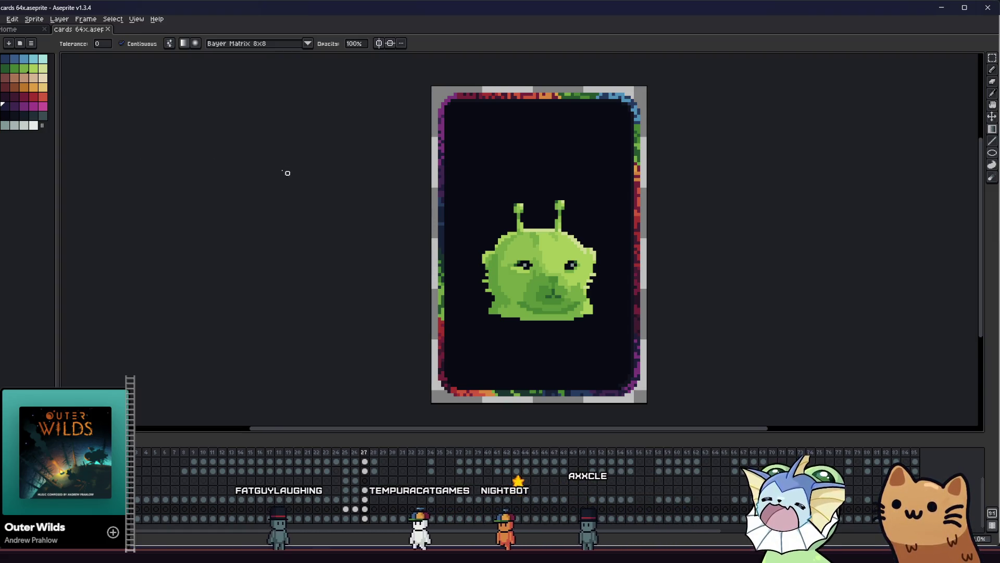
Step: Drag dithered gradients from the card's upper-left across the dark background
scroll(279, 167, right, 3)
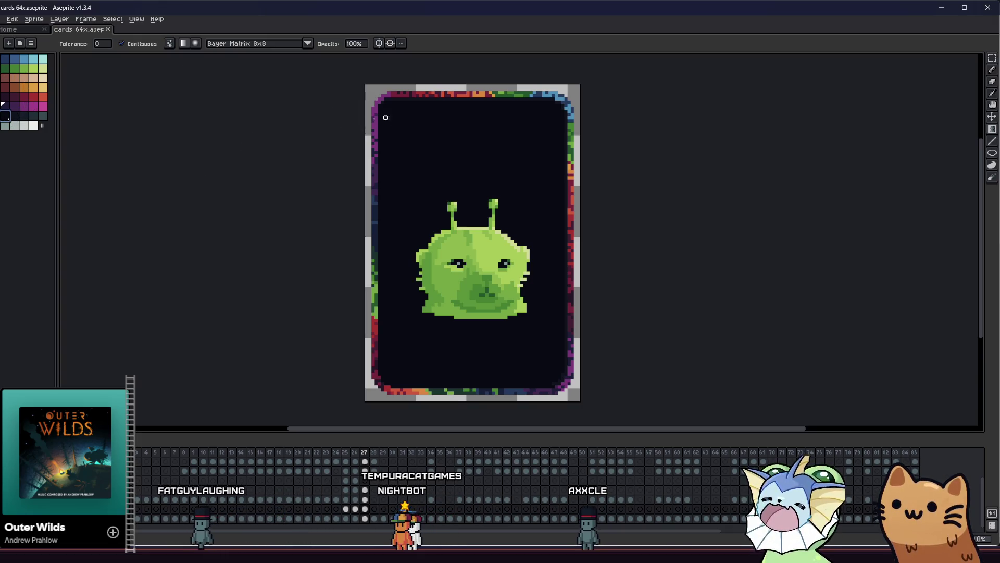
drag(373, 121, 547, 279)
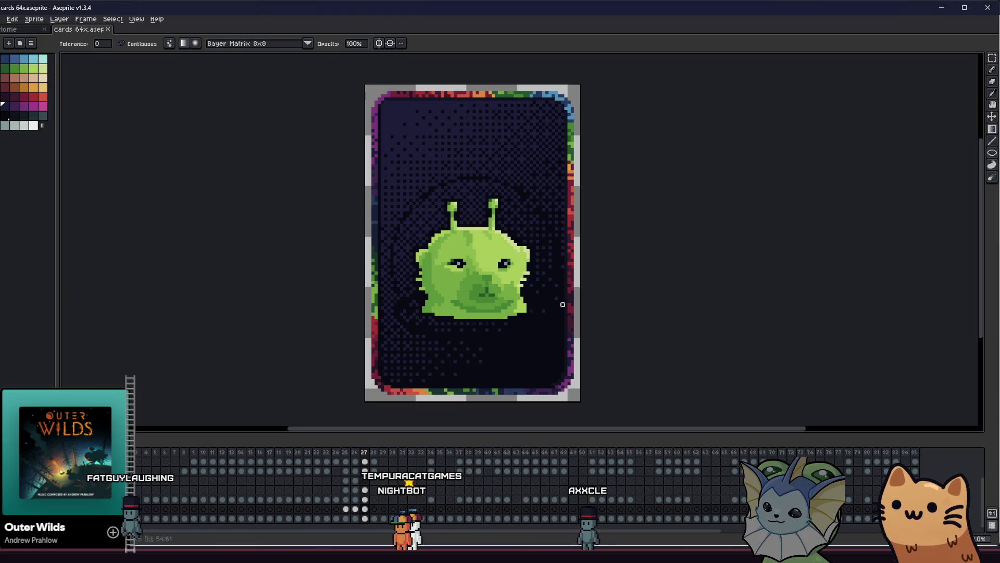
drag(381, 107, 474, 181)
mouse_move(381, 108)
mouse_down()
mouse_move(533, 214)
mouse_move(473, 163)
mouse_up()
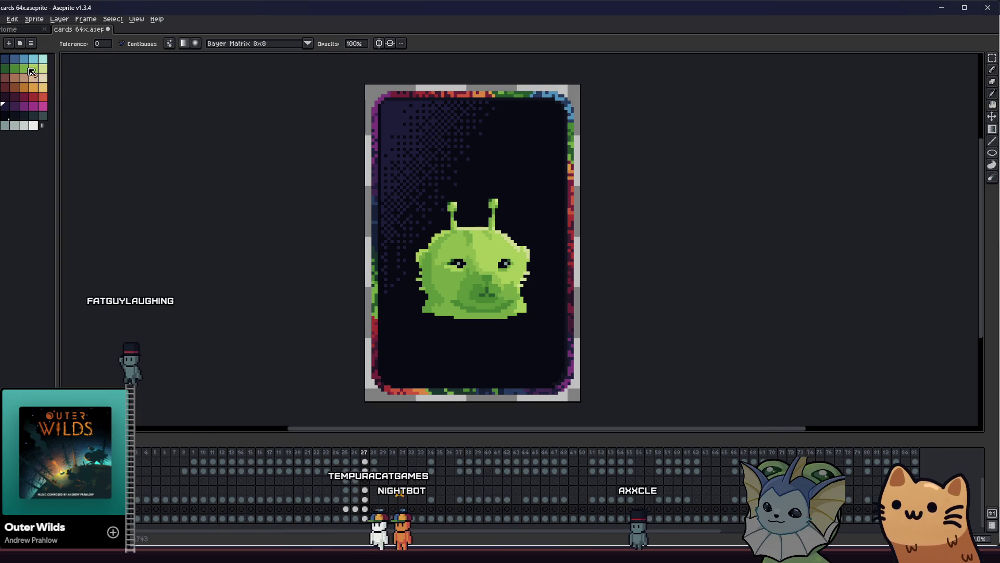
drag(383, 109, 506, 304)
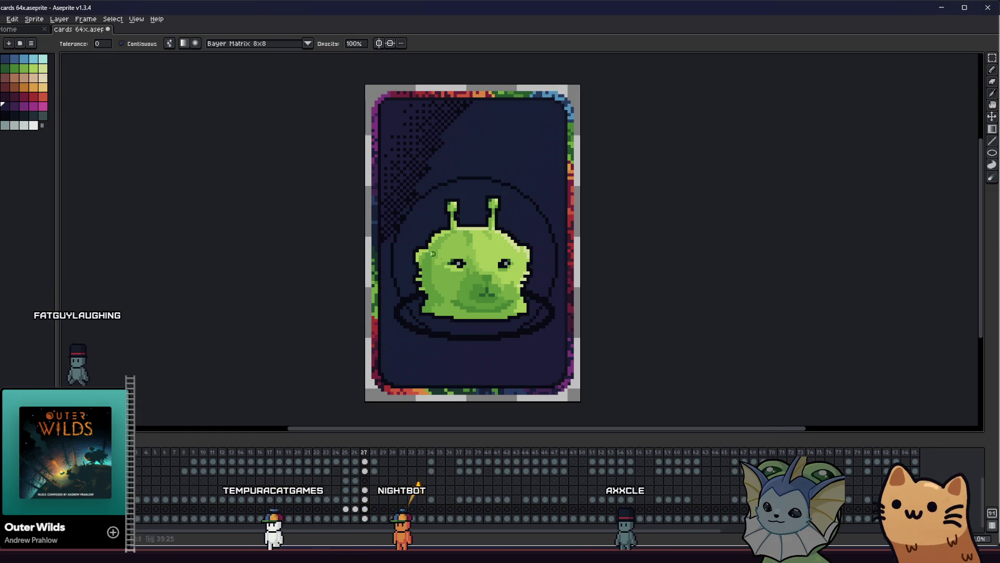
drag(563, 329, 237, 197)
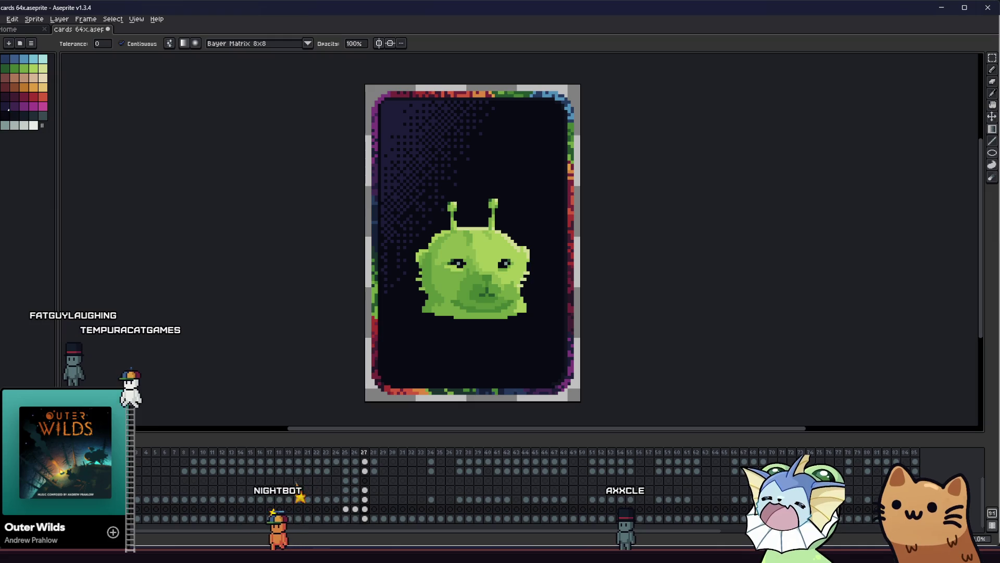
Step: Try purple dithered gradients on the interior, undo them, and pick a dark palette colour
drag(354, 152, 465, 187)
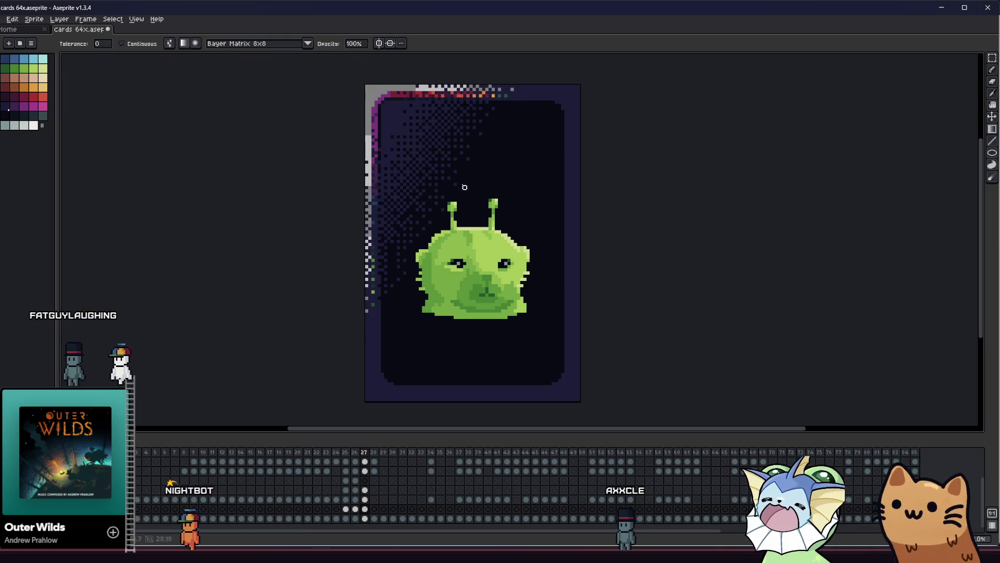
key(ctrl+z)
drag(514, 148, 471, 209)
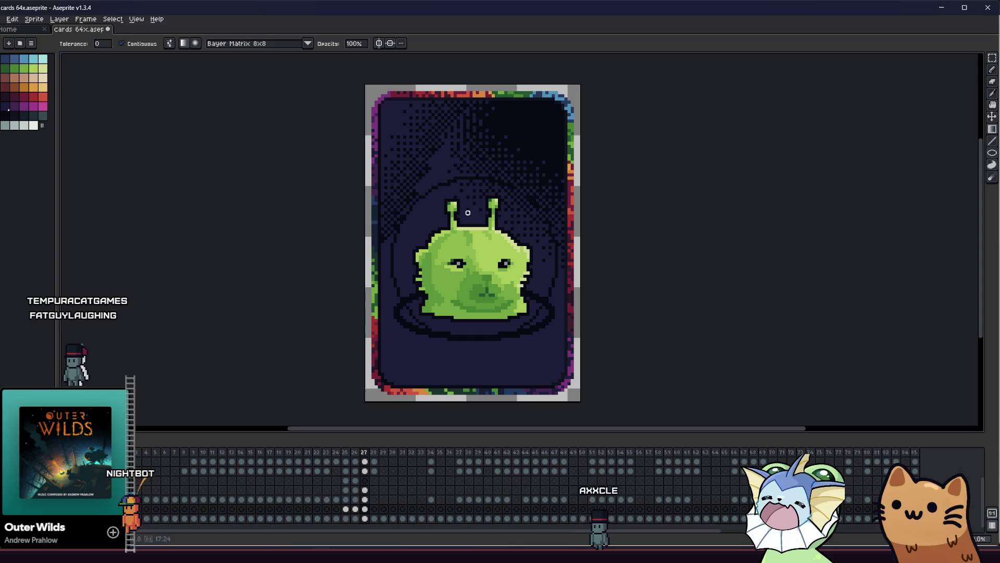
key(ctrl+z)
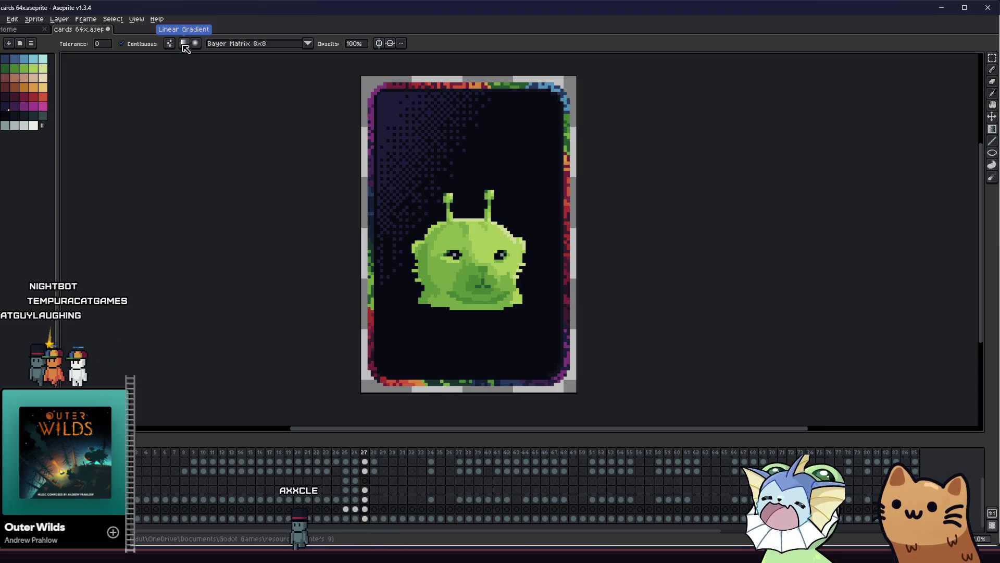
mouse_move(504, 160)
mouse_down()
mouse_move(502, 151)
mouse_move(492, 182)
mouse_up()
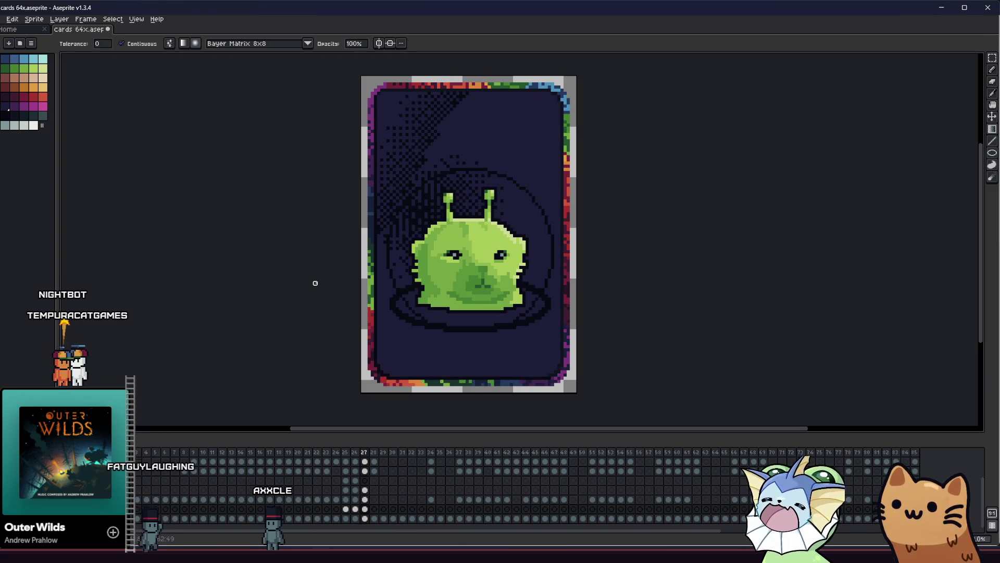
key(ctrl+z)
click(7, 116)
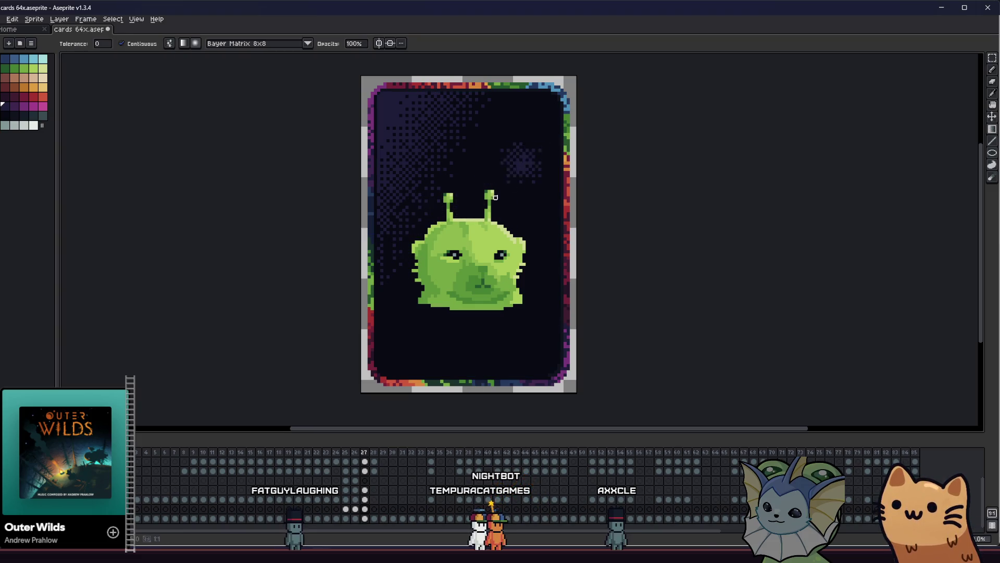
Step: Set the gradient dithering pattern to Bayer Matrix 2x2
click(273, 44)
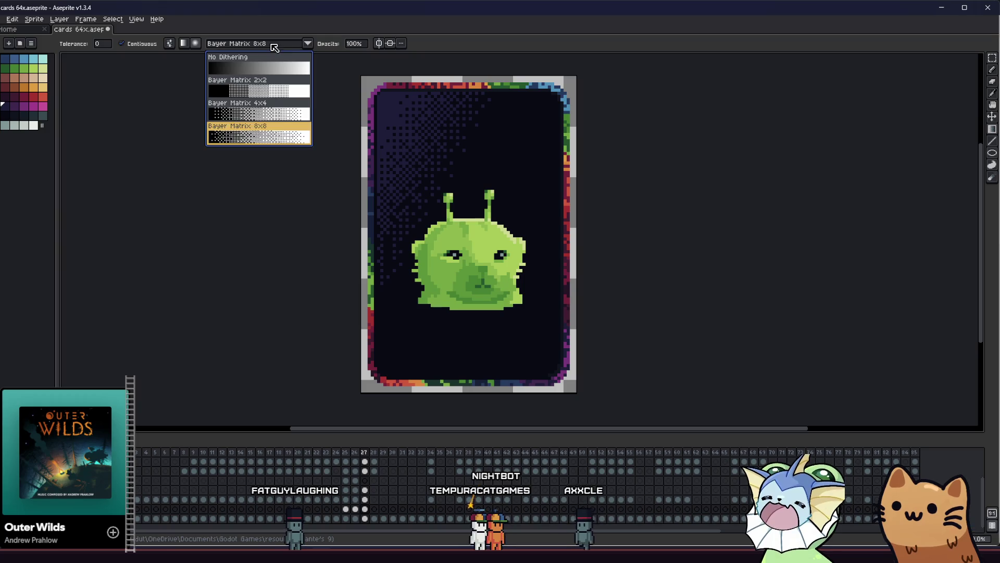
click(277, 94)
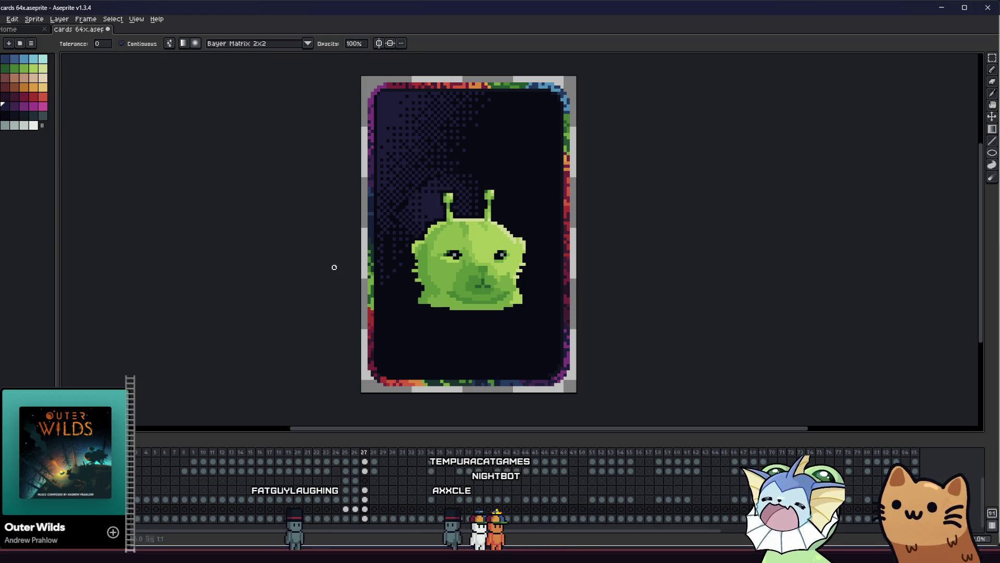
click(252, 44)
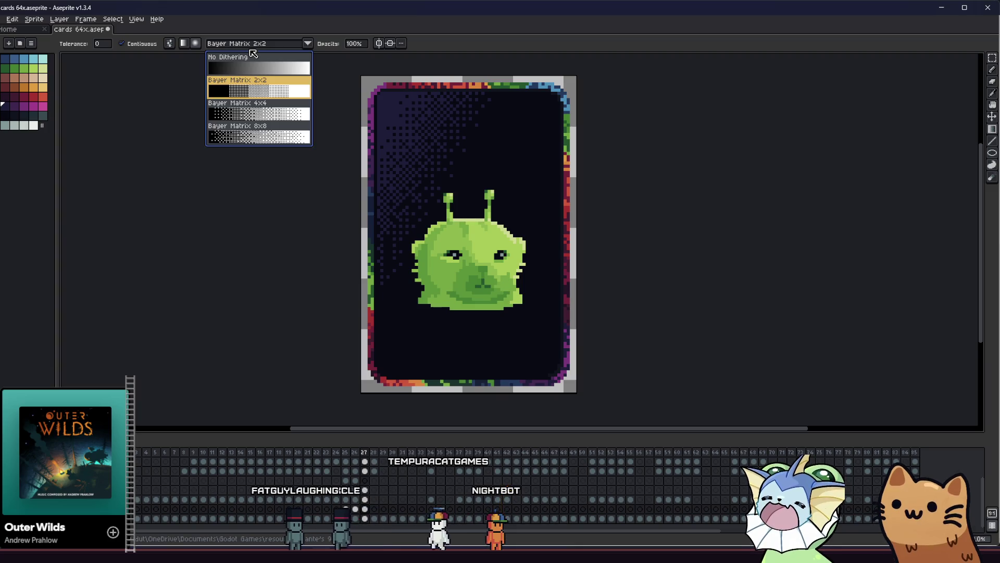
click(268, 93)
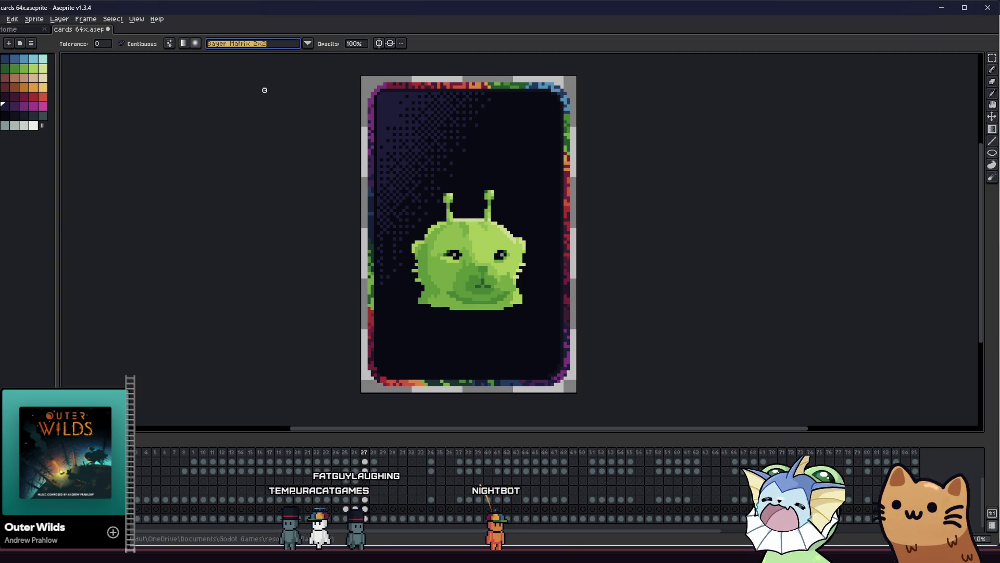
click(261, 45)
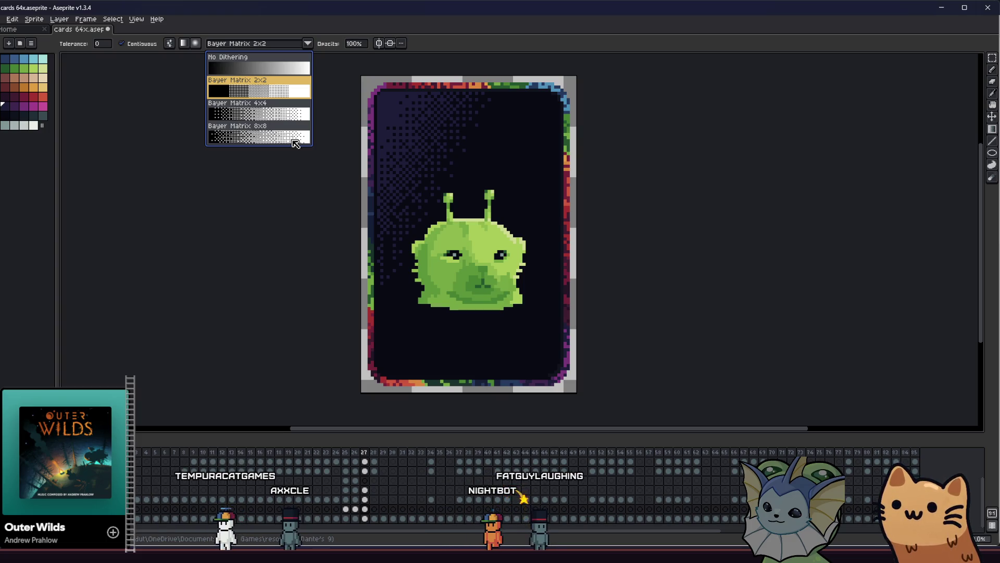
click(299, 96)
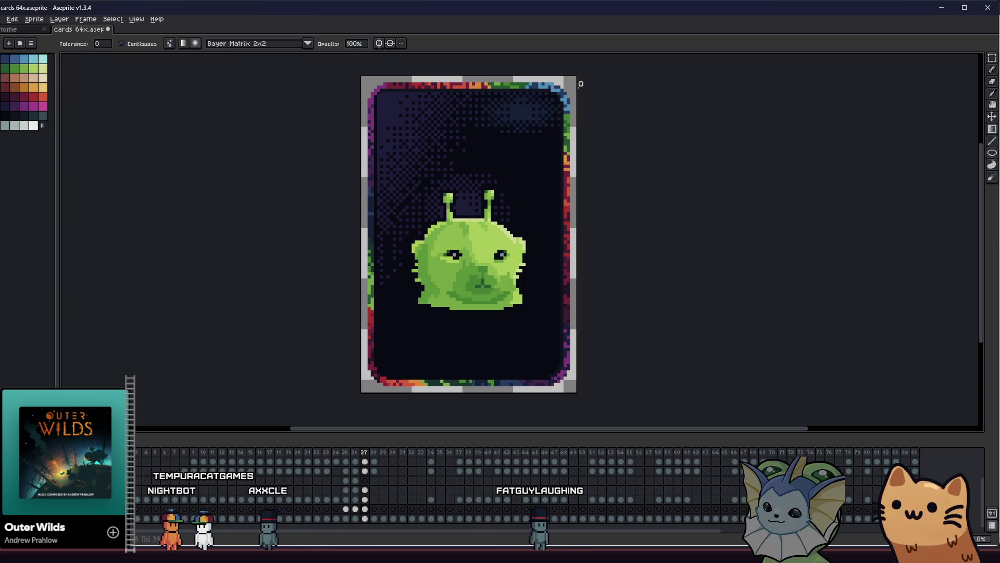
Step: Paint a dark purple dithered patch above the alien, then undo it via edit history
scroll(541, 54, up, 1)
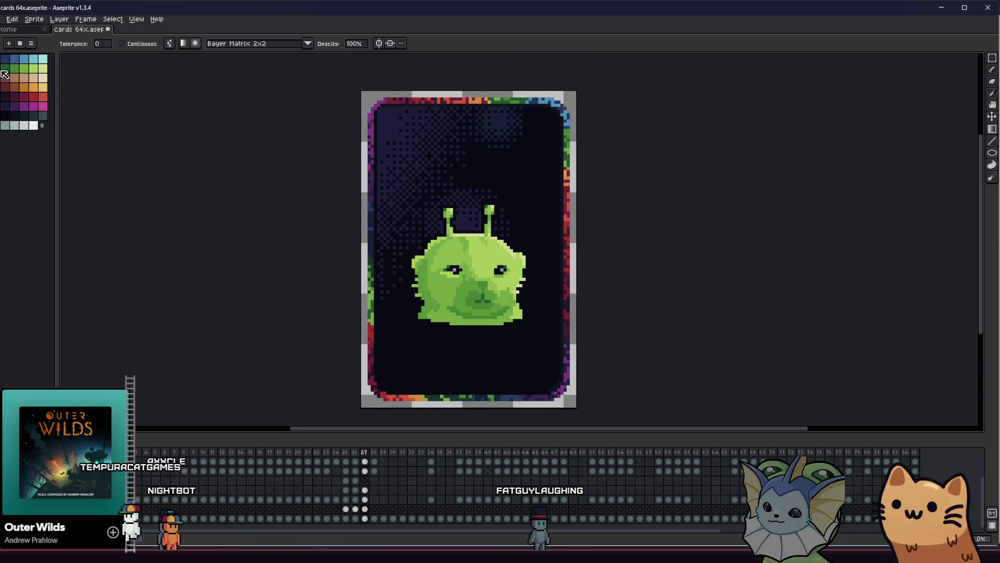
click(21, 105)
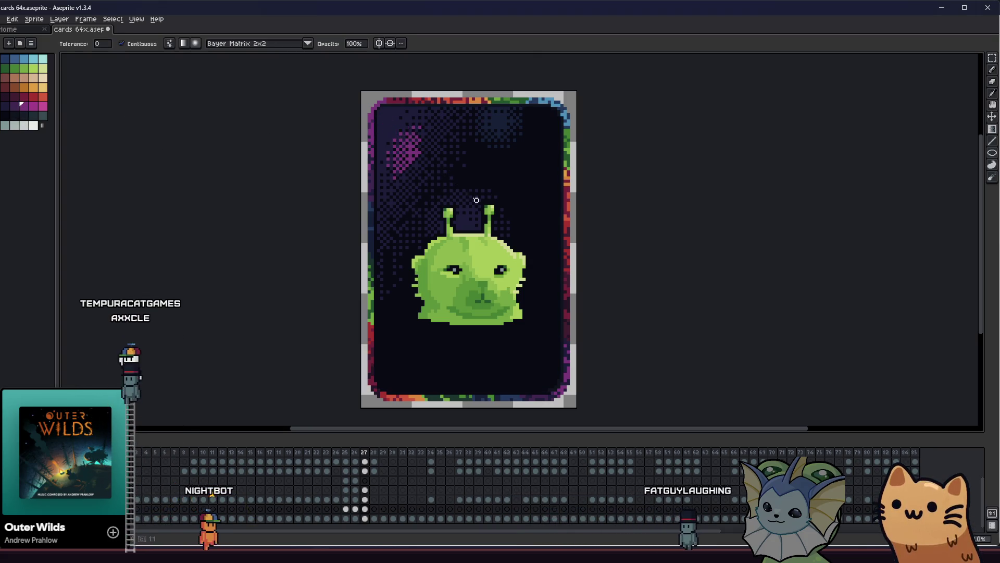
click(409, 154)
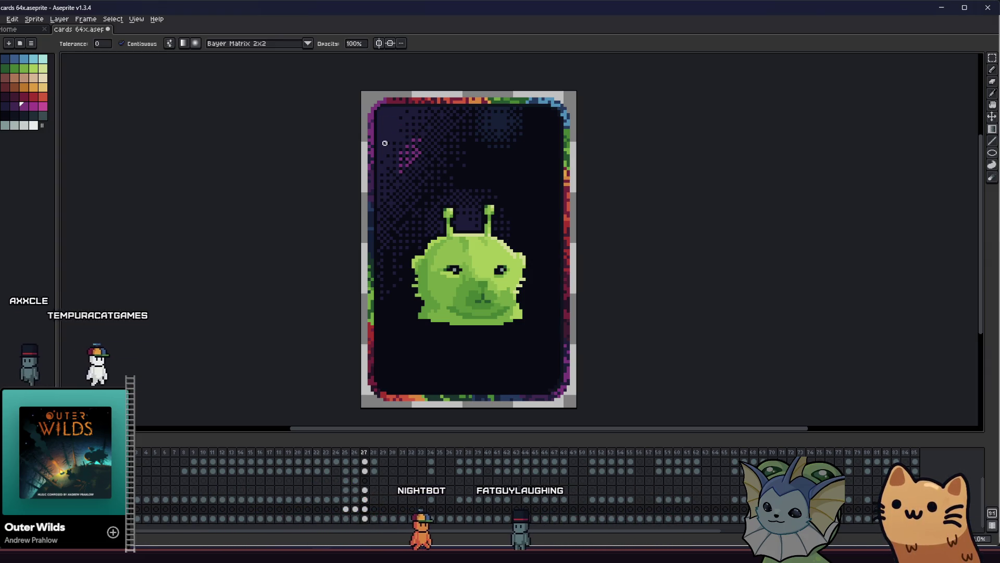
key(ctrl+z)
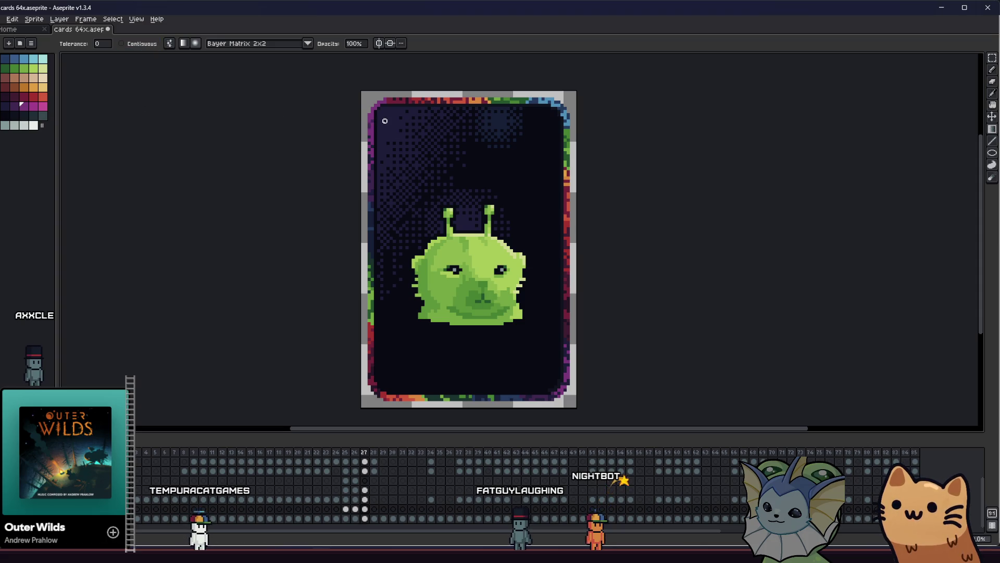
key(ctrl+z)
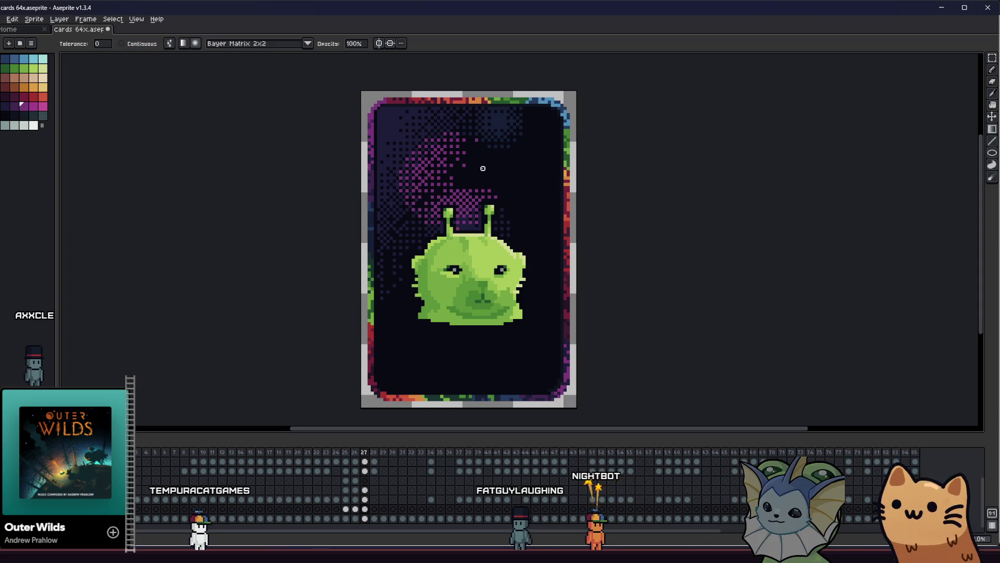
key(ctrl+z)
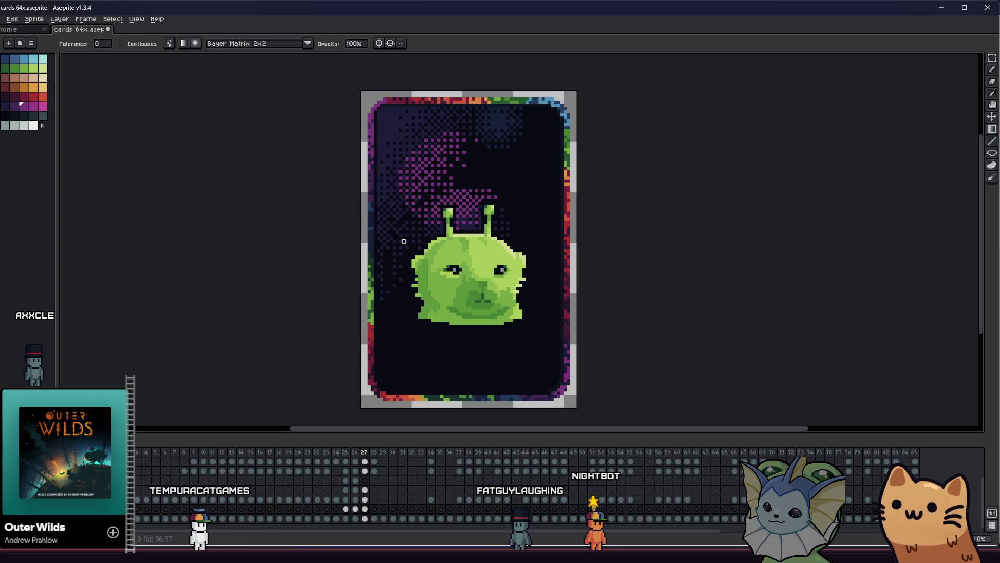
key(ctrl+z)
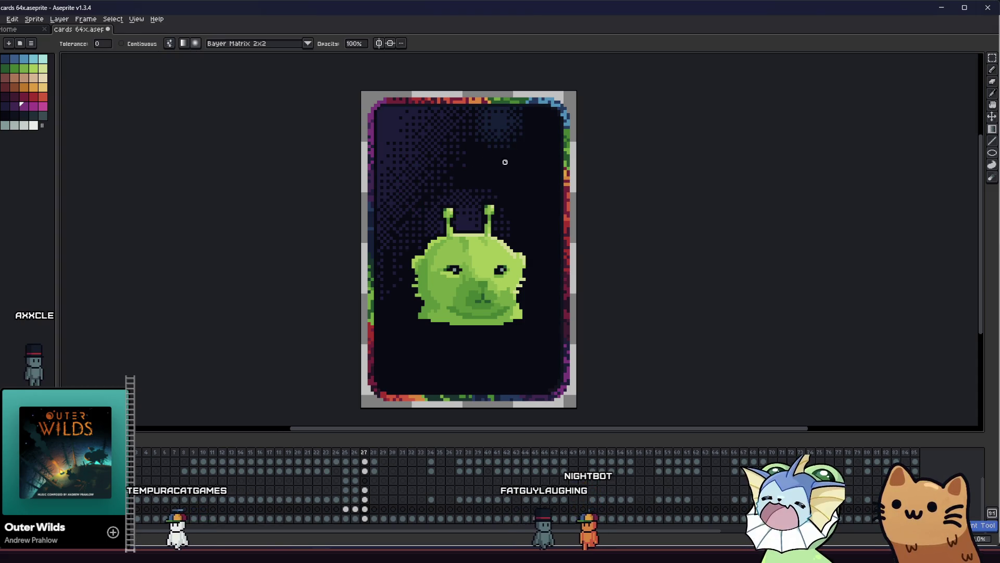
key(ctrl+y)
key(ctrl+z)
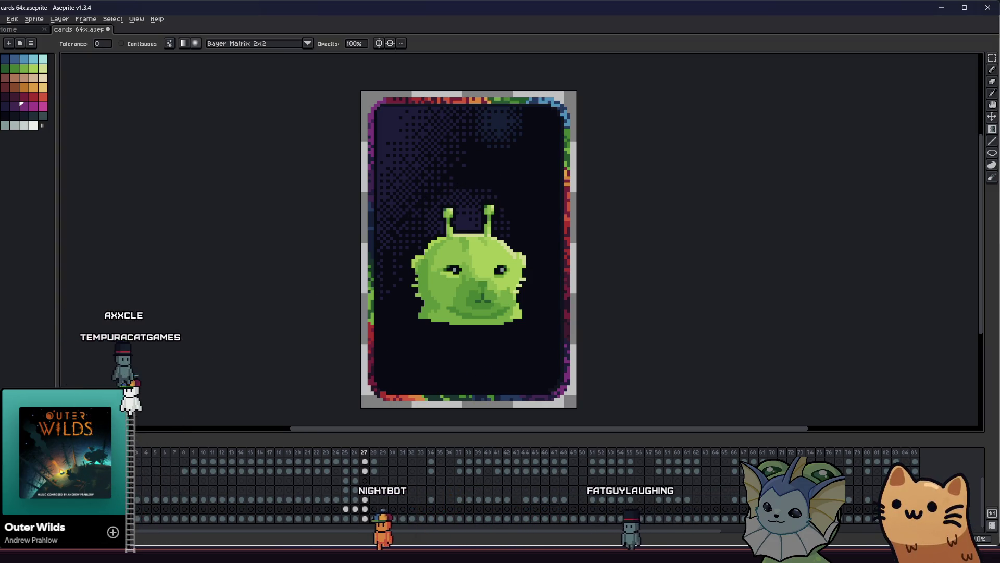
key(ctrl+z)
key(ctrl+y)
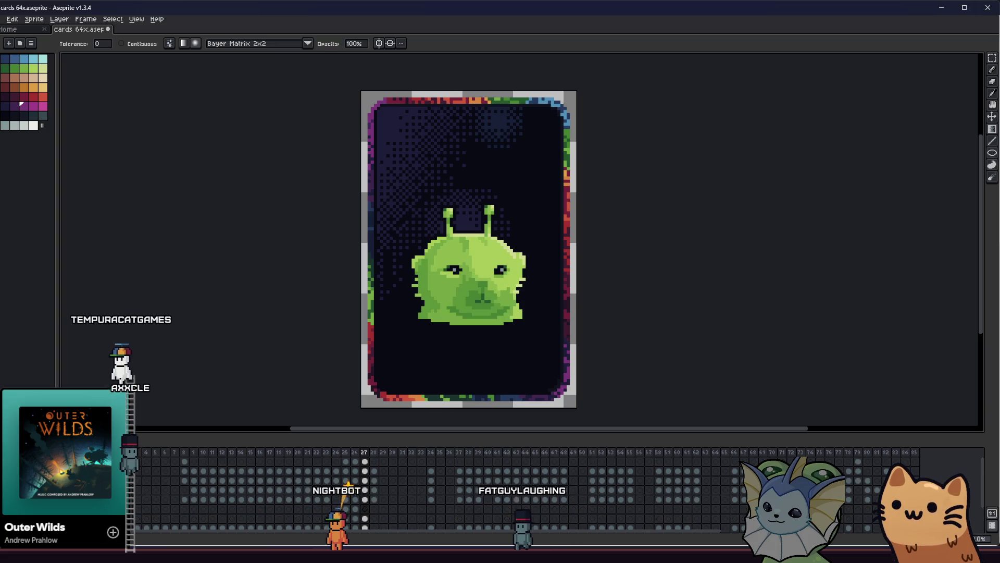
key(ctrl+y)
key(ctrl+z)
Step: Flood-fill the stray blue dither dots solid dark using non-contiguous Paint Bucket
scroll(339, 234, right, 1)
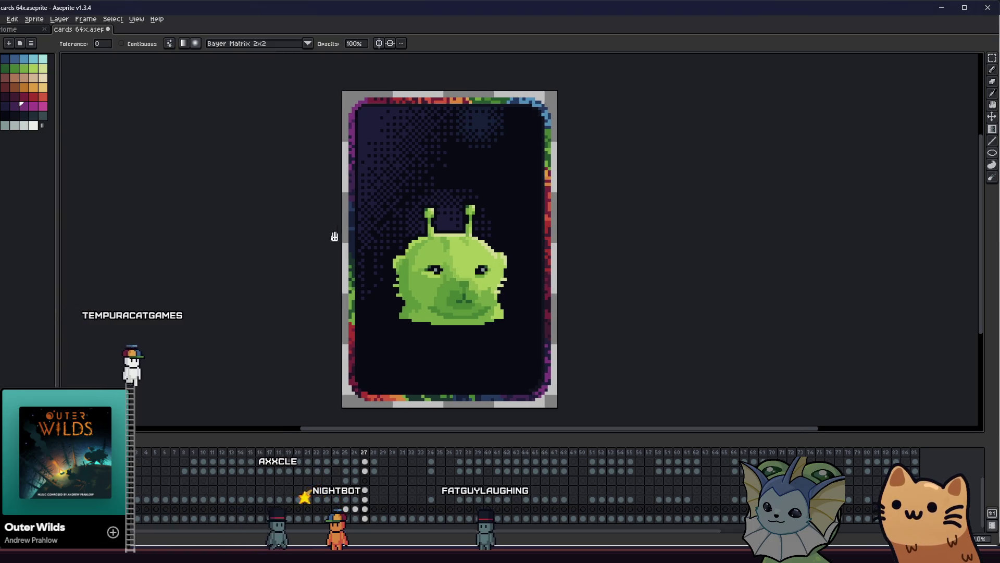
key(g)
click(5, 114)
click(136, 43)
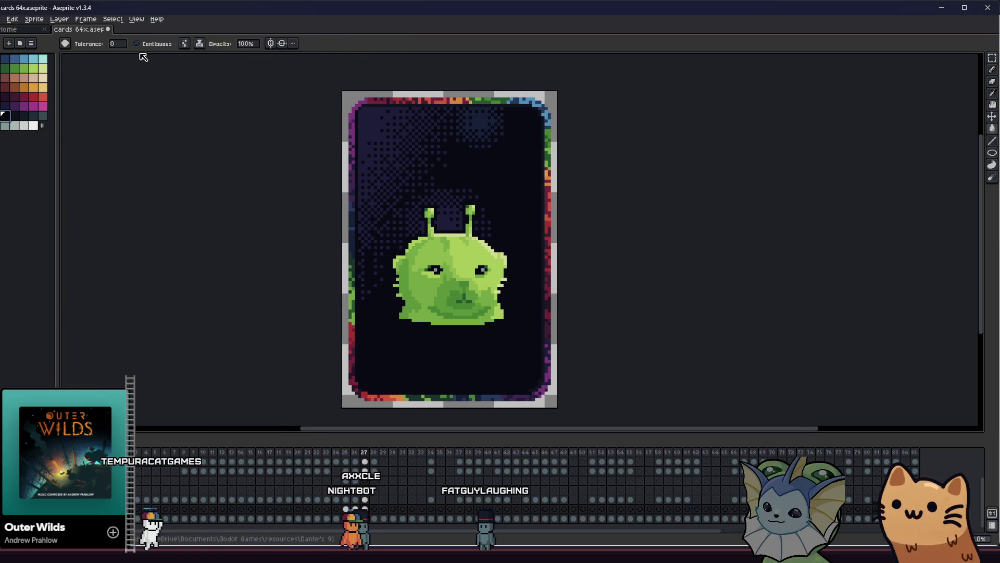
click(396, 130)
click(476, 128)
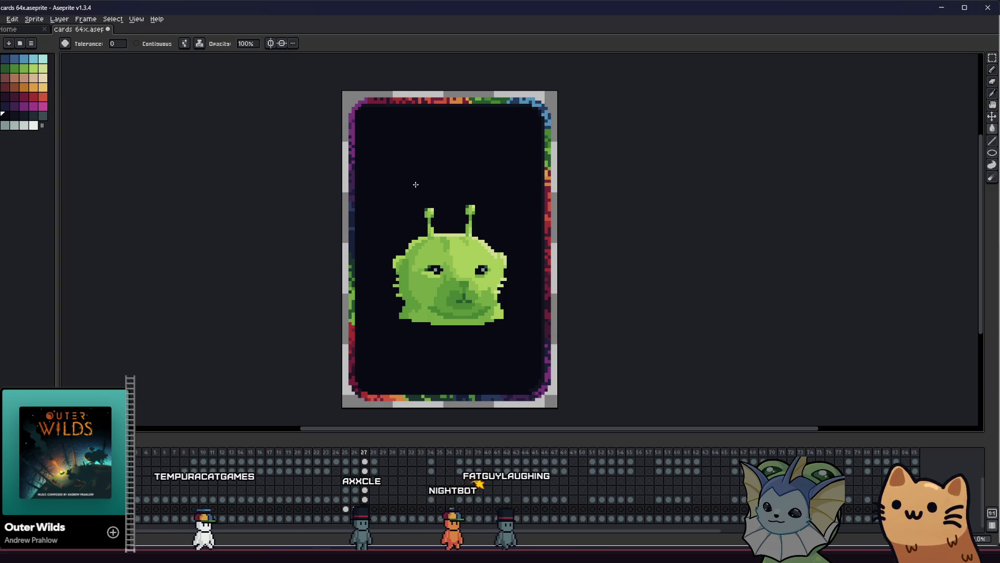
click(5, 106)
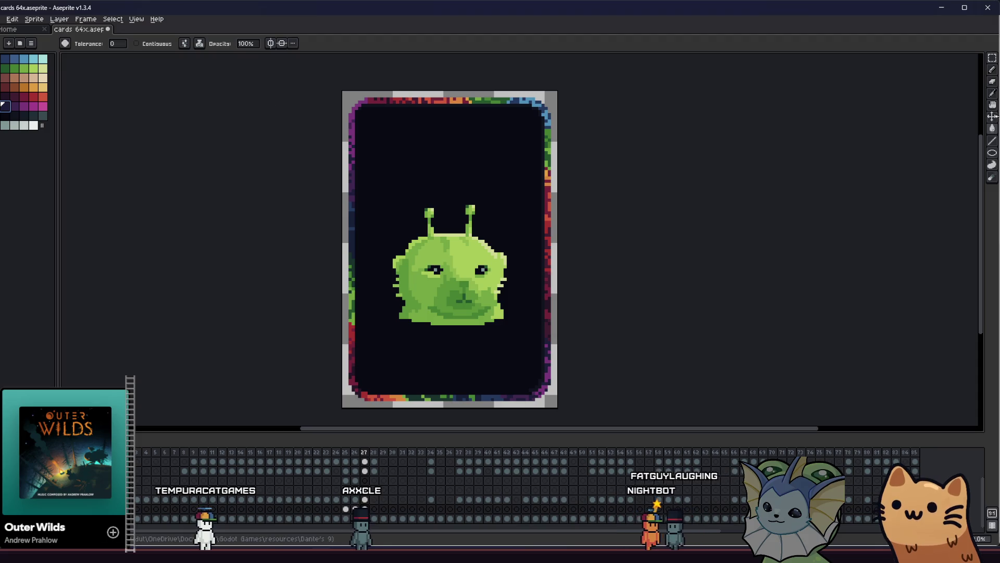
Step: Drag purple radial dithered gradients above the creature, undoing the oversized left one
drag(992, 129, 981, 130)
drag(482, 194, 526, 245)
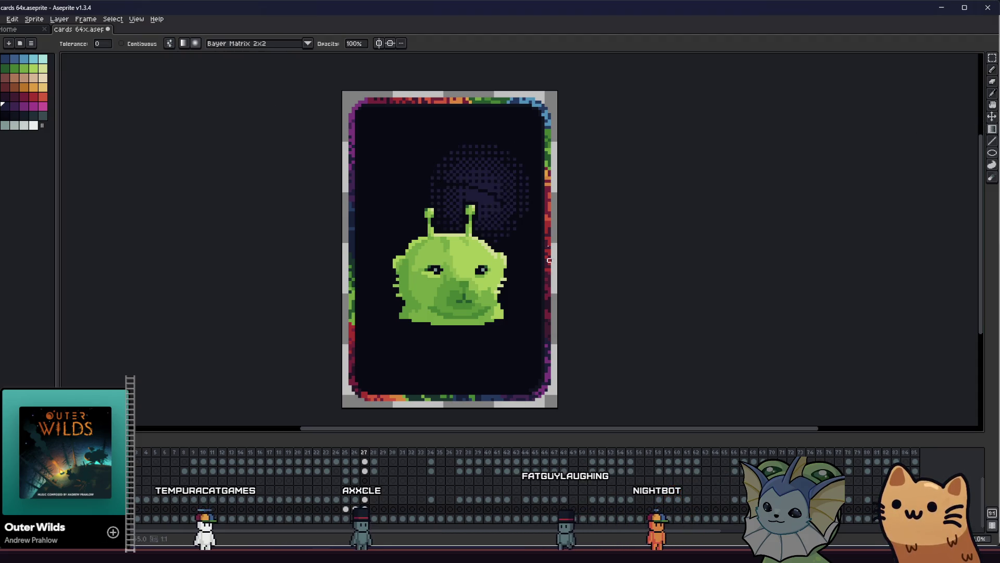
drag(334, 121, 341, 111)
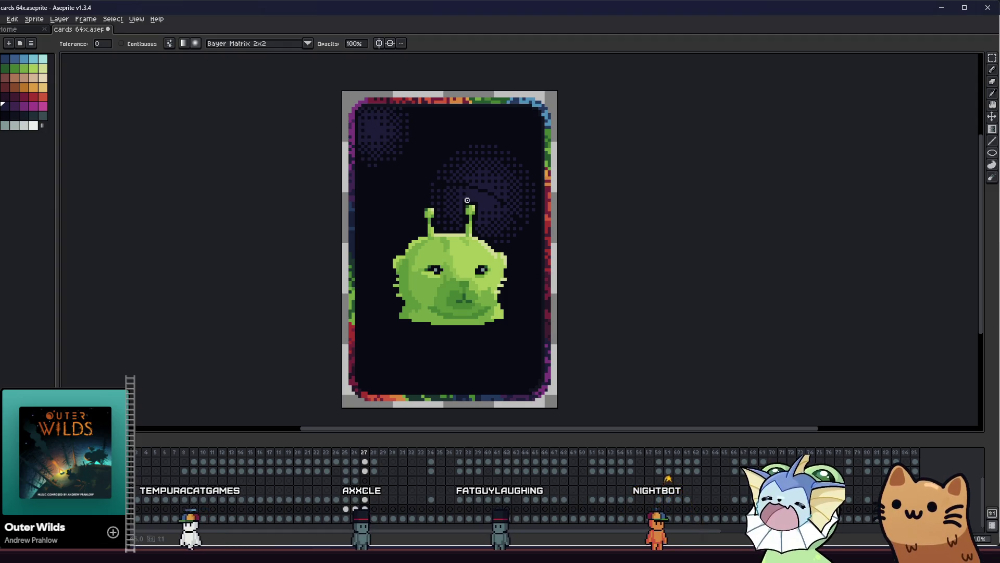
mouse_move(403, 177)
mouse_down()
mouse_move(413, 187)
mouse_move(346, 202)
mouse_move(390, 205)
mouse_up()
drag(355, 243, 257, 342)
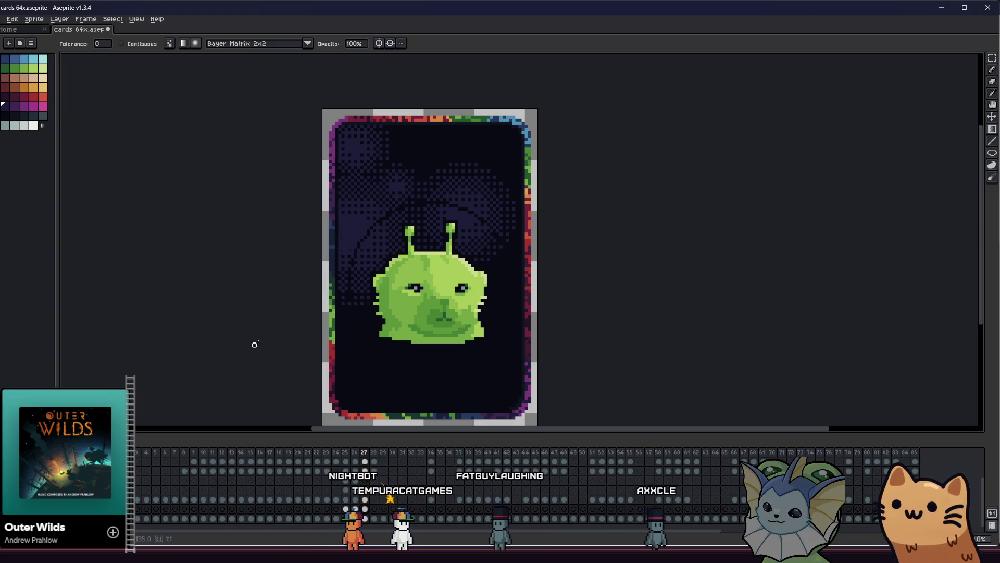
key(ctrl+z)
Step: Add a blue dithered gradient patch to the card's lower right
drag(215, 182, 257, 172)
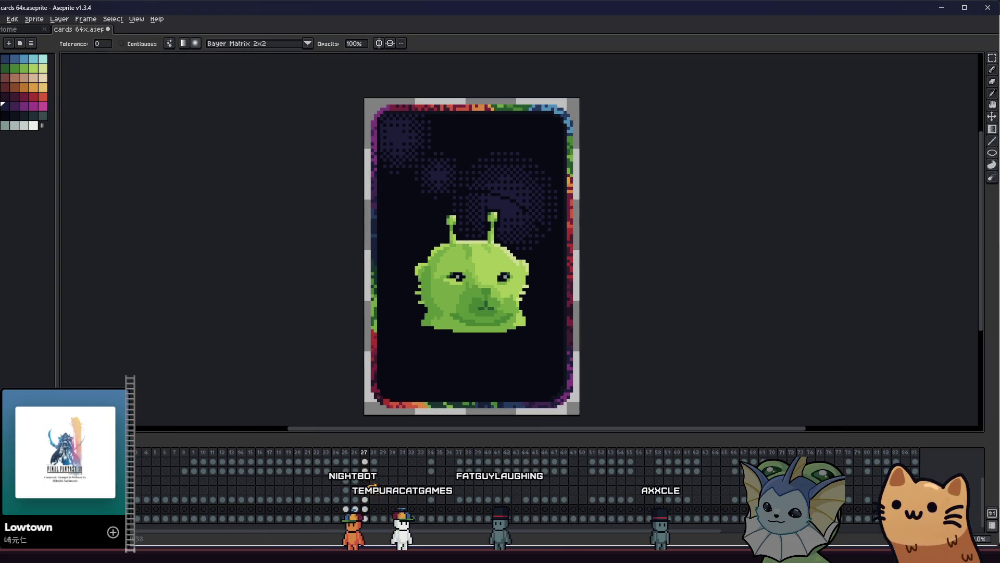
drag(534, 378, 629, 421)
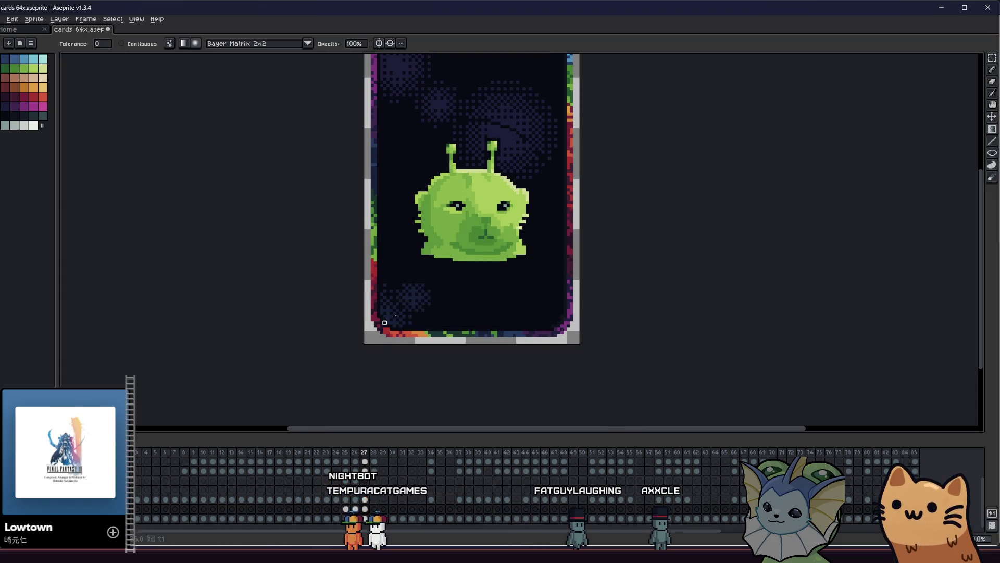
drag(367, 325, 342, 369)
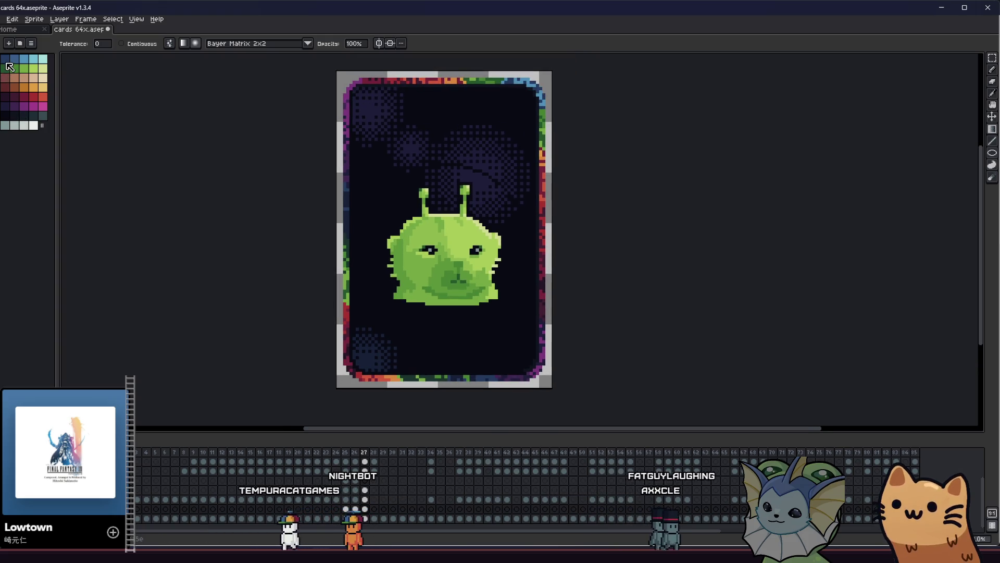
drag(480, 271, 537, 365)
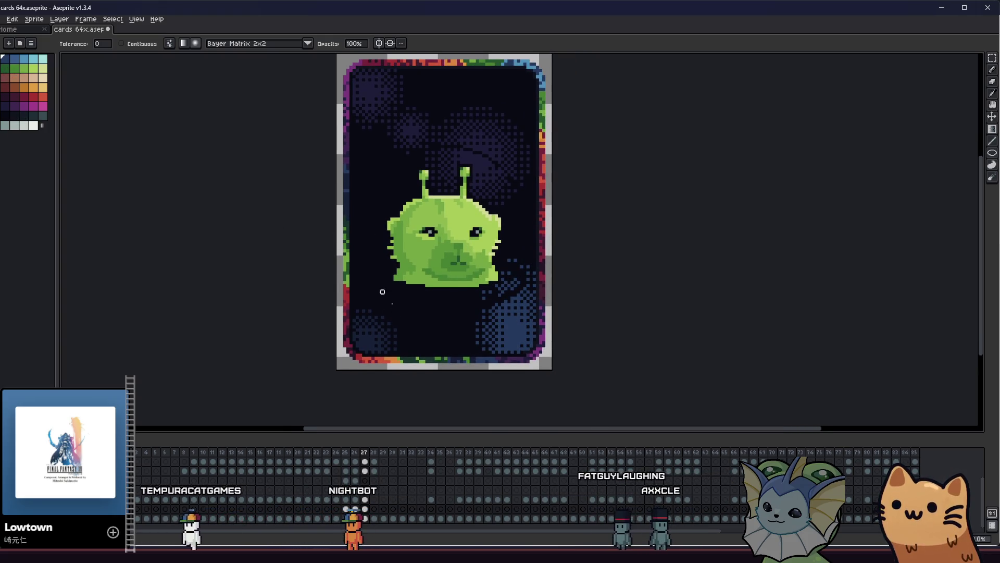
scroll(420, 315, down, 4)
scroll(391, 310, up, 4)
Step: Rectangle-select the whole card and cut away the dithered artwork
key(m)
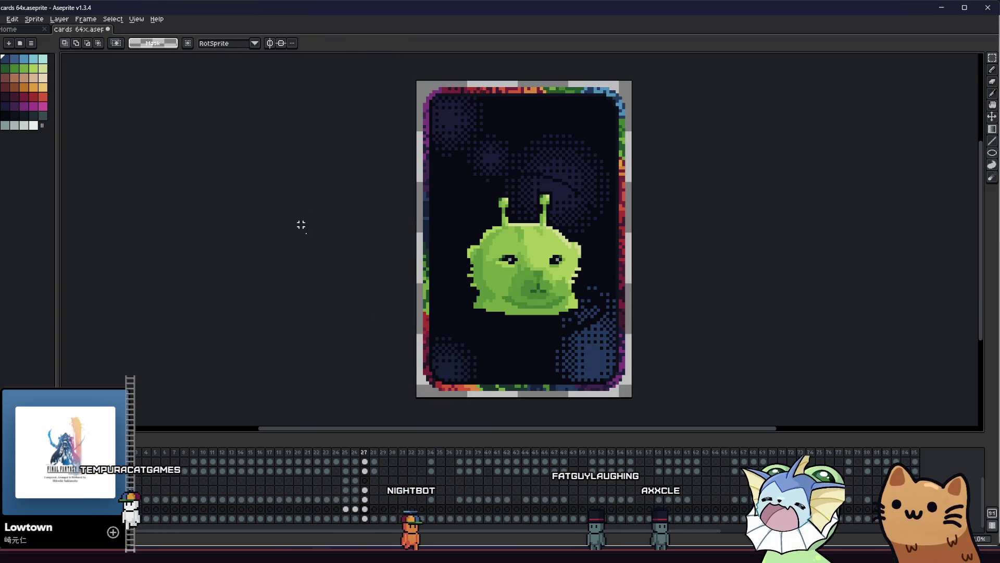
scroll(305, 222, down, 1)
mouse_move(400, 130)
mouse_down()
mouse_move(473, 201)
mouse_move(554, 360)
mouse_up()
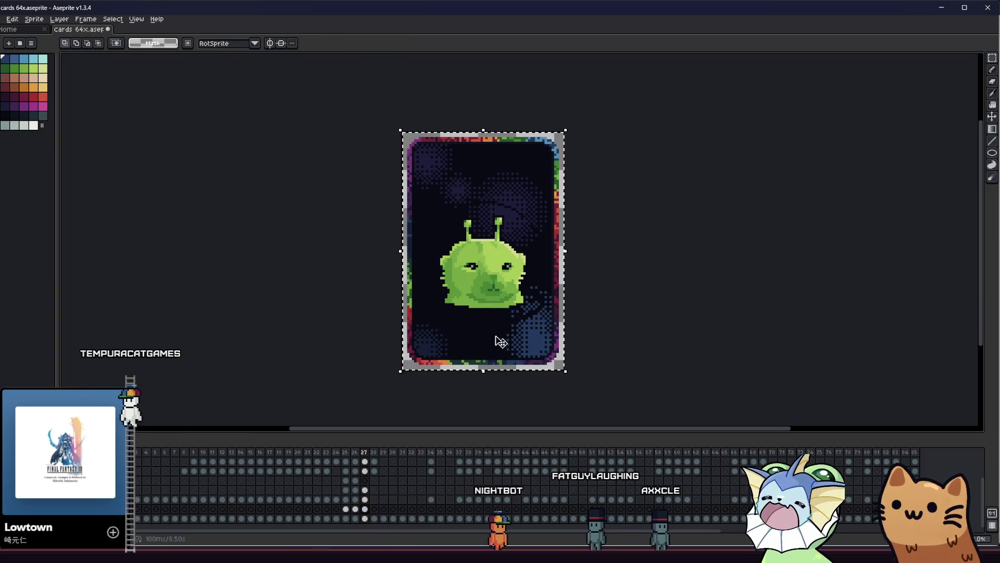
key(Delete)
click(370, 283)
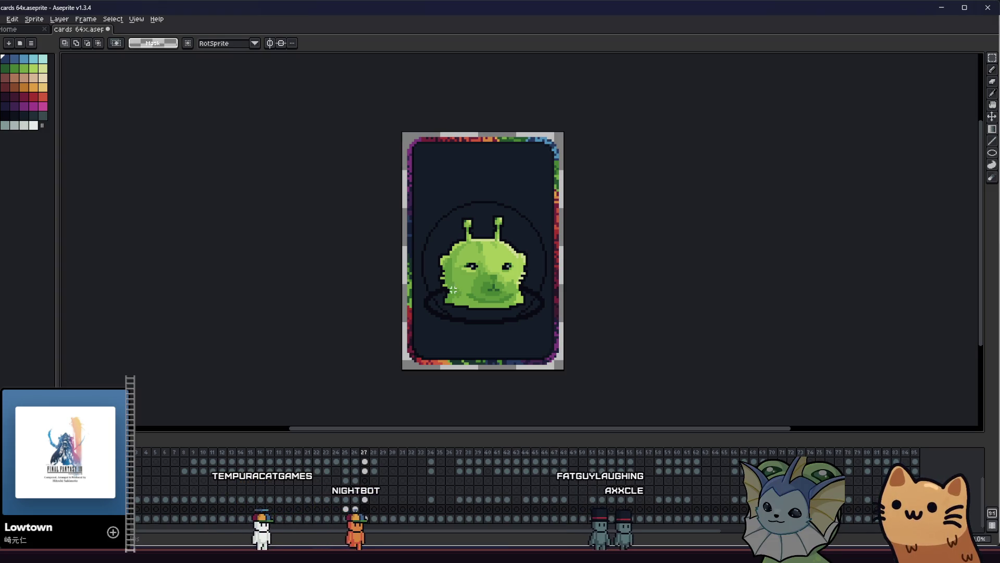
Step: Paste the dithered artwork back and position it over the card
scroll(407, 387, up, 2)
drag(354, 252, 321, 269)
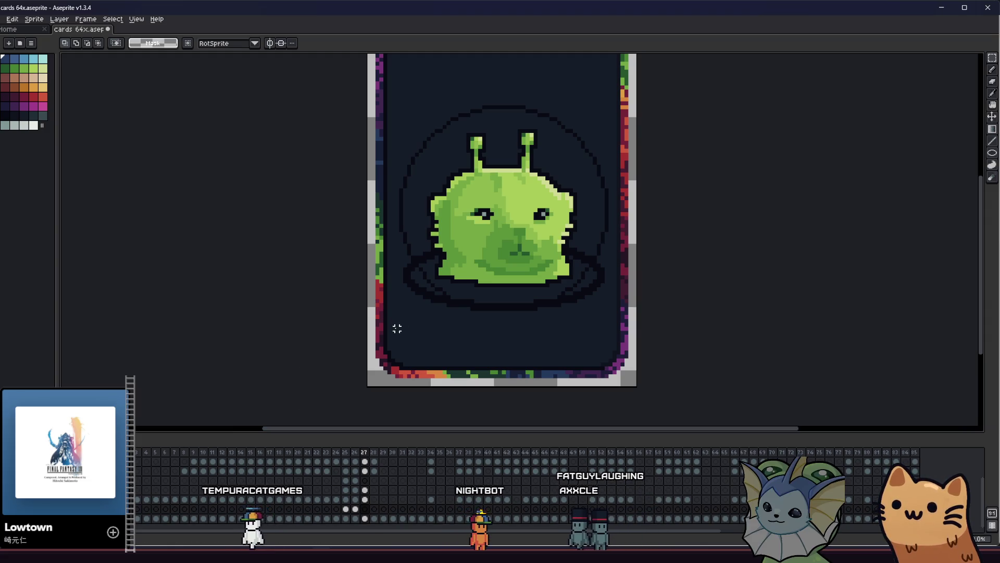
key(ctrl+v)
drag(402, 322, 357, 357)
Step: Fill all dithered background areas solid dark with a non-contiguous Paint Bucket
key(g)
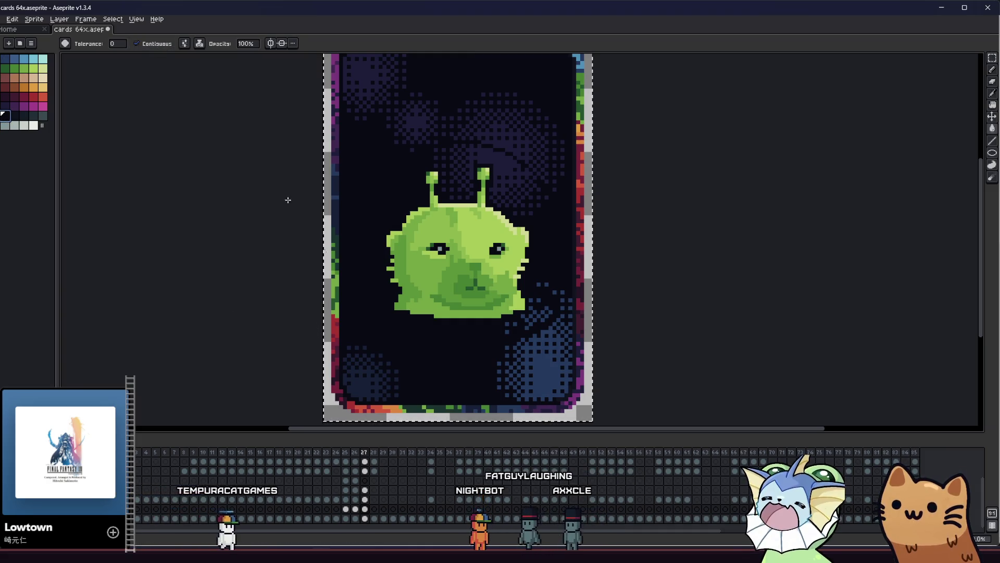
click(364, 377)
click(136, 44)
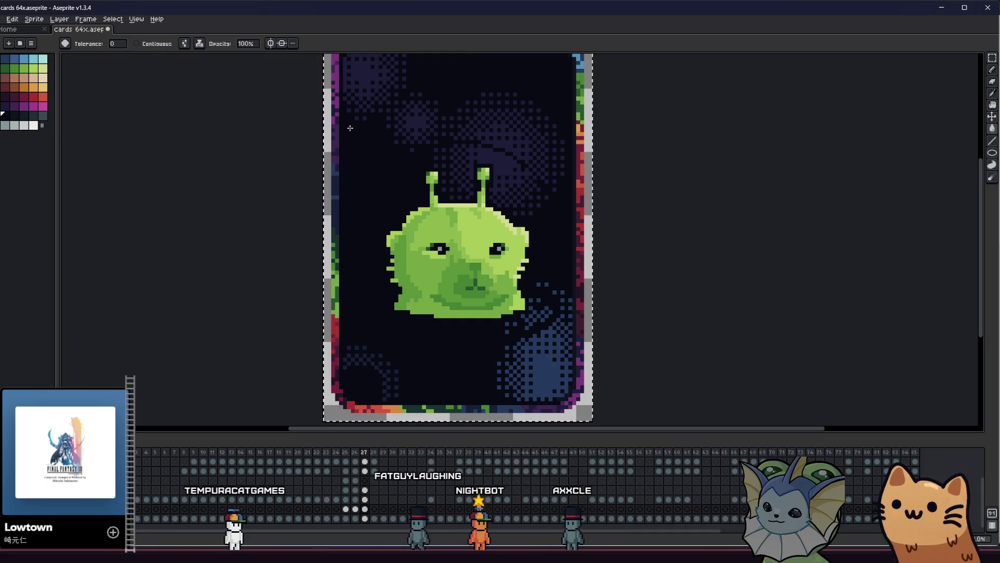
click(378, 89)
scroll(377, 88, up, 1)
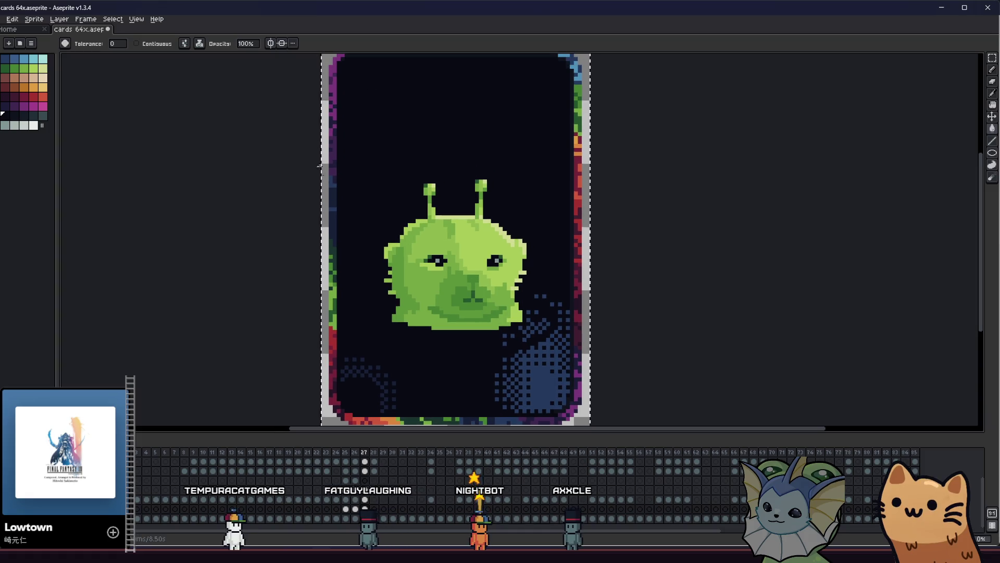
click(537, 365)
click(364, 365)
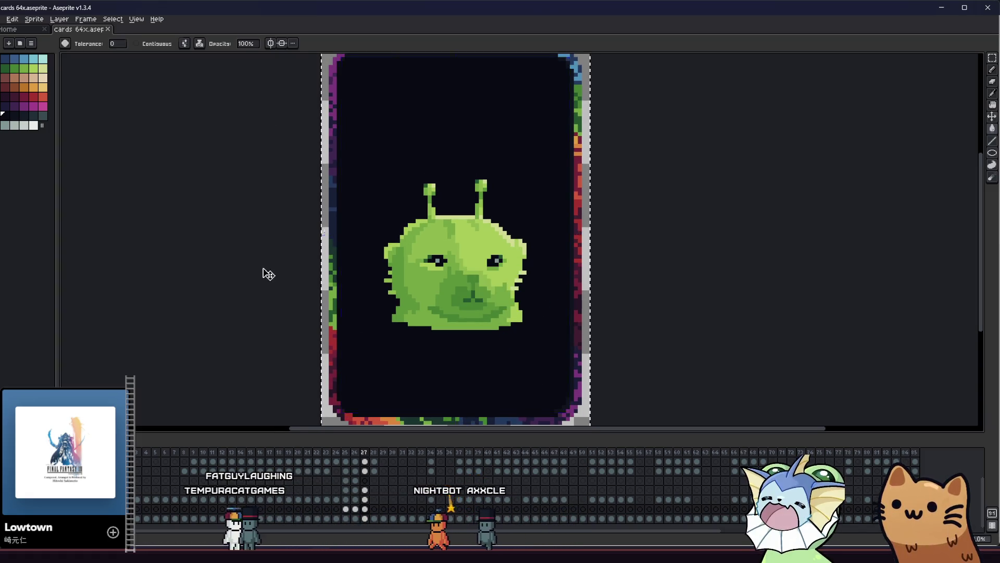
scroll(271, 281, down, 1)
scroll(278, 290, down, 2)
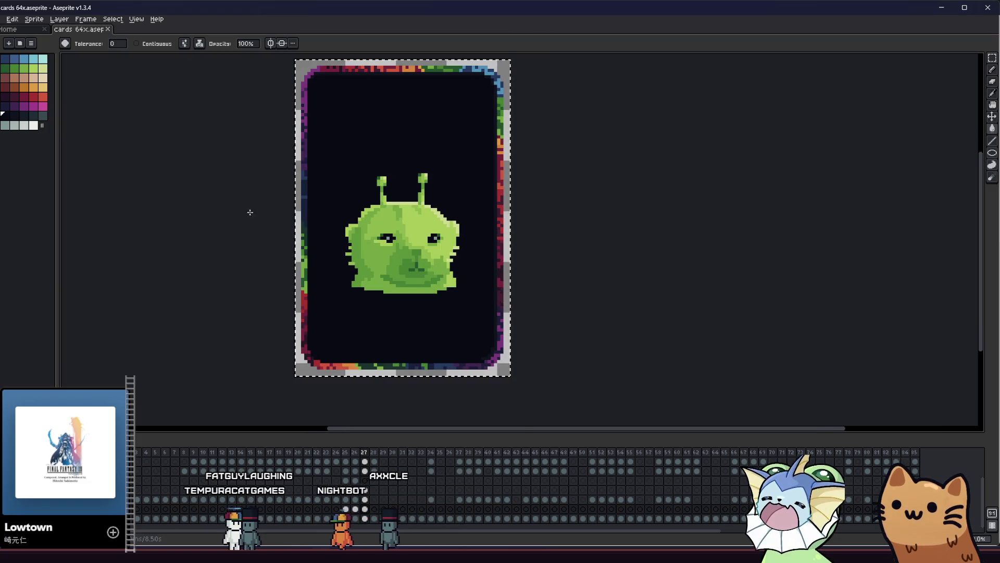
Step: Deselect, set the Pencil brush to 10px, and hide the green creature
key(m)
key(ctrl+d)
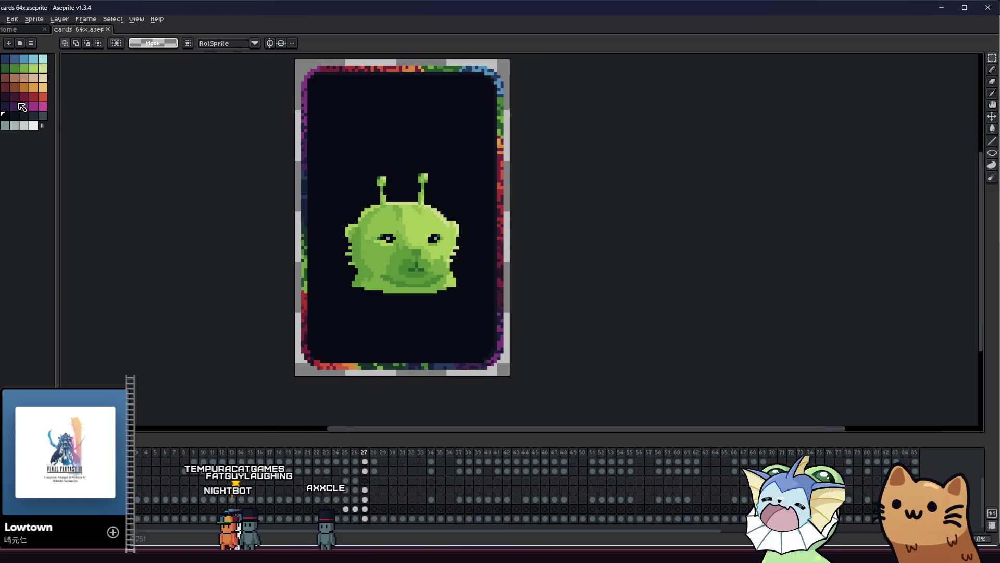
key(b)
drag(190, 232, 207, 241)
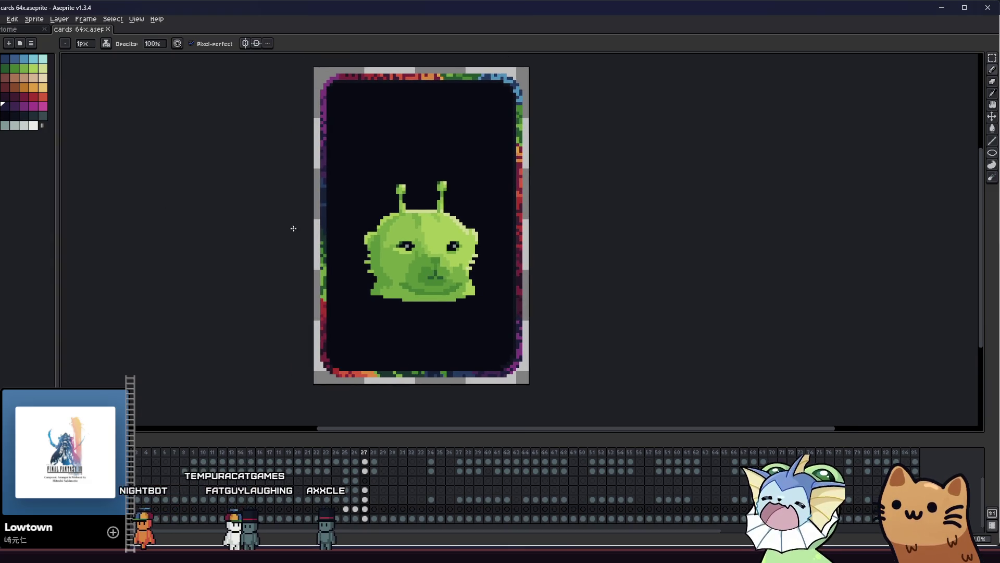
key(plus)
key(plus)
key(plus)
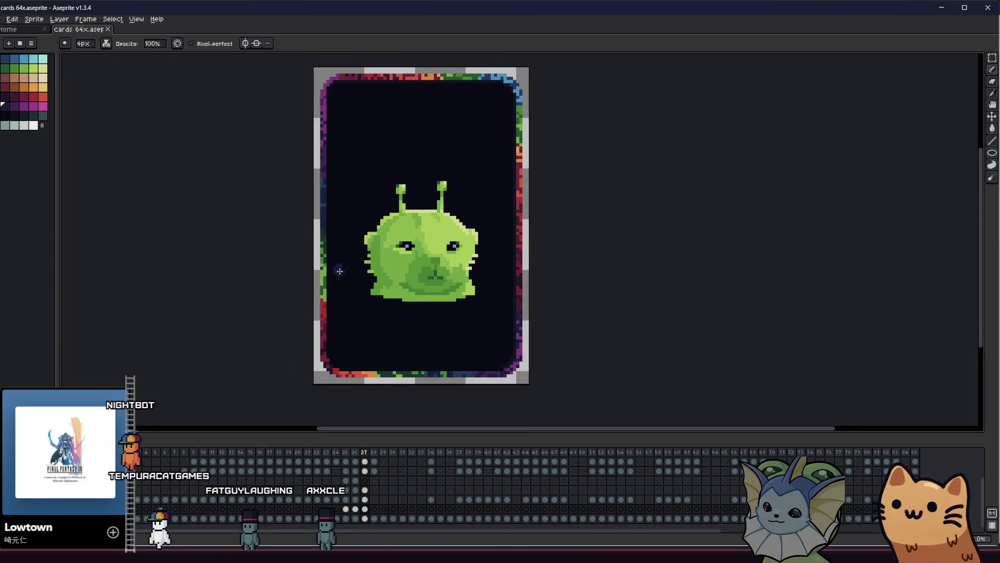
key(plus)
key(plus)
key(plus)
drag(334, 290, 349, 284)
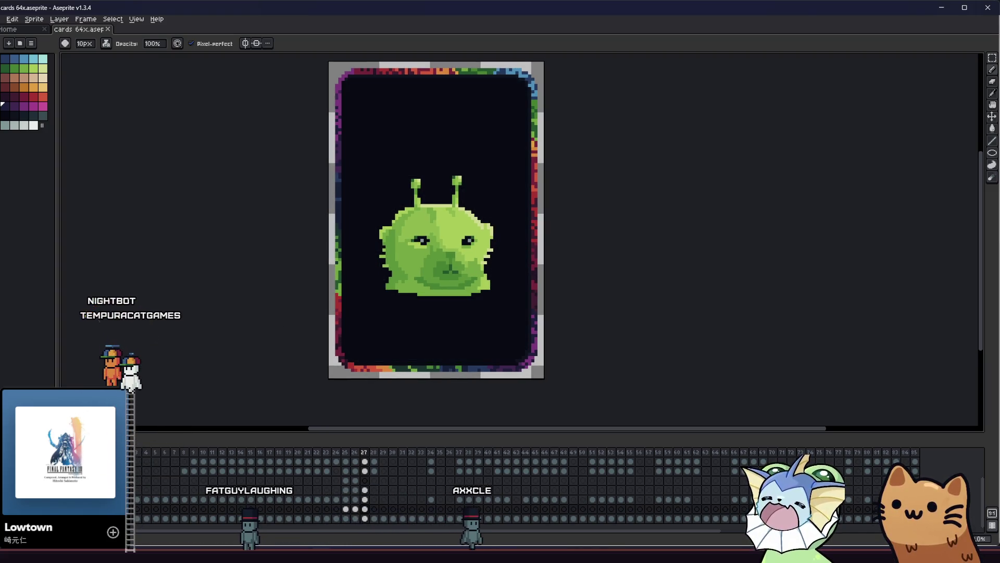
key(ctrl+z)
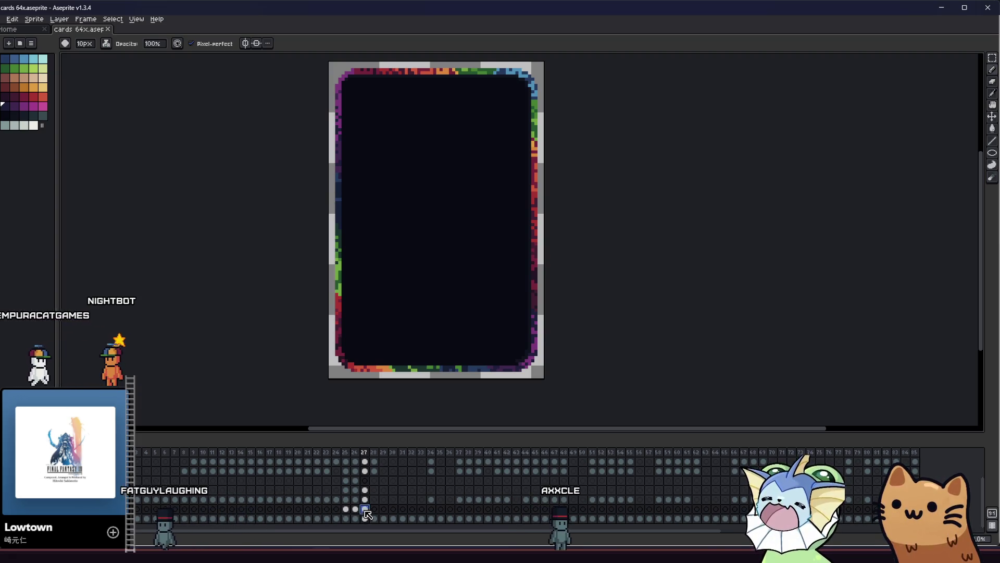
Step: Draw a curving dark-purple diagonal stroke from upper left to lower right, 4px then 3px
drag(362, 159, 484, 273)
key(ctrl+z)
drag(239, 333, 266, 337)
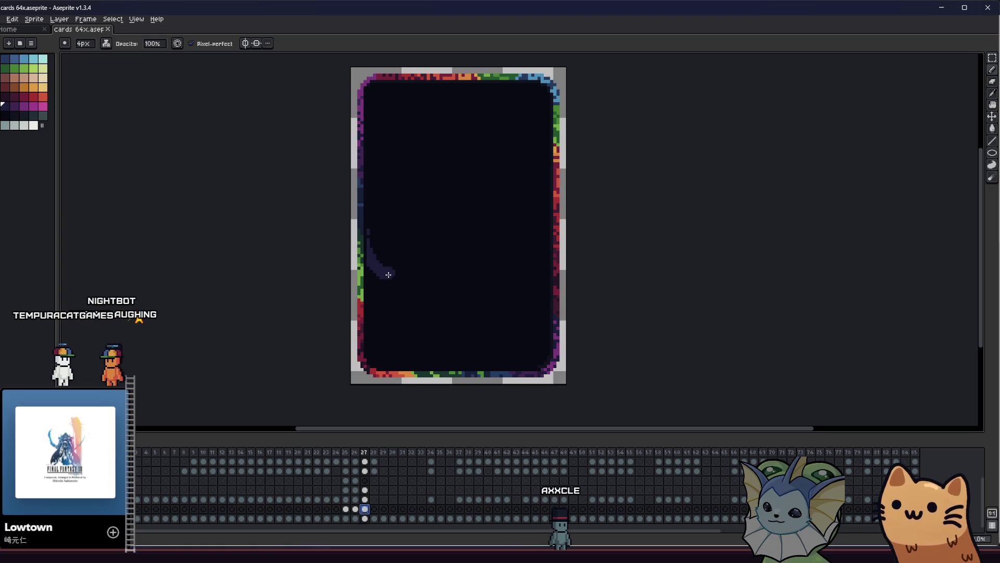
key(ctrl+z)
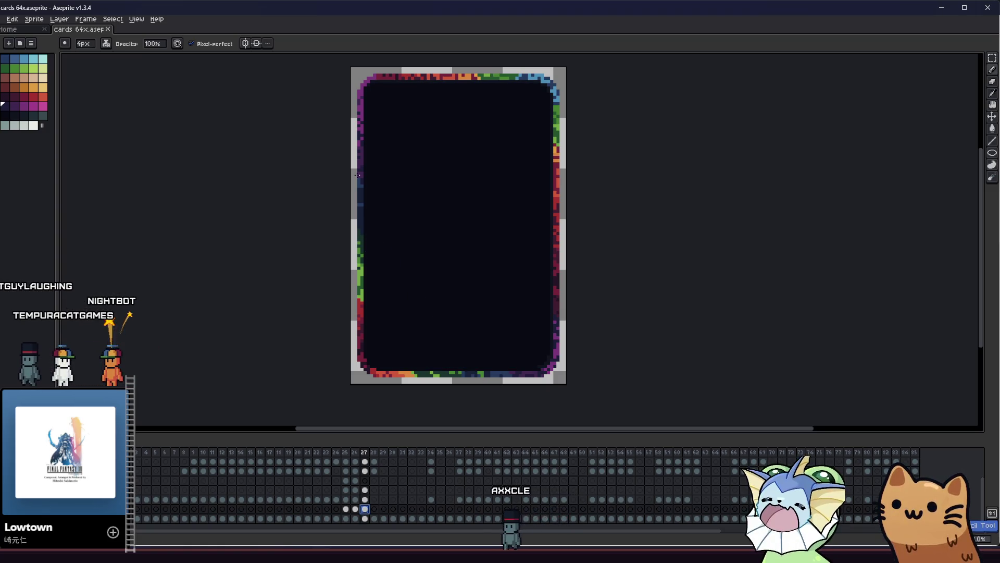
mouse_move(368, 156)
mouse_down()
mouse_move(389, 188)
mouse_move(392, 241)
mouse_move(466, 318)
mouse_move(539, 365)
mouse_up()
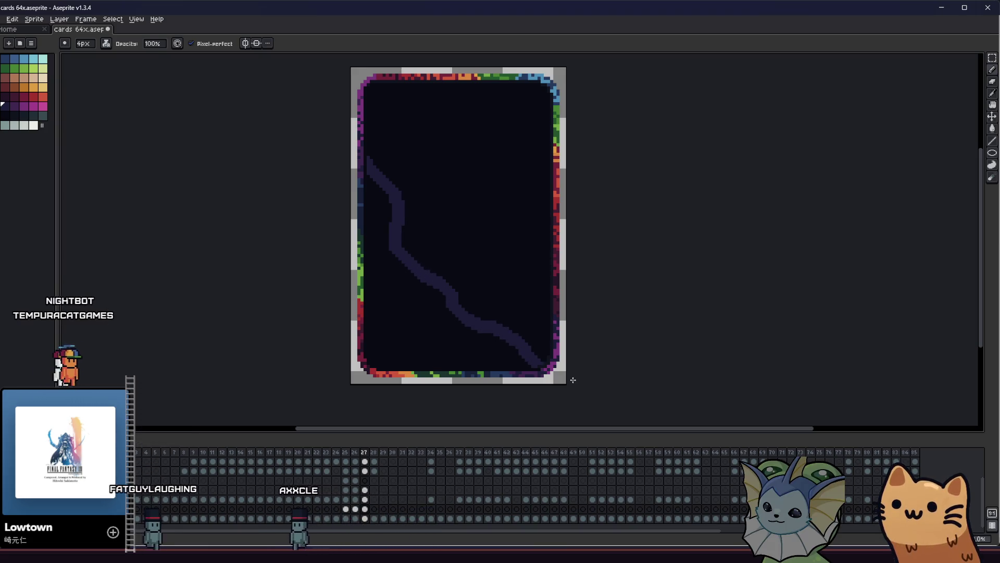
key(minus)
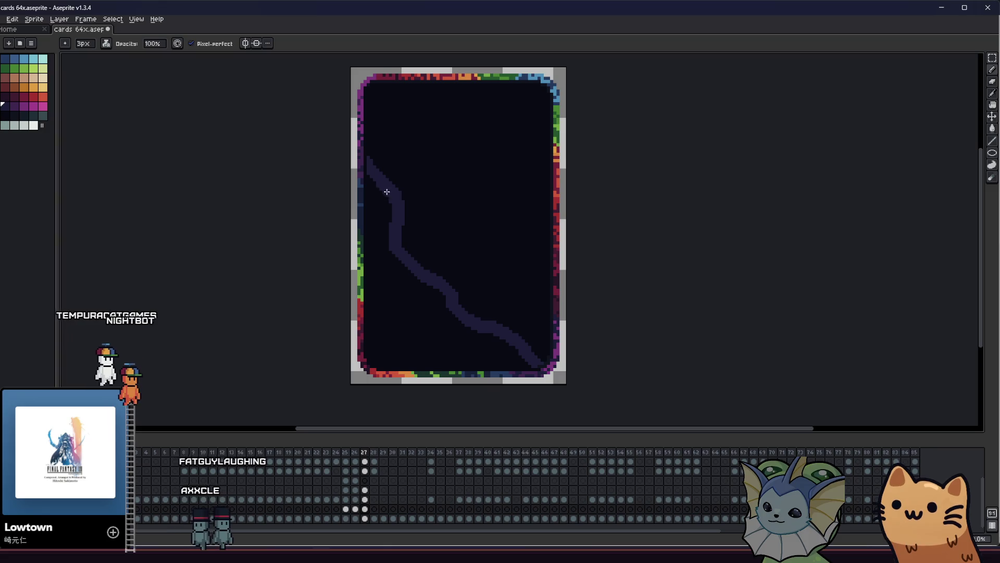
mouse_move(392, 214)
mouse_down()
mouse_move(437, 289)
mouse_move(498, 323)
mouse_up()
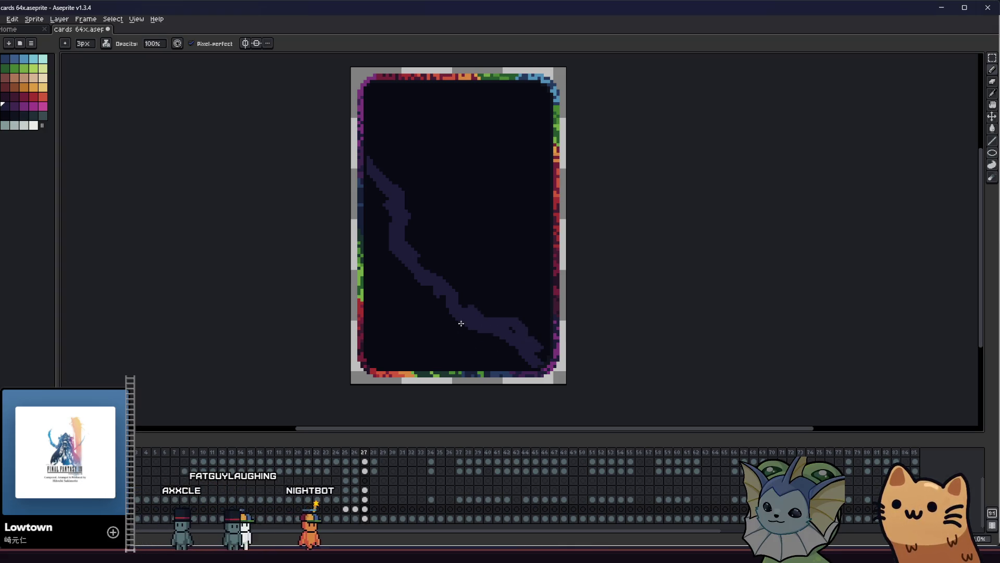
key(ctrl+z)
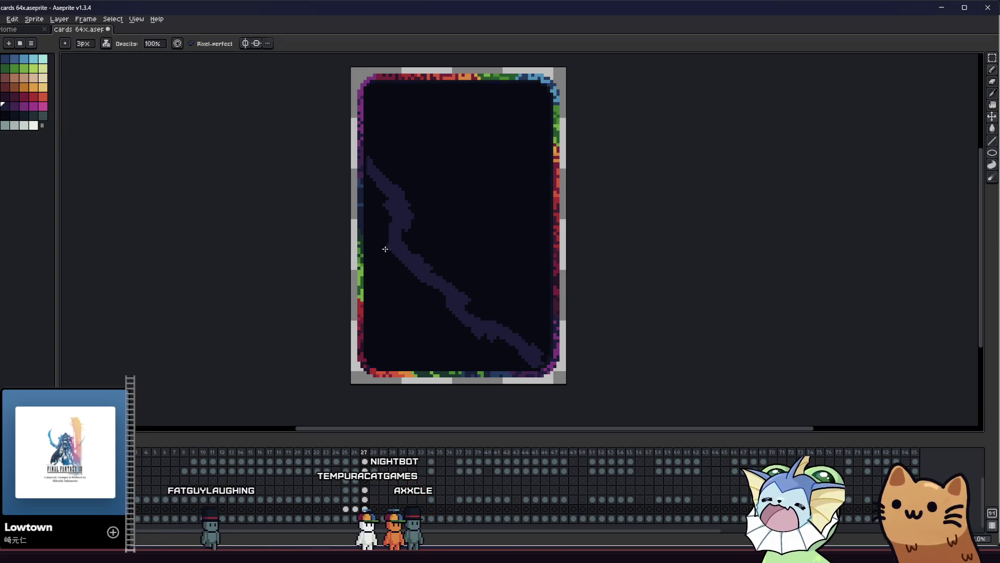
Step: Toggle between Move and Pencil, reposition the view, and pick a dark purple colour
key(v)
key(b)
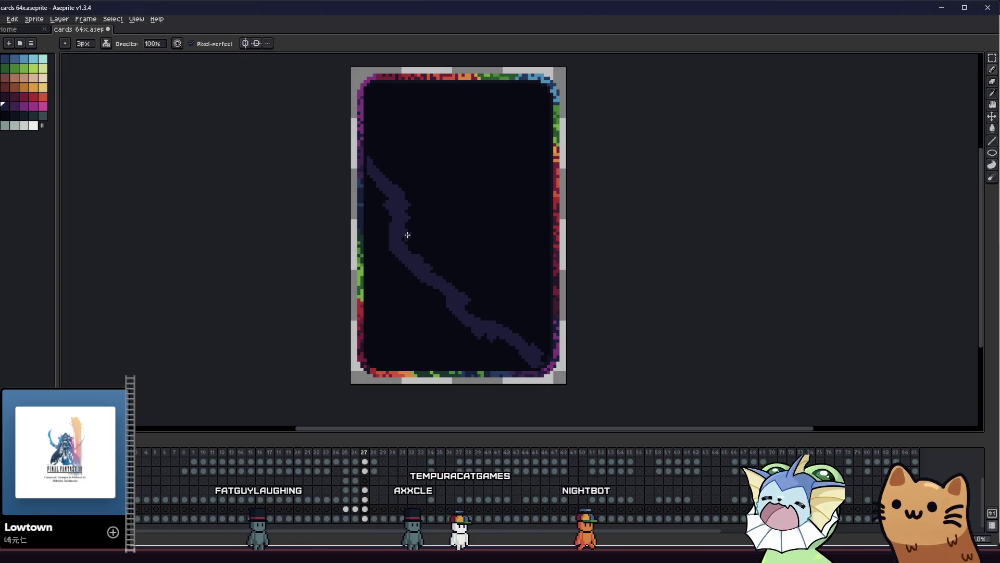
scroll(372, 181, up, 1)
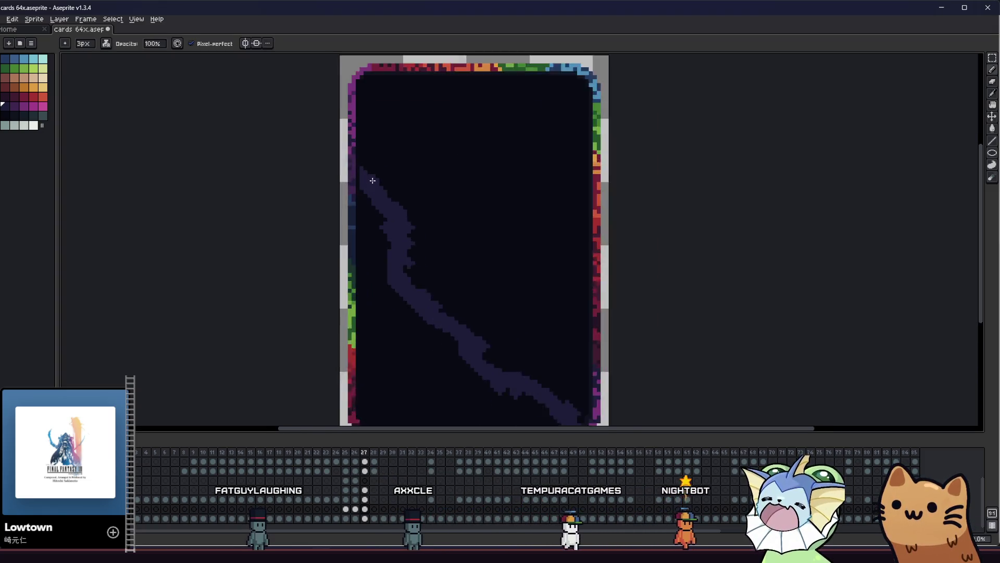
key(v)
scroll(384, 185, down, 3)
mouse_move(310, 221)
mouse_down()
mouse_move(194, 254)
mouse_move(214, 313)
mouse_move(250, 292)
mouse_move(326, 283)
mouse_move(282, 265)
mouse_up()
key(b)
scroll(284, 281, up, 1)
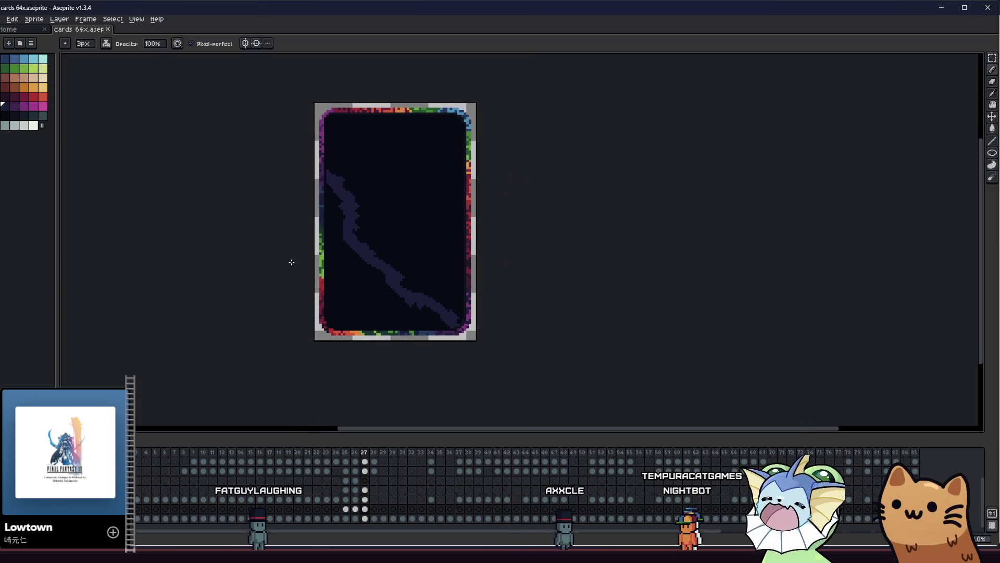
scroll(334, 250, up, 1)
drag(342, 258, 314, 253)
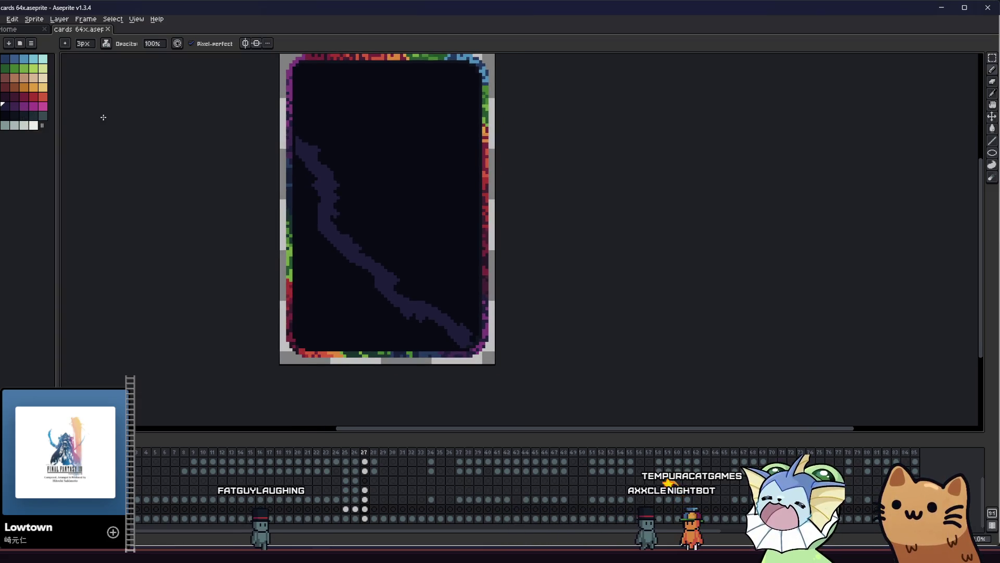
scroll(261, 196, up, 1)
click(24, 106)
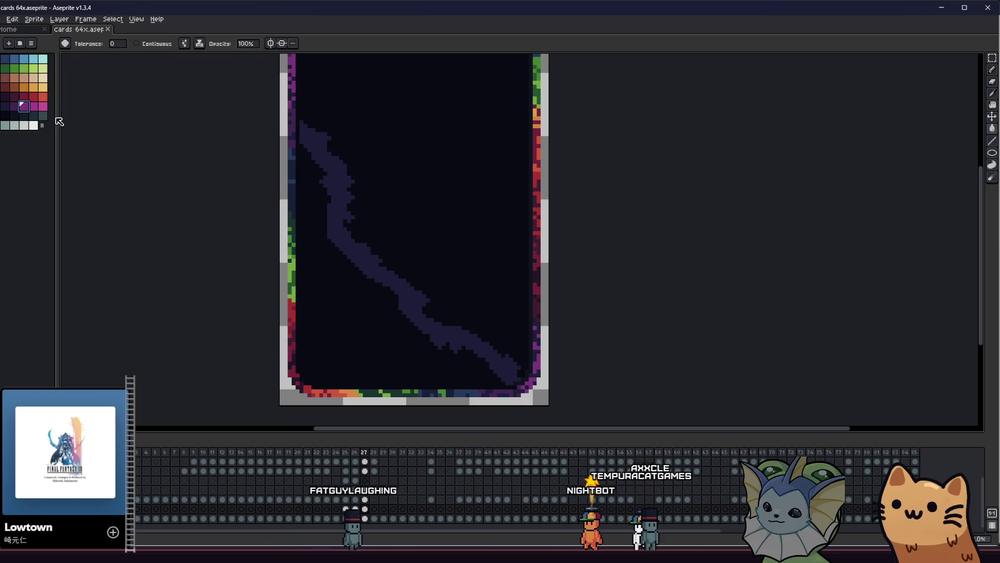
Step: Recolour the streak magenta-purple with the Paint Bucket, undoing an accidental background fill
key(g)
click(328, 179)
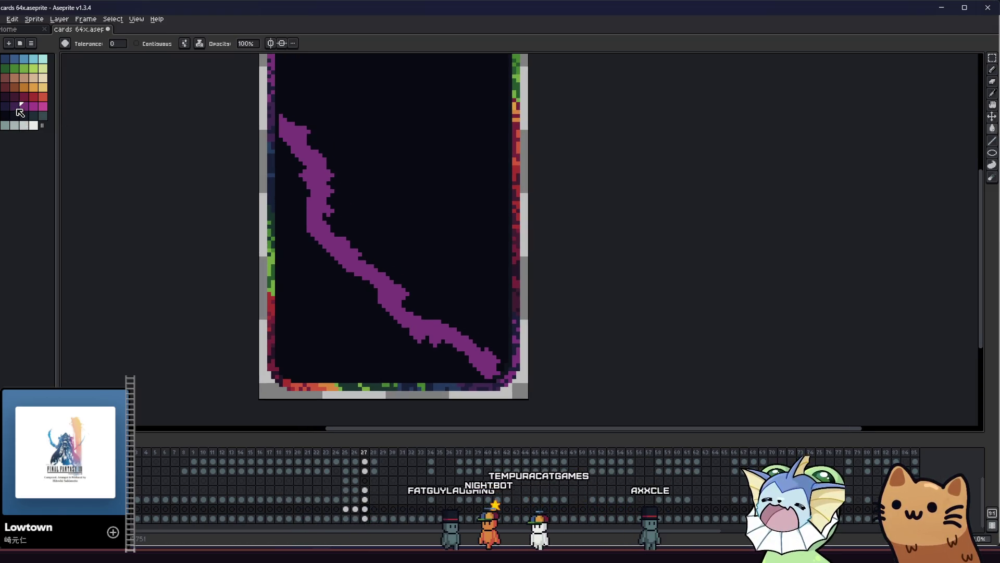
key(b)
scroll(297, 172, down, 1)
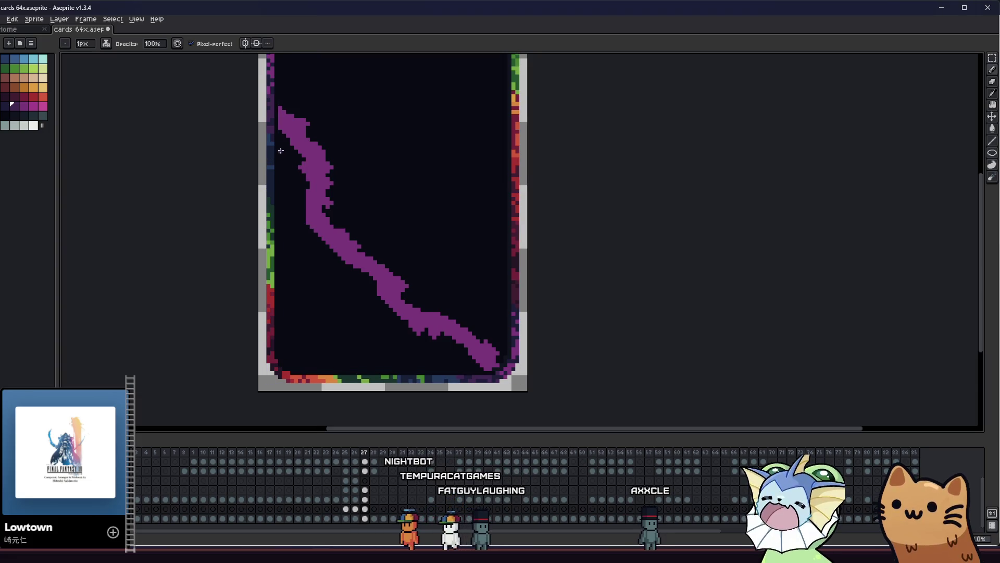
scroll(274, 136, up, 2)
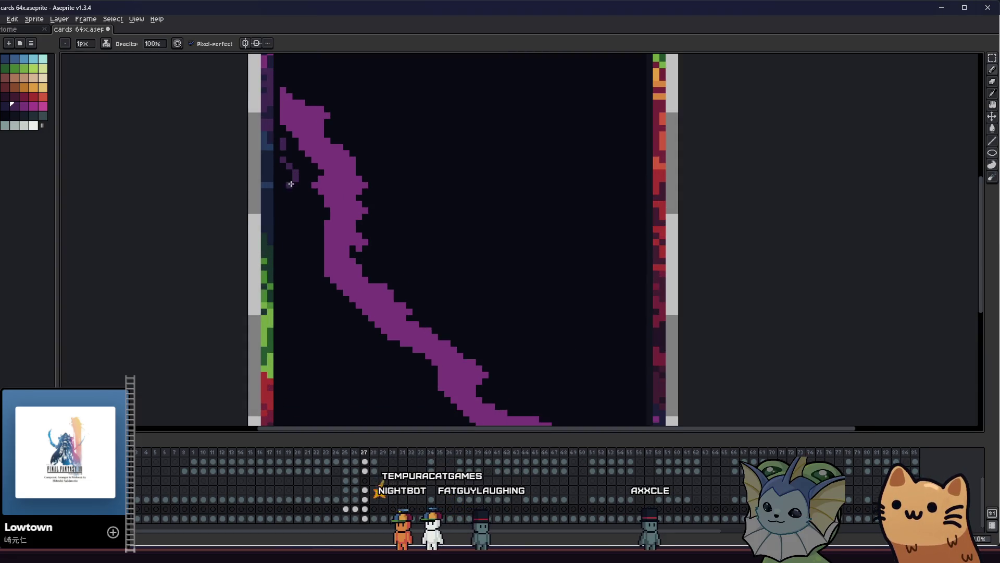
scroll(300, 193, down, 1)
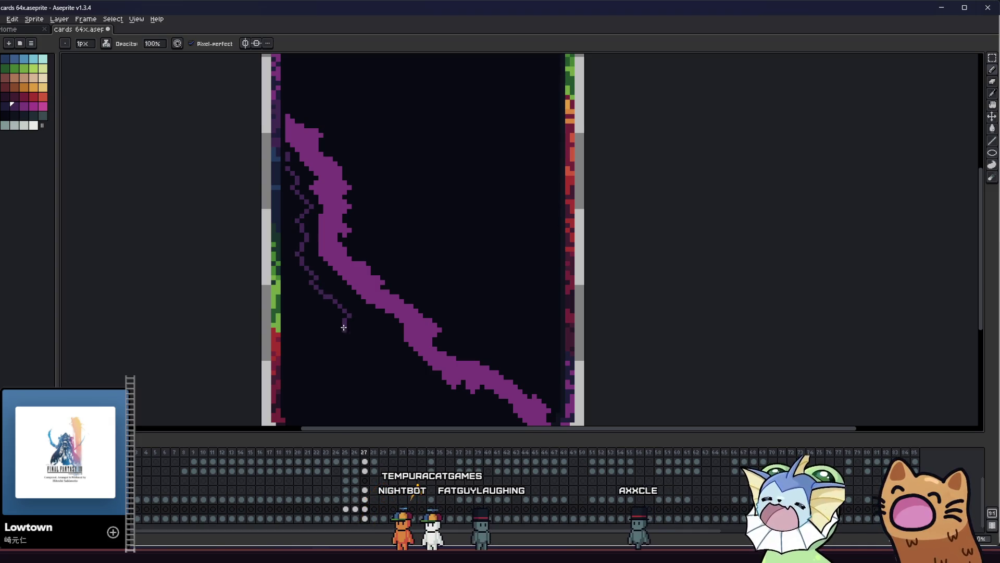
scroll(391, 343, down, 2)
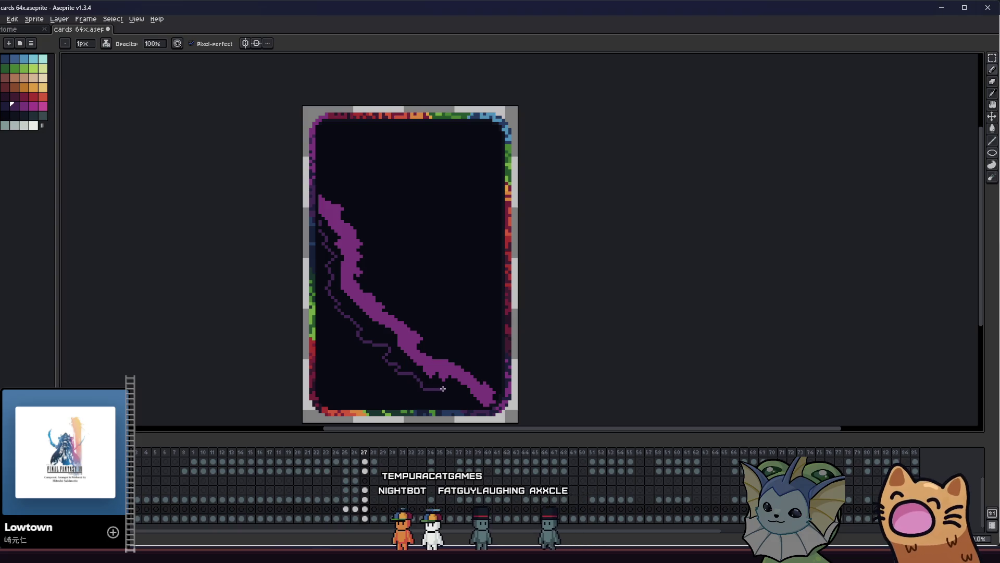
click(462, 401)
key(ctrl+z)
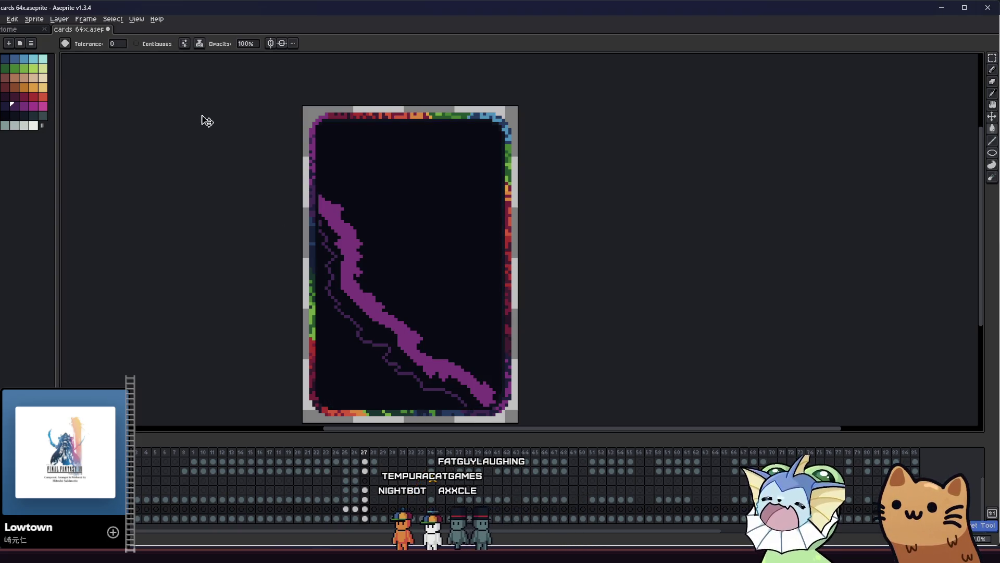
Step: Draw a dark edge along the streak, fill the outlined bands beside it with purple, and save
drag(321, 290, 291, 273)
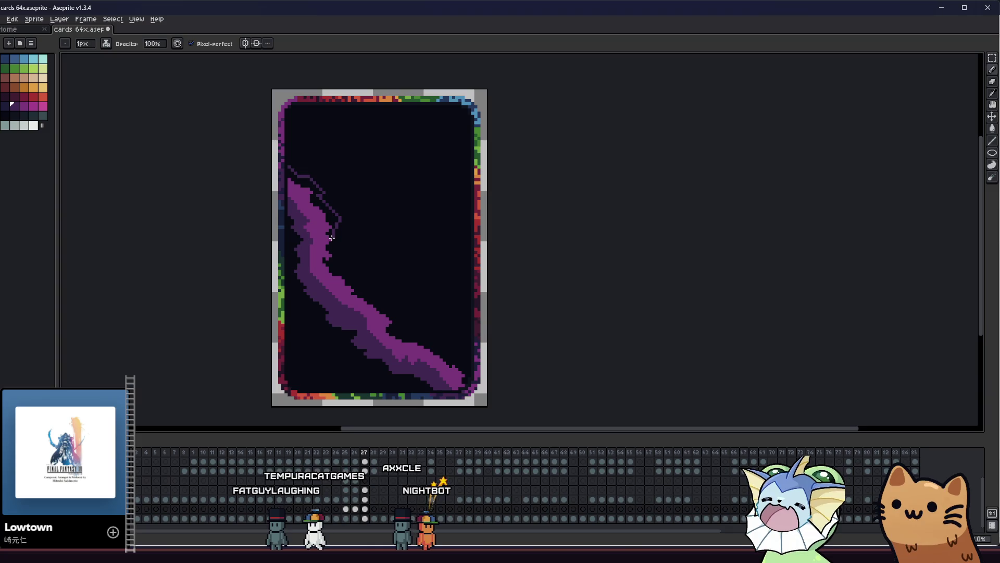
drag(356, 277, 365, 291)
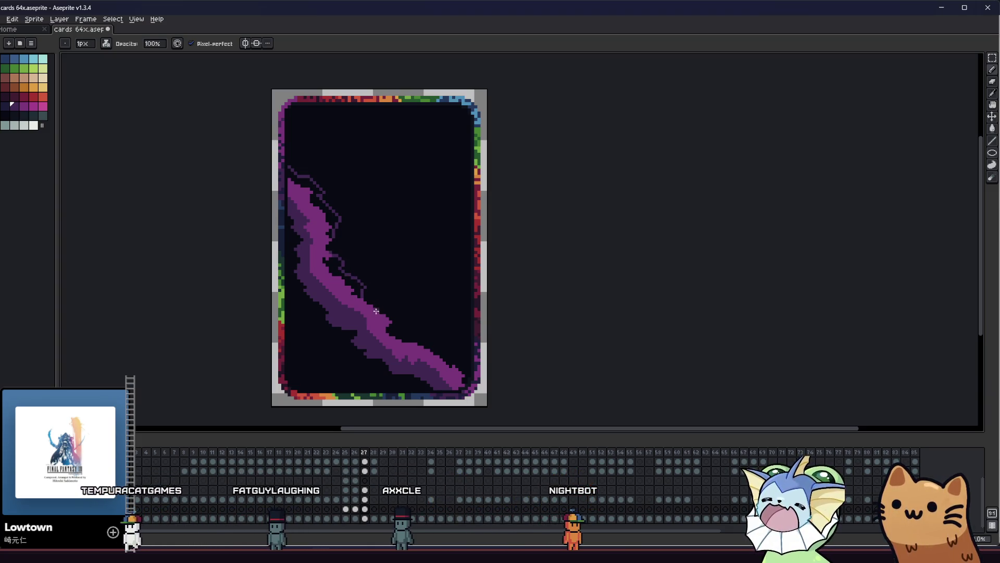
drag(404, 322, 418, 338)
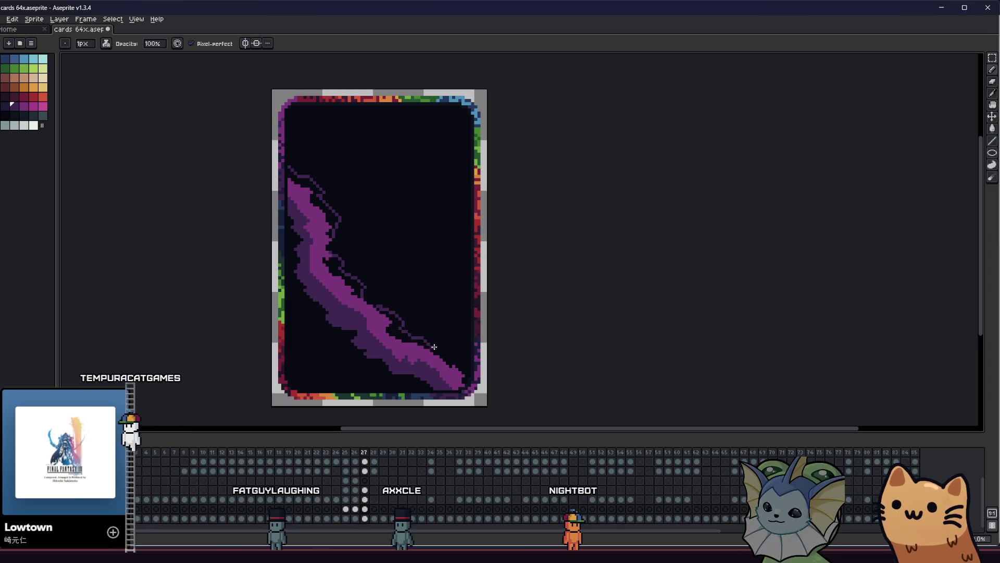
key(g)
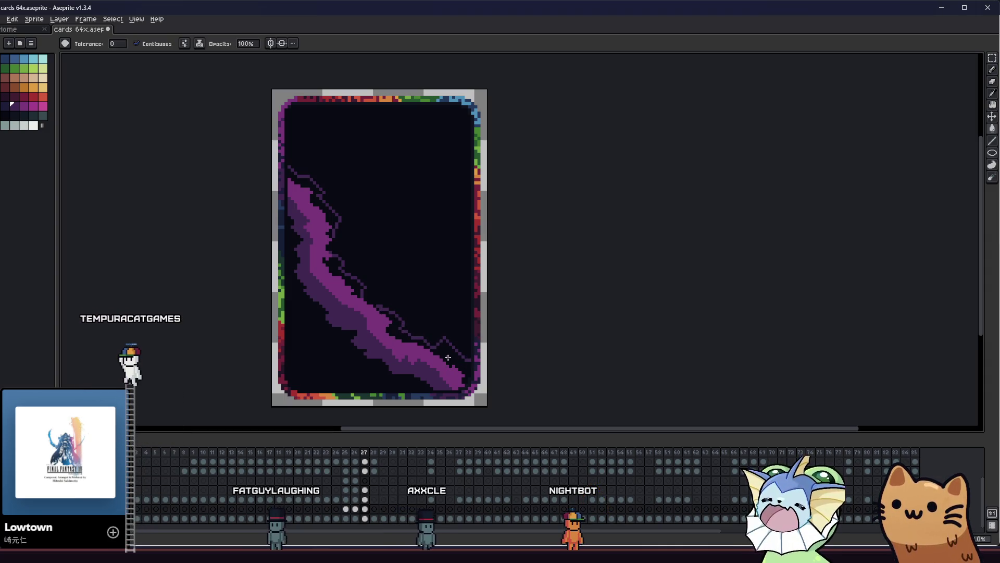
click(396, 332)
scroll(377, 307, up, 2)
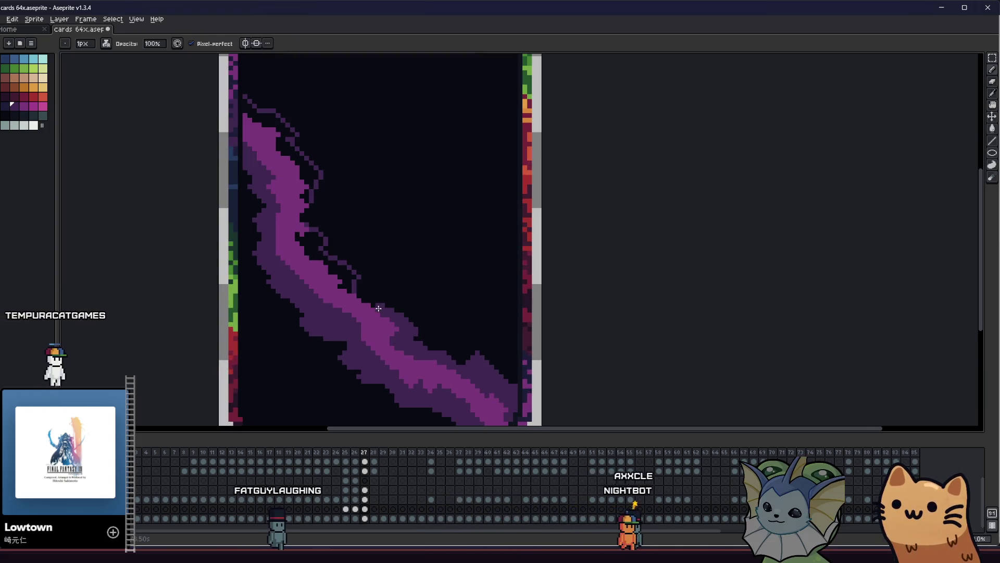
click(307, 192)
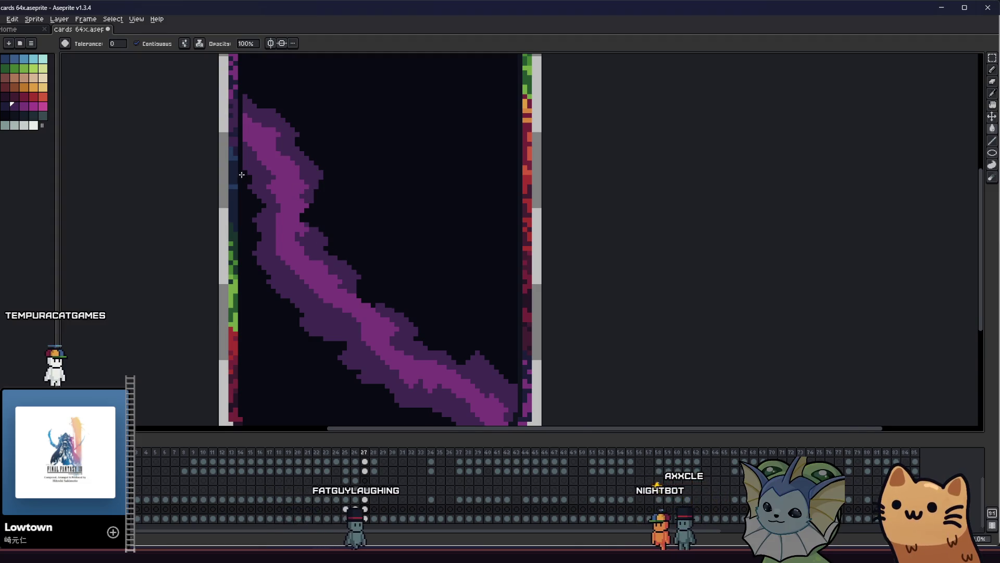
scroll(259, 241, down, 5)
scroll(258, 240, up, 8)
key(ctrl+s)
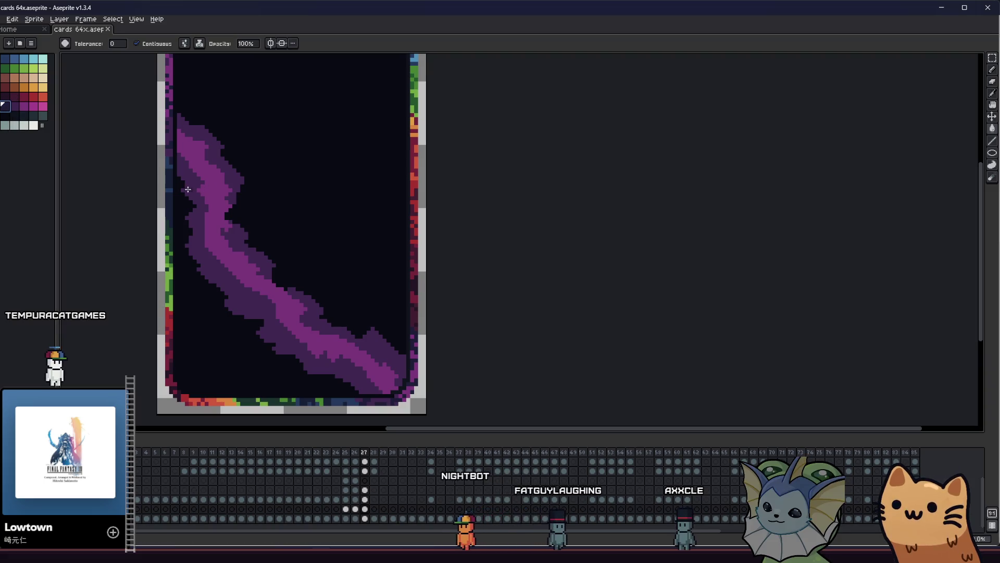
Step: Fill the outer bands around the streak with dark navy, undoing a darker-purple fill on the core
click(215, 151)
click(14, 106)
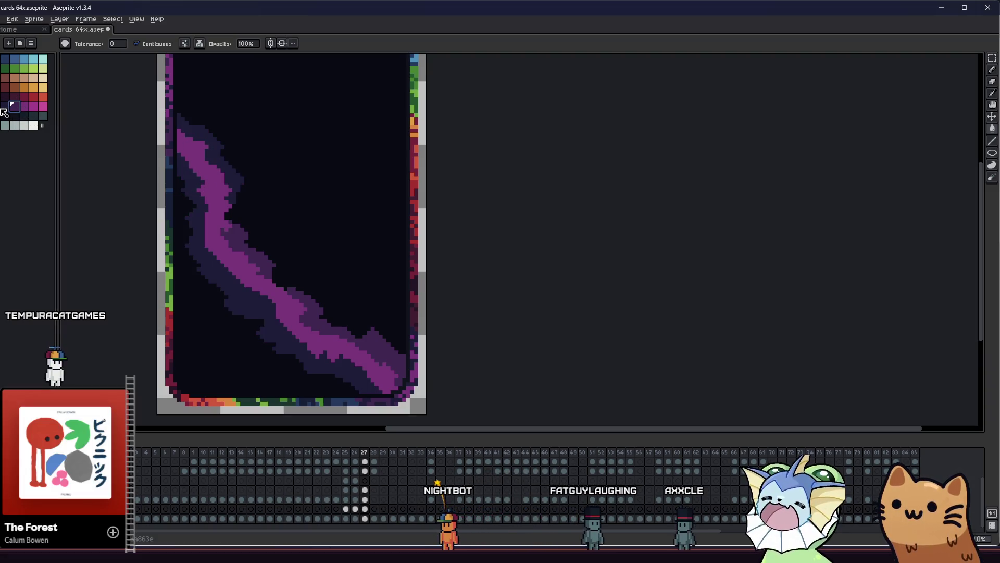
click(217, 212)
drag(194, 232, 228, 239)
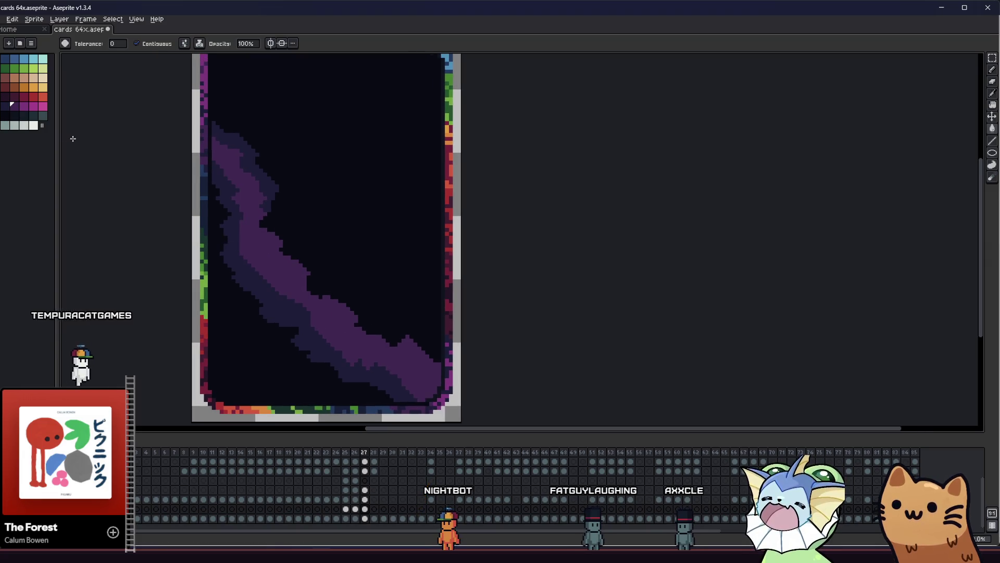
key(ctrl+z)
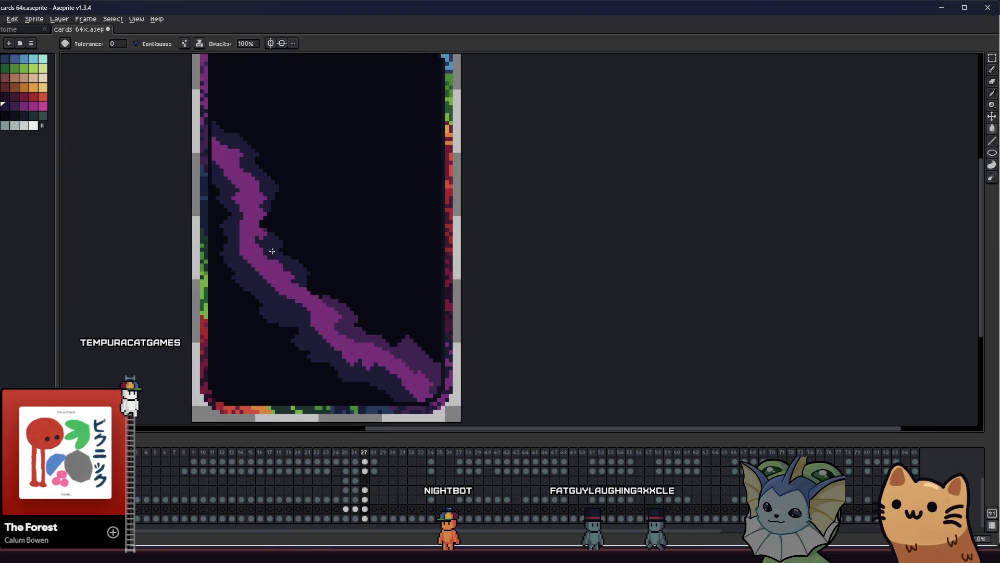
click(343, 314)
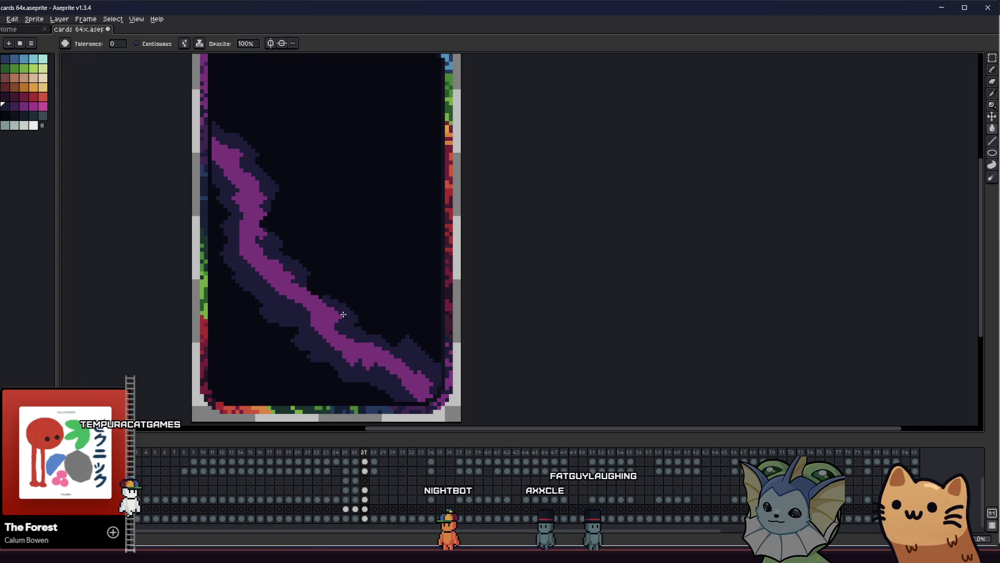
key(ctrl+z)
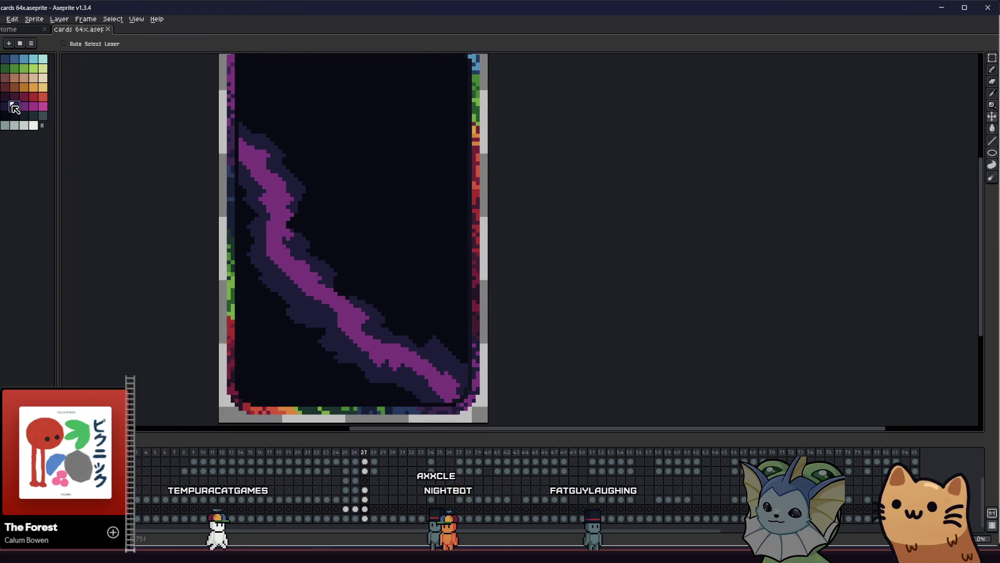
Step: Try a dim purple fill on the magenta streak, then undo it
scroll(232, 275, down, 1)
scroll(279, 290, down, 1)
scroll(279, 289, up, 1)
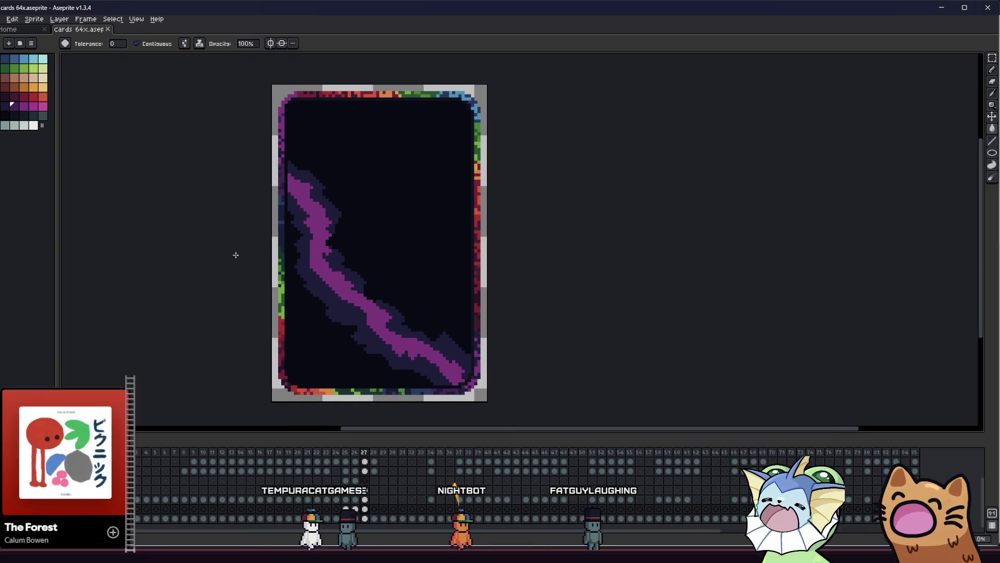
scroll(313, 286, up, 1)
click(339, 273)
scroll(281, 302, down, 2)
scroll(306, 327, up, 2)
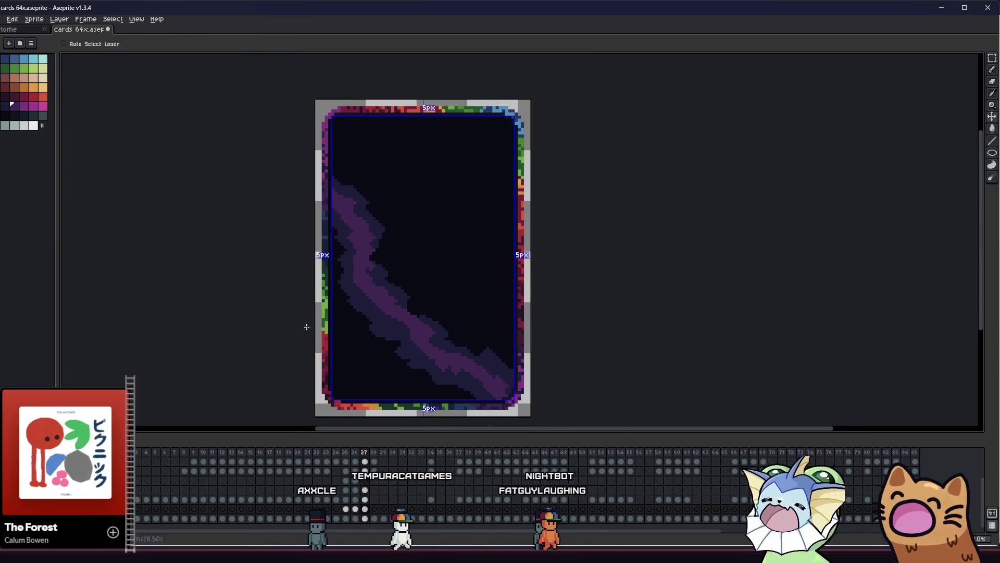
key(ctrl+z)
scroll(306, 327, up, 1)
scroll(262, 124, up, 1)
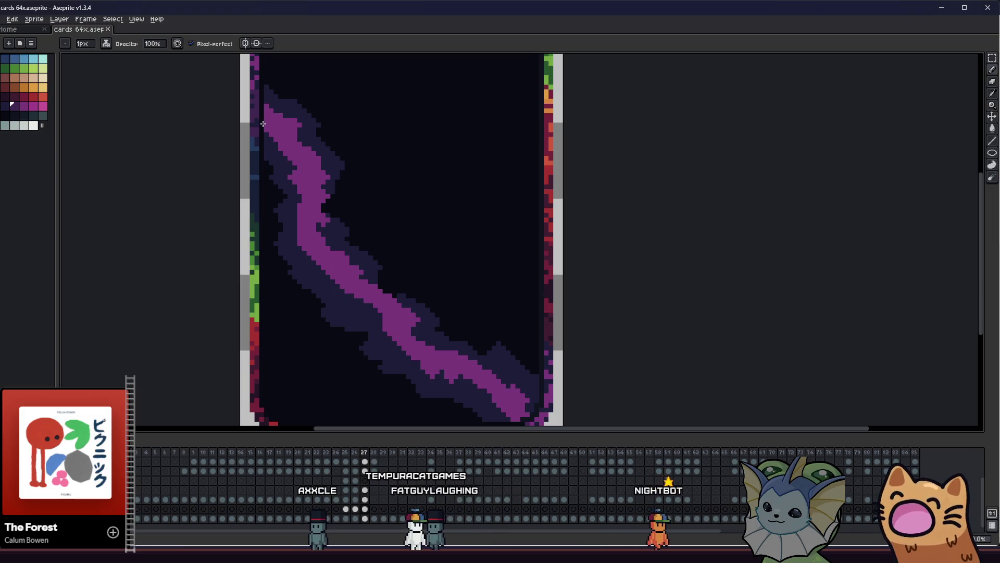
key(ctrl+z)
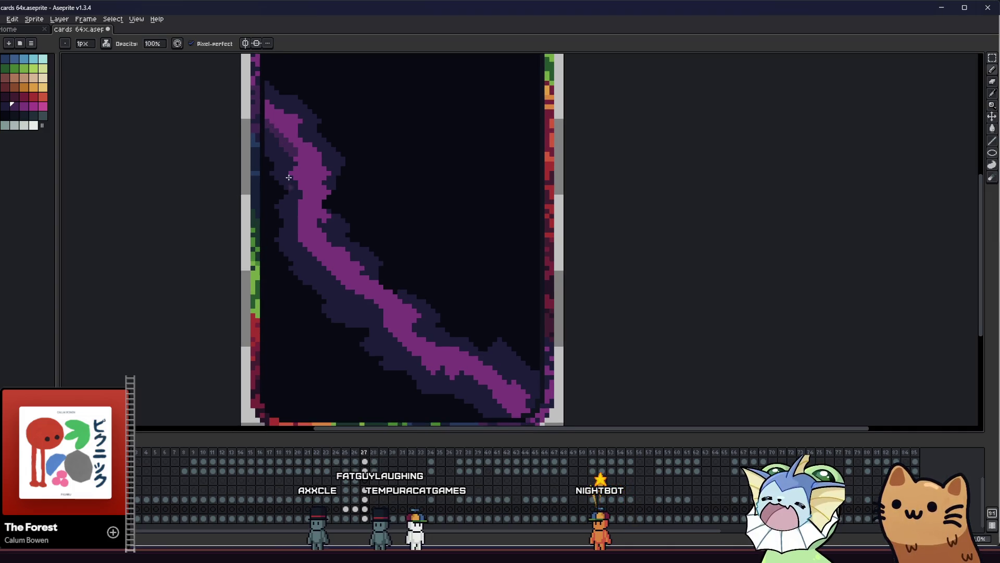
scroll(292, 209, up, 1)
scroll(324, 270, up, 1)
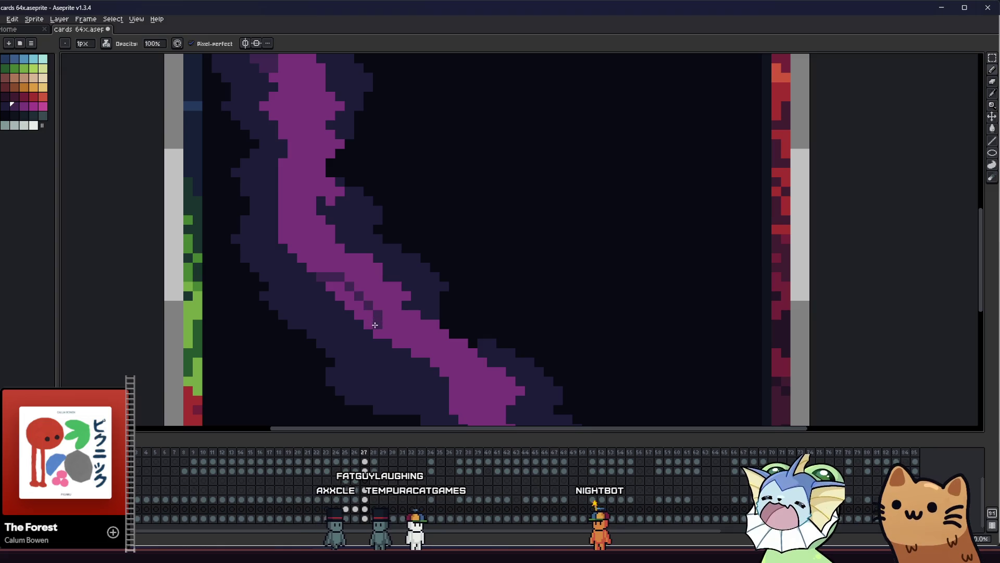
Step: Pick the dark purple from the streak and undo the magenta at its top
drag(290, 212, 315, 227)
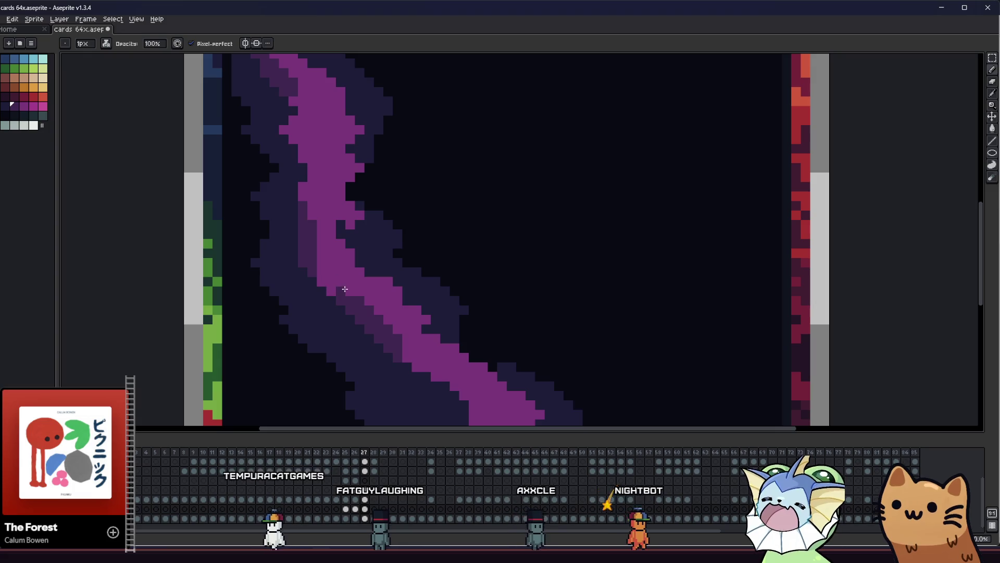
alt+click(363, 314)
scroll(377, 331, down, 3)
mouse_move(270, 317)
mouse_down()
mouse_move(352, 323)
mouse_move(480, 306)
mouse_move(288, 268)
mouse_move(281, 286)
mouse_move(234, 290)
mouse_up()
scroll(288, 268, up, 1)
scroll(288, 268, down, 2)
scroll(230, 294, up, 1)
scroll(230, 294, up, 2)
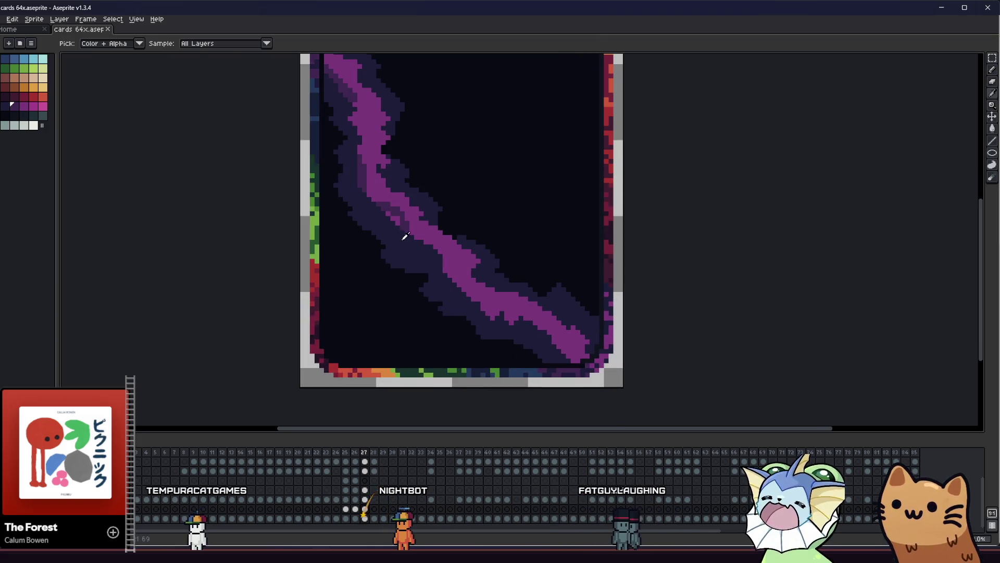
drag(404, 235, 408, 281)
key(b)
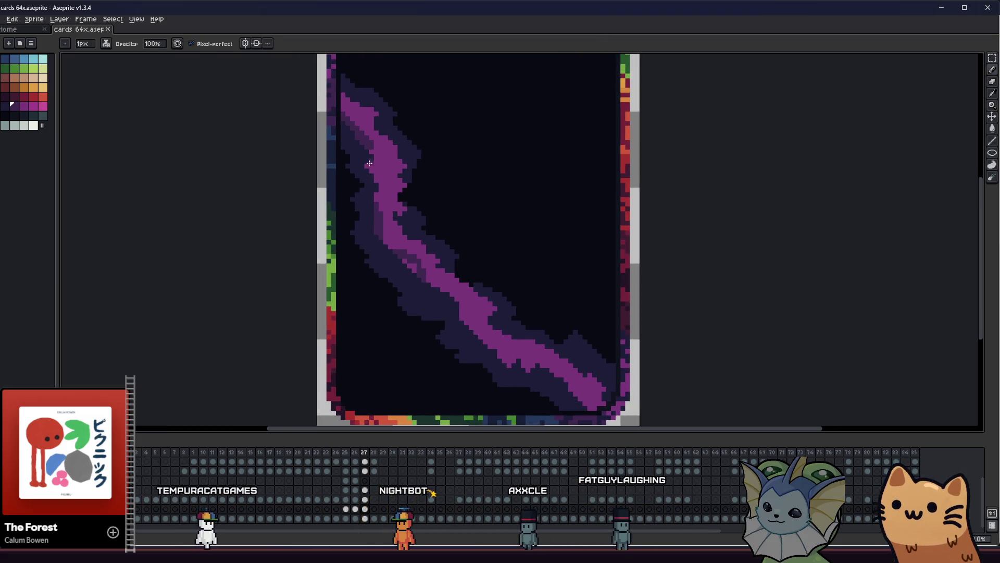
key(ctrl+z)
drag(369, 163, 373, 195)
key(i)
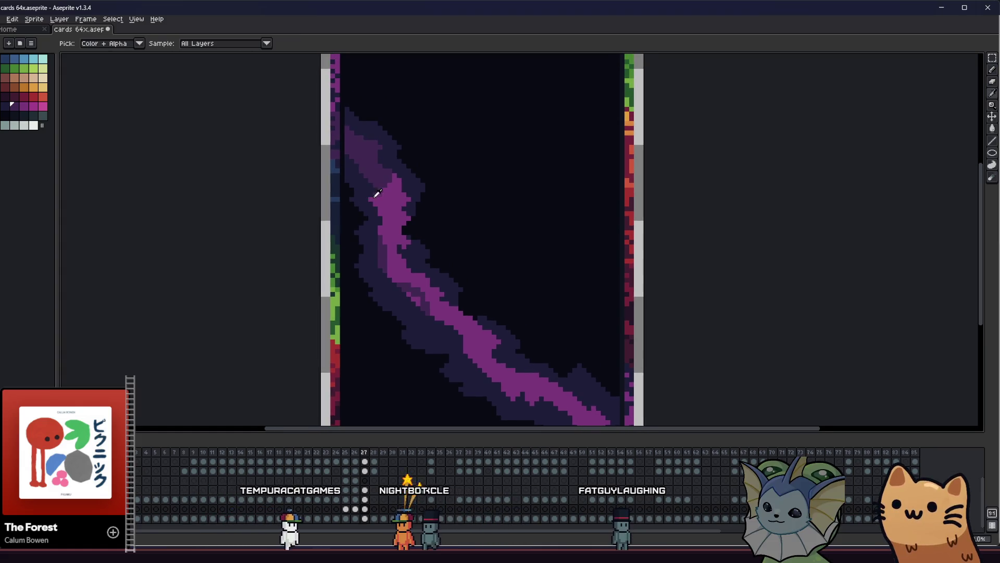
scroll(373, 195, up, 2)
key(b)
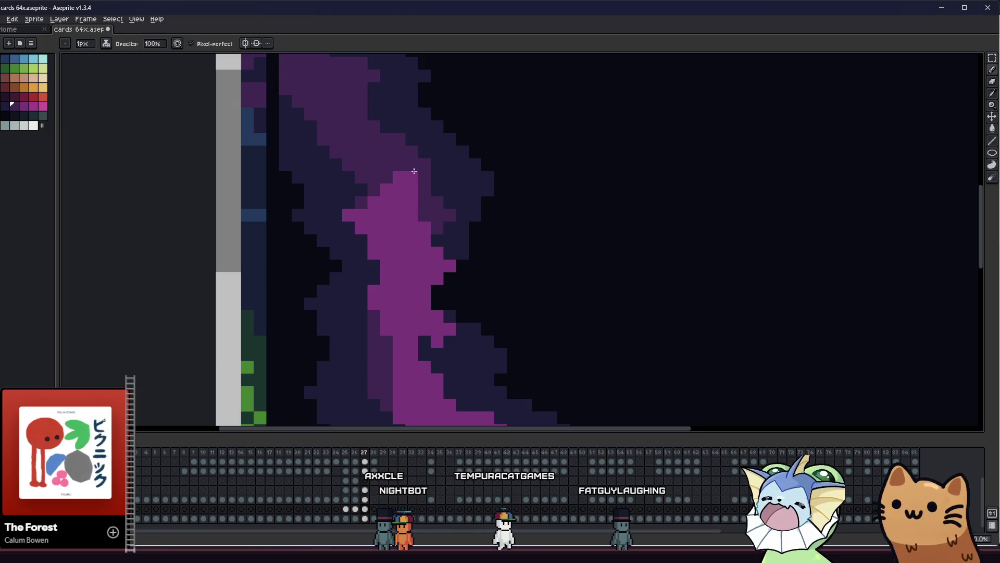
Step: Add darker purple pixels along the streak's upper edge with the Pencil and save the card
scroll(412, 230, left, 2)
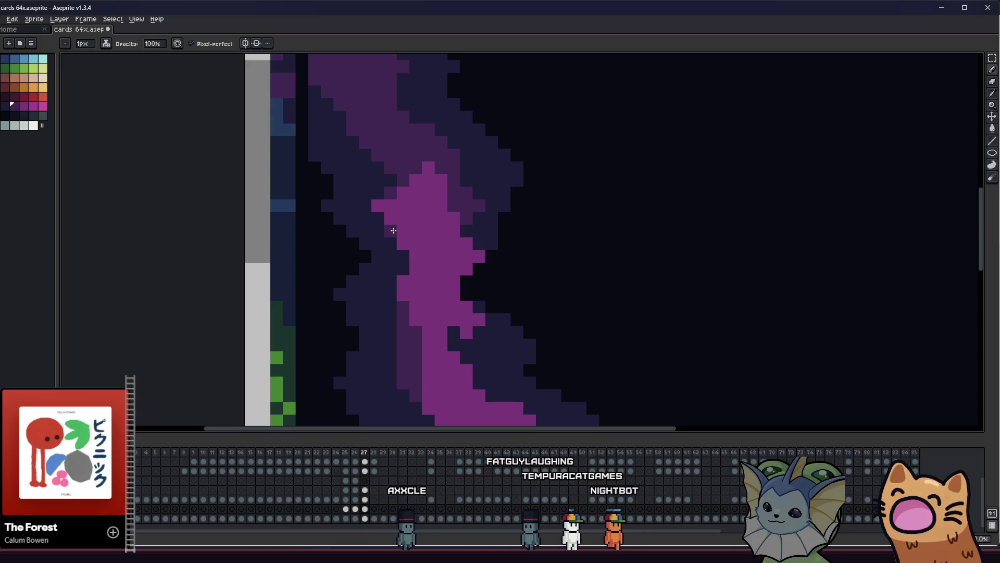
scroll(393, 231, right, 2)
scroll(393, 230, down, 2)
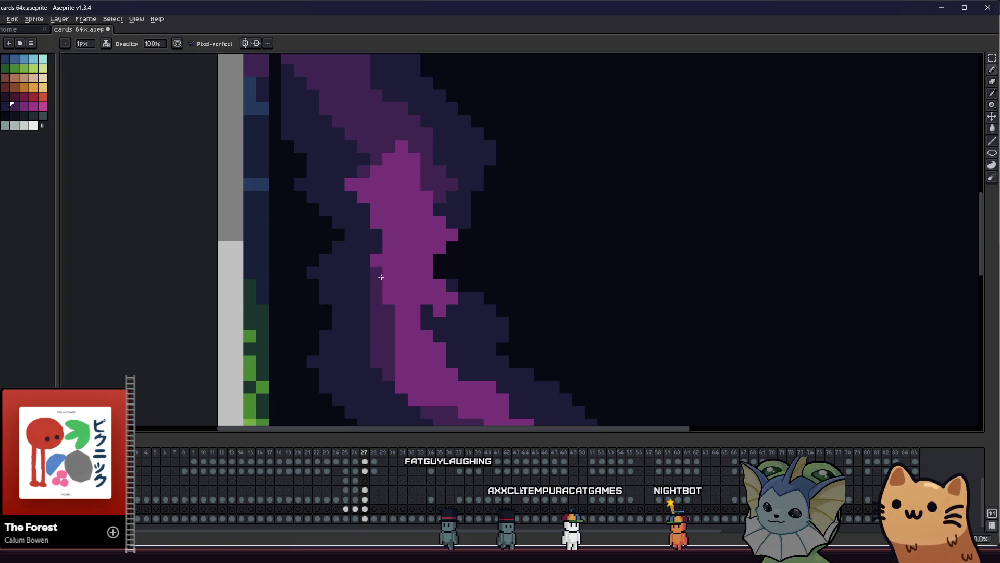
drag(382, 276, 326, 247)
mouse_move(334, 172)
mouse_down()
mouse_move(371, 222)
mouse_move(382, 263)
mouse_move(384, 244)
mouse_up()
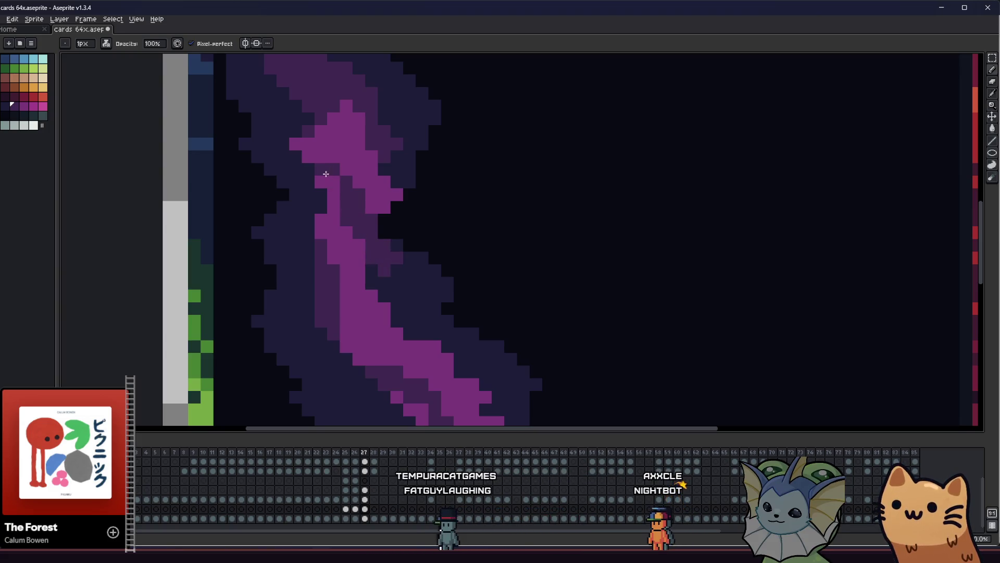
key(ctrl+s)
scroll(326, 176, down, 4)
scroll(267, 257, down, 1)
mouse_move(267, 258)
mouse_down()
mouse_move(331, 287)
mouse_move(462, 287)
mouse_move(317, 267)
mouse_up()
scroll(268, 207, up, 1)
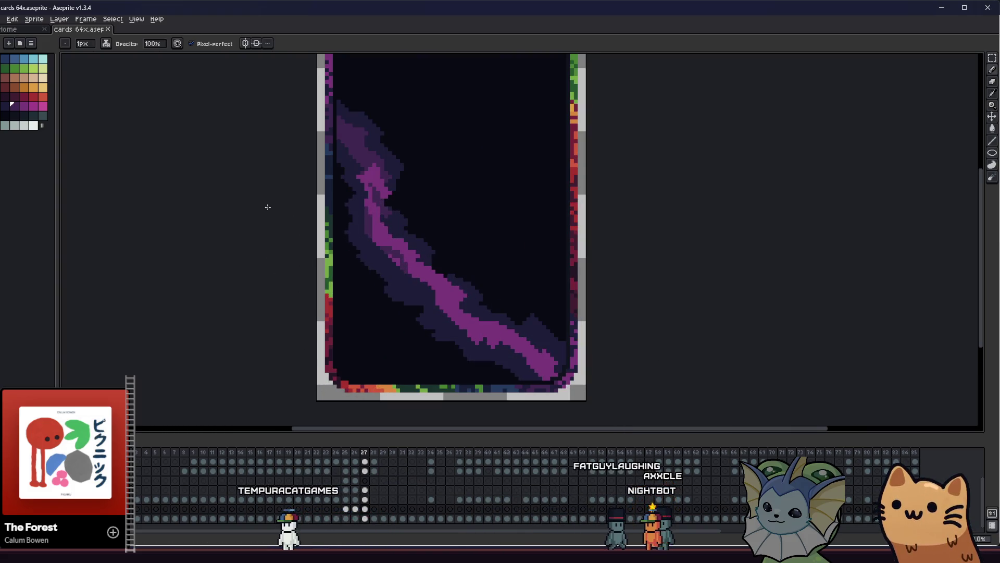
drag(268, 207, 252, 209)
Step: Fill the magenta core with the Paint Bucket at 50% opacity
key(g)
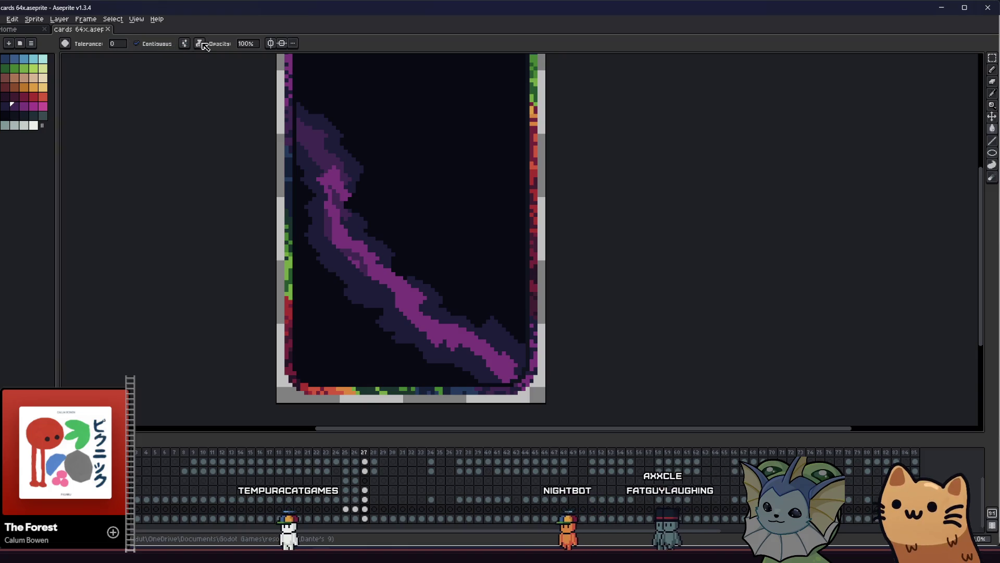
click(242, 43)
text(50)
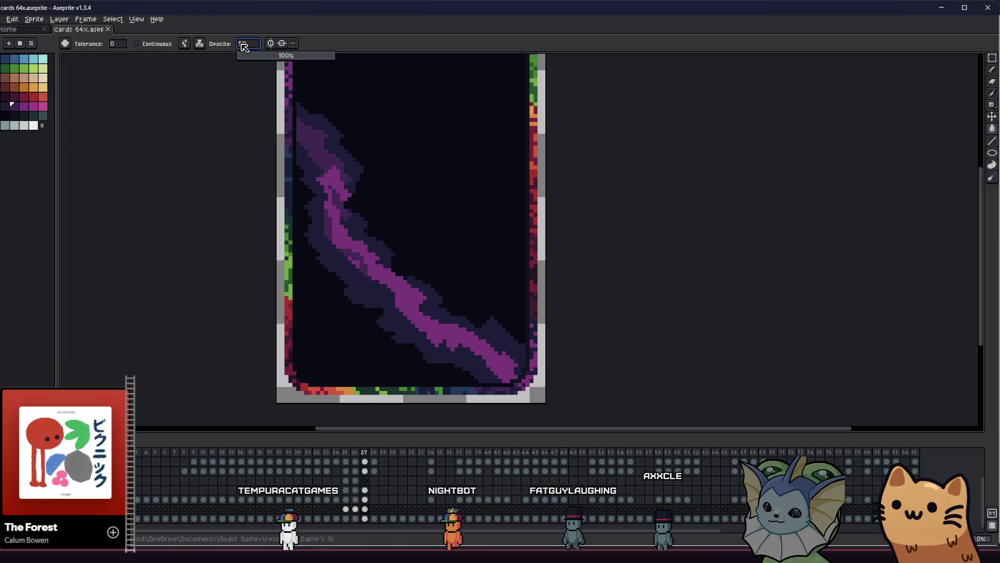
key(Return)
click(337, 185)
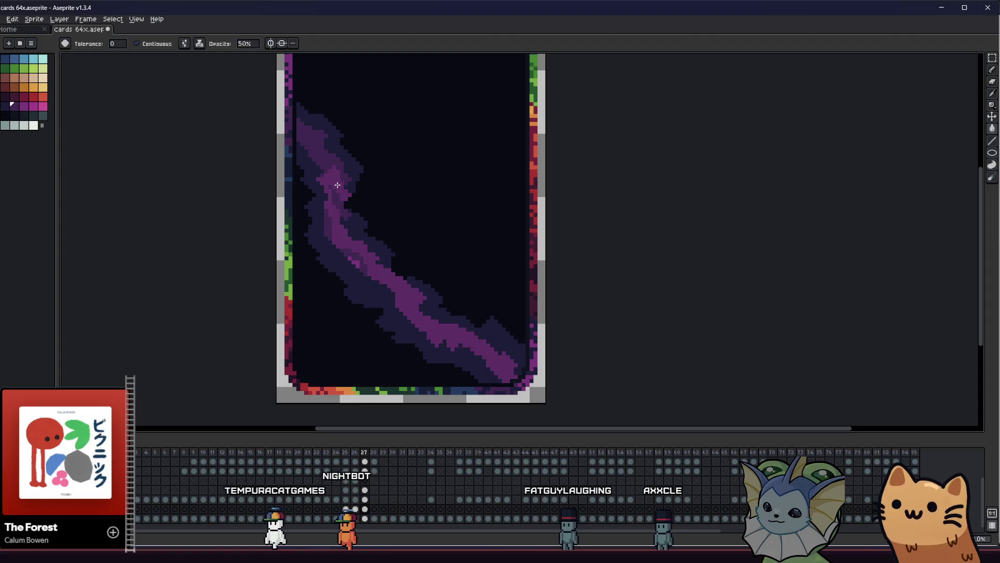
scroll(357, 279, up, 2)
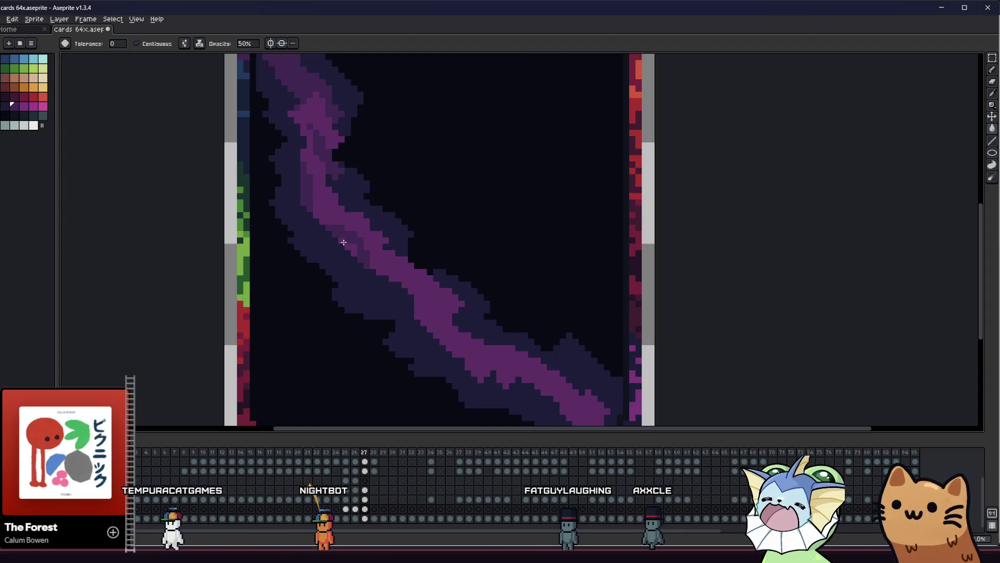
Step: Re-edit the opacity field, entering 10, then confirm the drawing opacity at 50%
click(245, 45)
text(1)
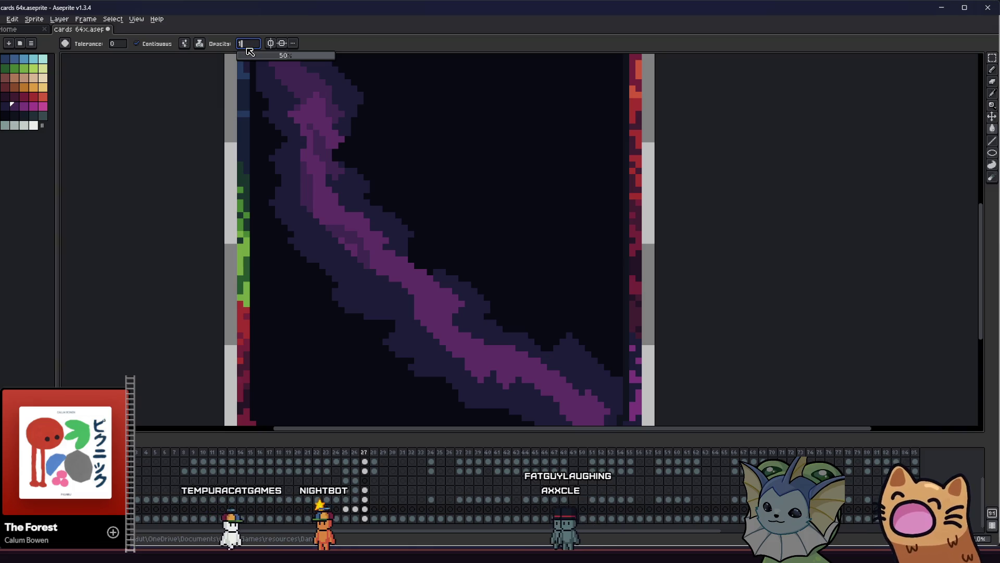
text(0)
key(Return)
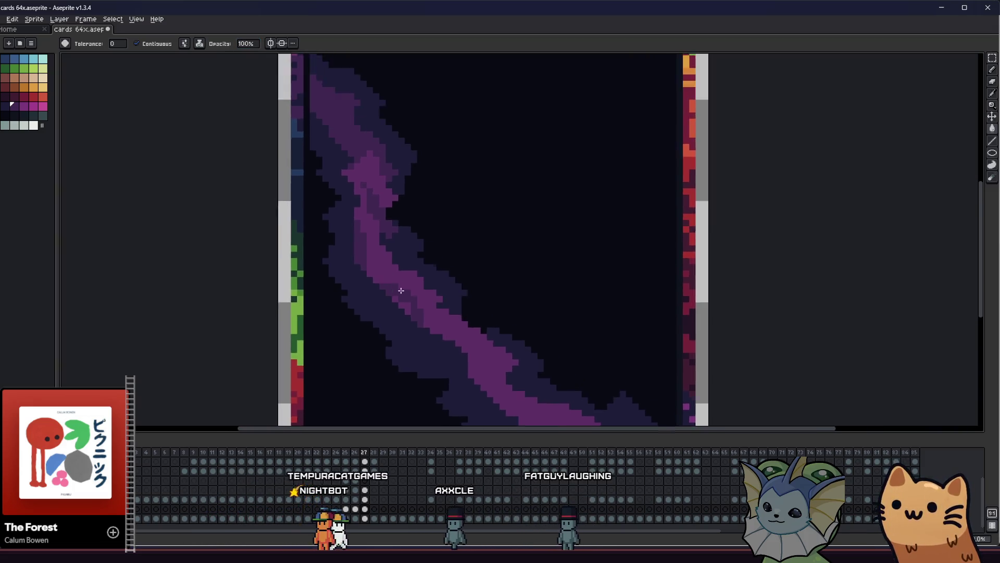
scroll(402, 290, down, 5)
key(i)
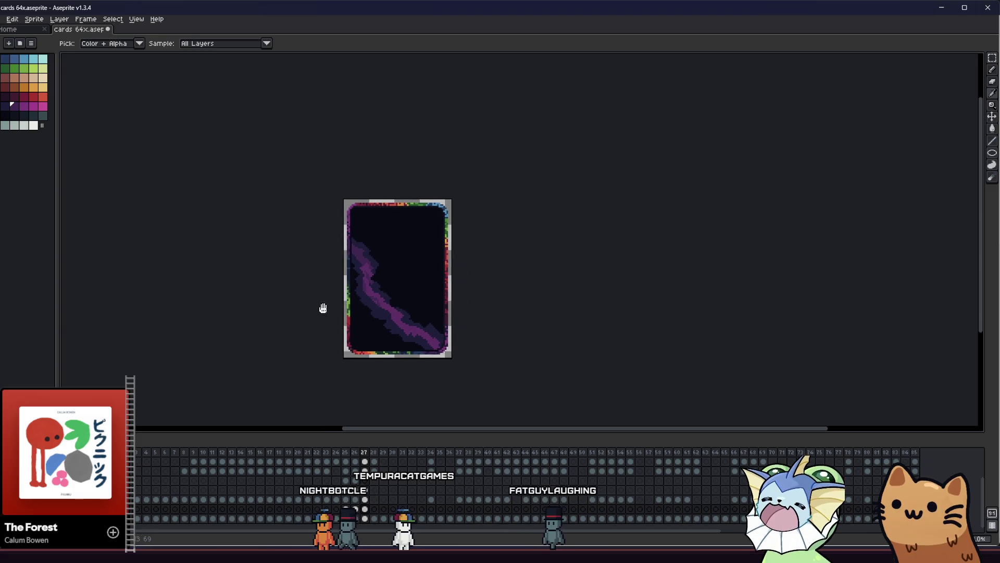
scroll(323, 297, up, 5)
scroll(311, 299, up, 3)
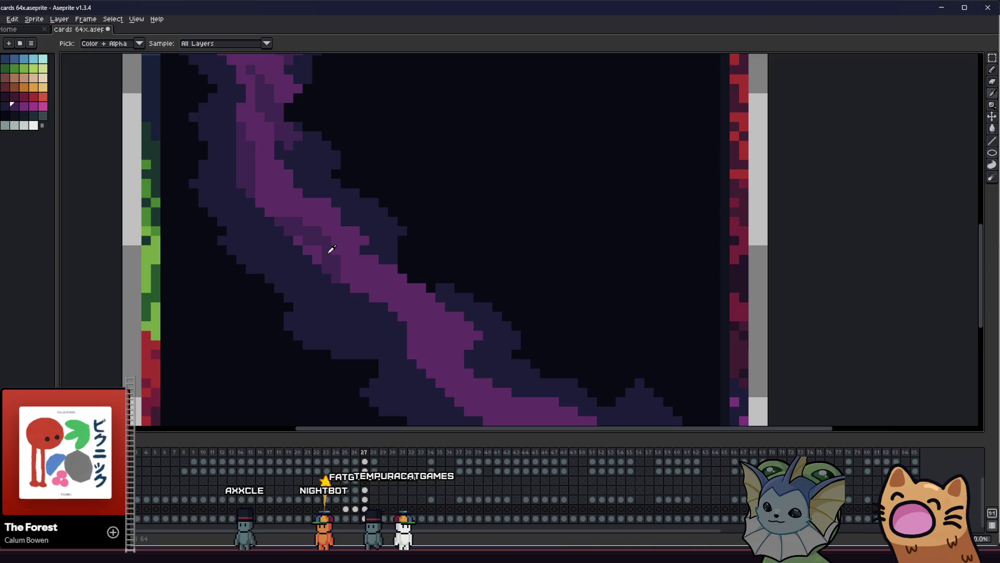
scroll(331, 249, down, 2)
scroll(323, 261, up, 1)
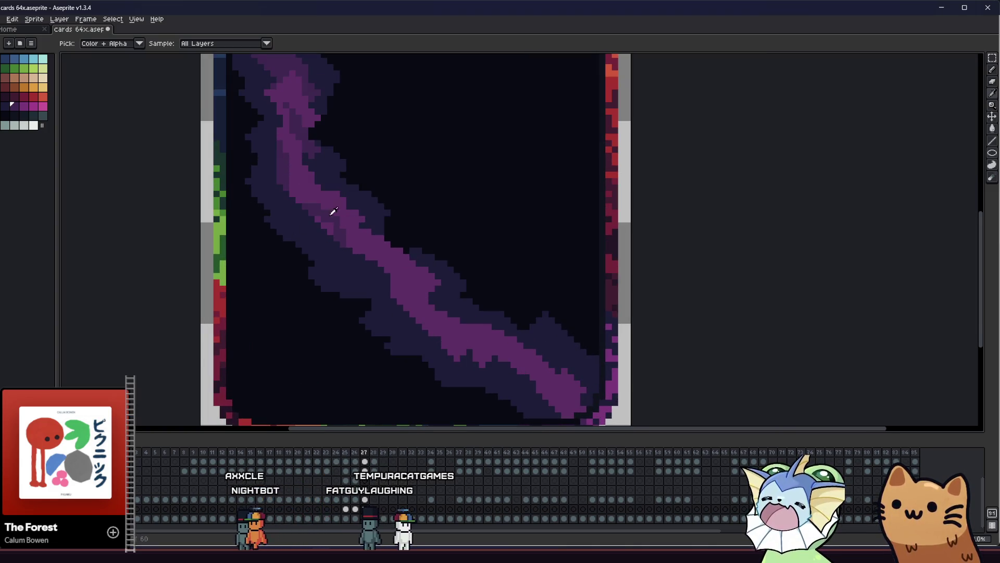
click(157, 45)
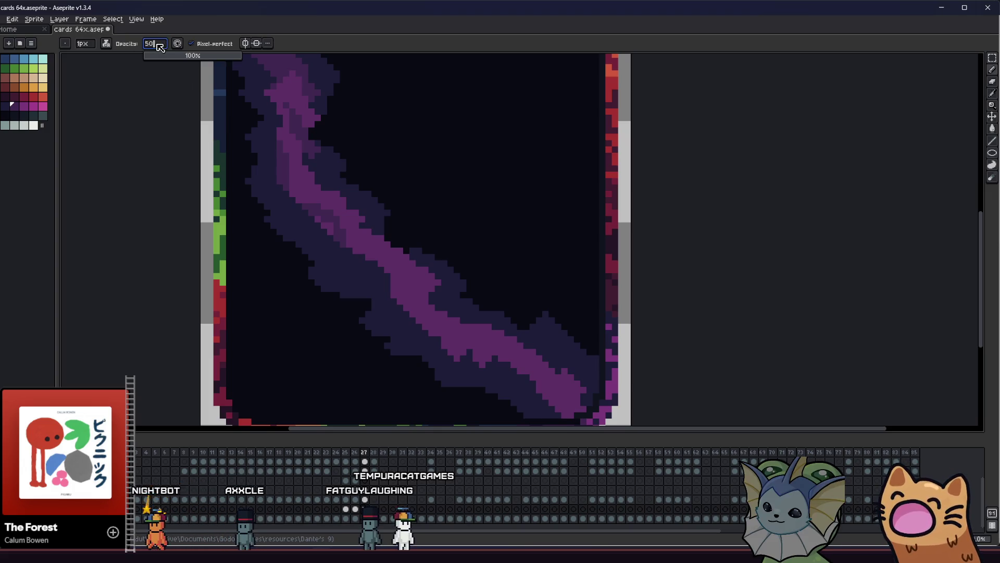
key(Return)
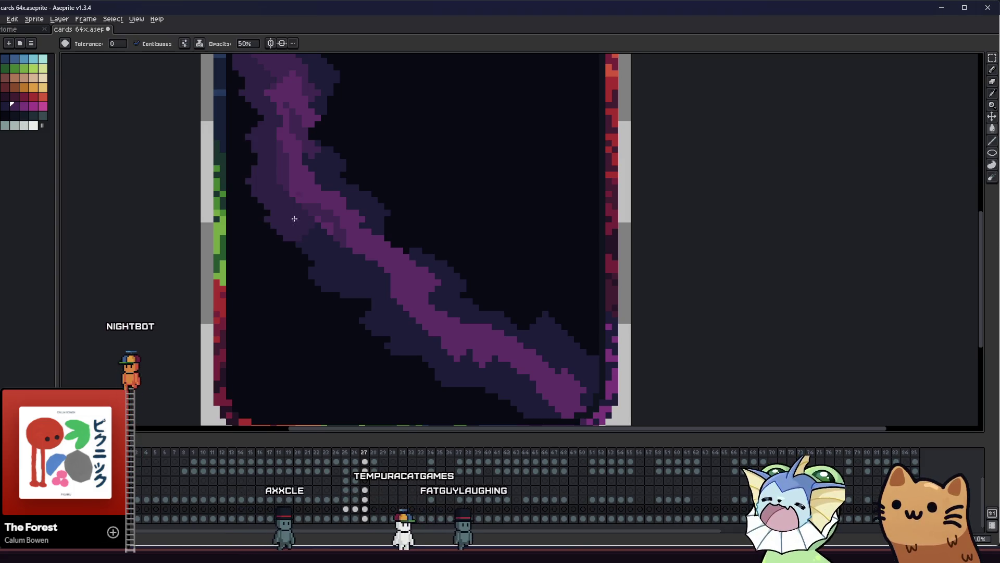
Step: Switch between Move, Pencil, Paint Bucket and Eyedropper while panning the card view
key(v)
drag(322, 259, 339, 287)
scroll(344, 290, down, 1)
key(b)
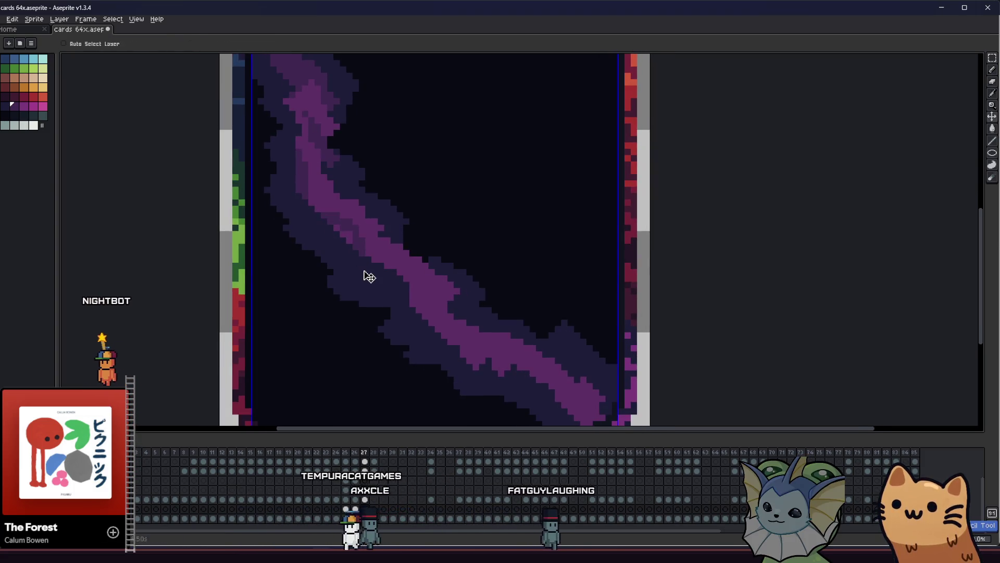
key(g)
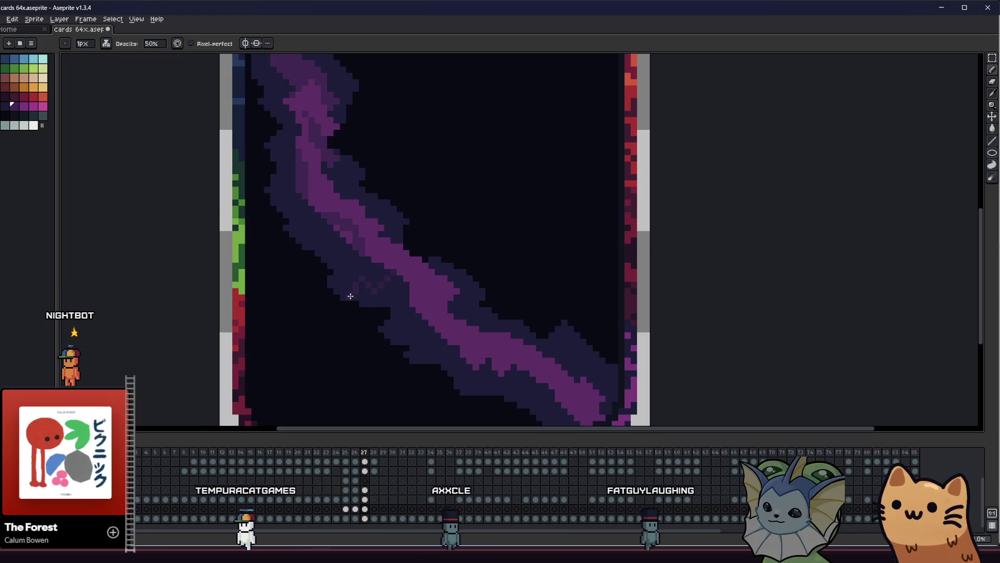
key(b)
key(g)
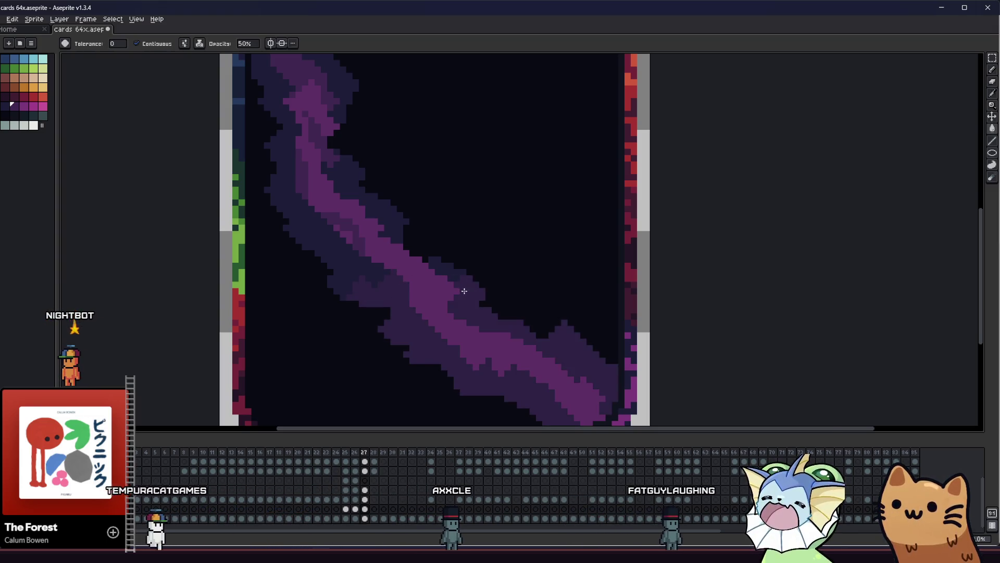
scroll(342, 293, down, 5)
scroll(313, 298, up, 6)
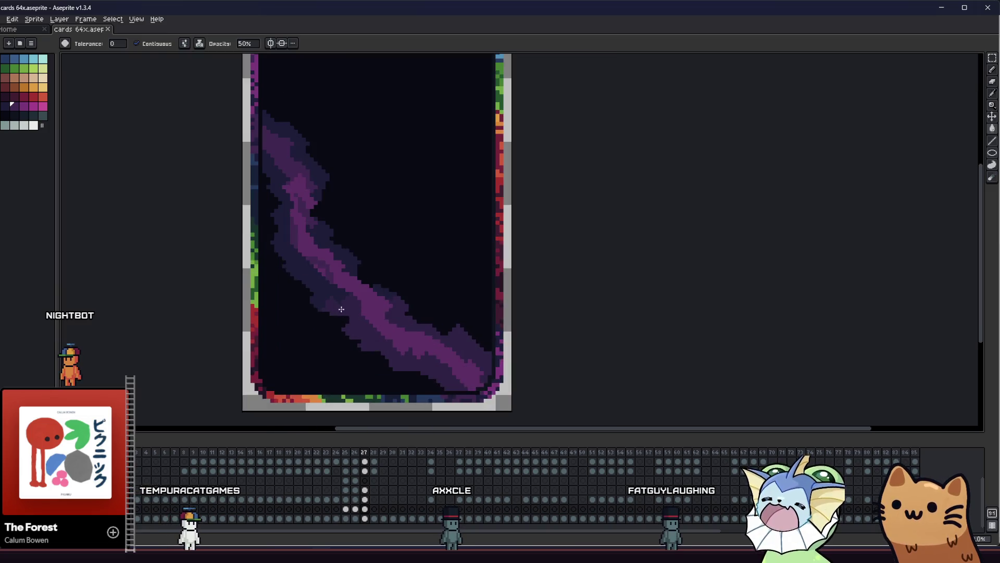
key(i)
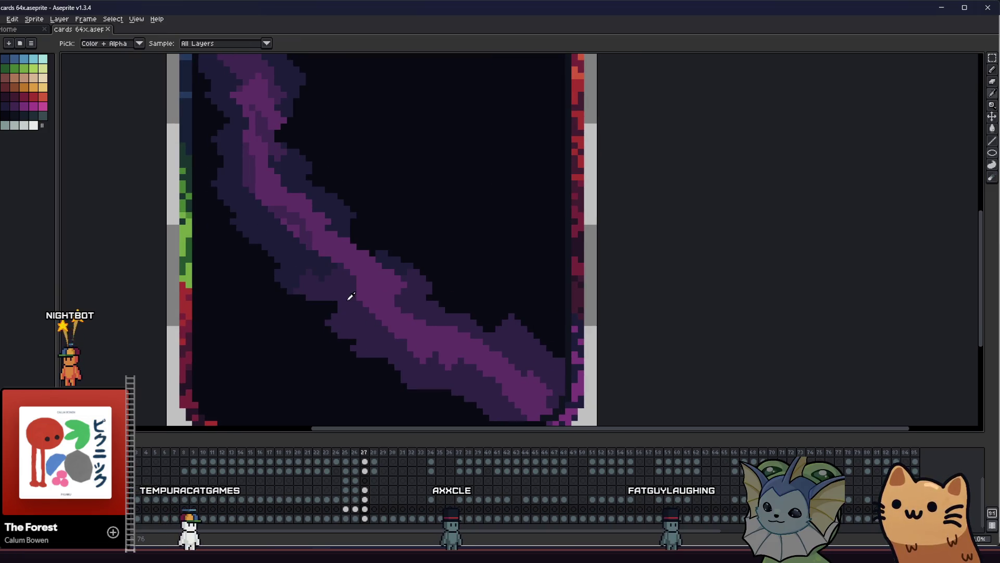
drag(351, 296, 299, 258)
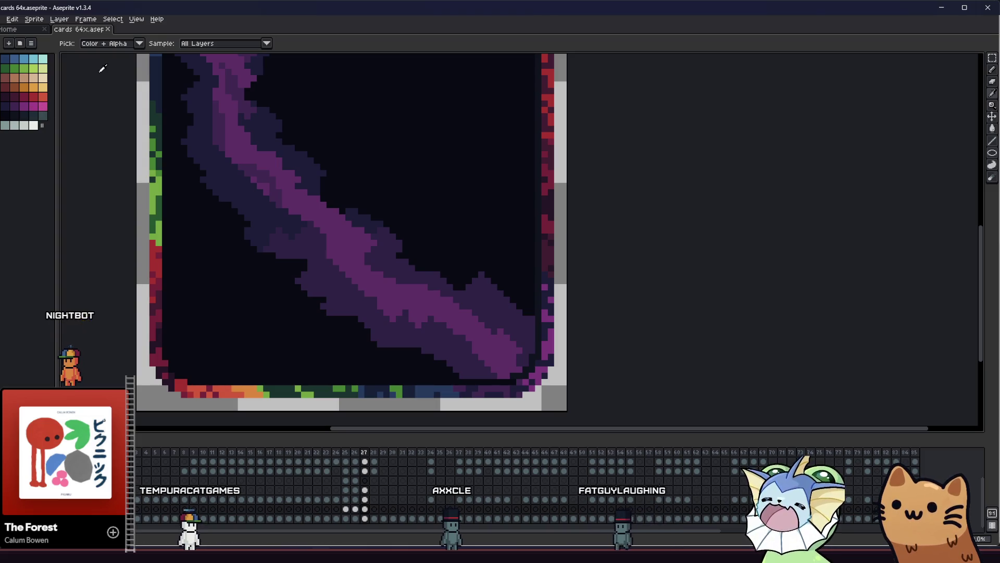
key(b)
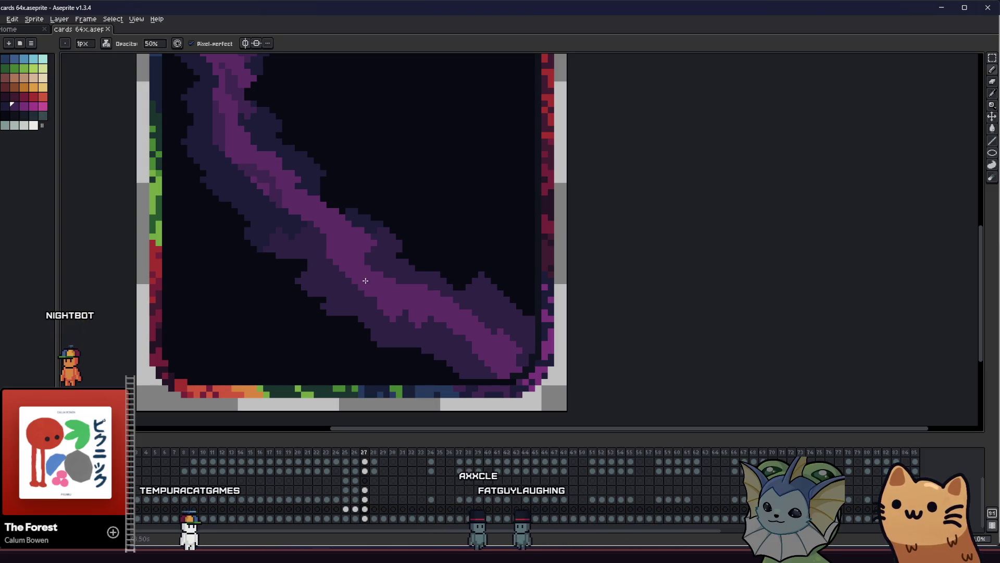
Step: Set the Pencil's opacity back to 100%
click(152, 44)
text(100)
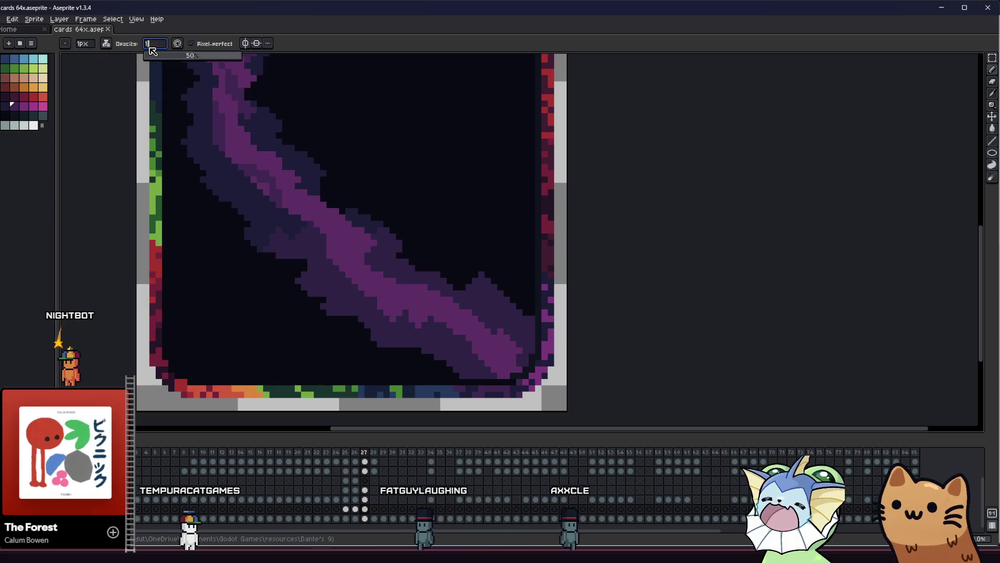
key(Return)
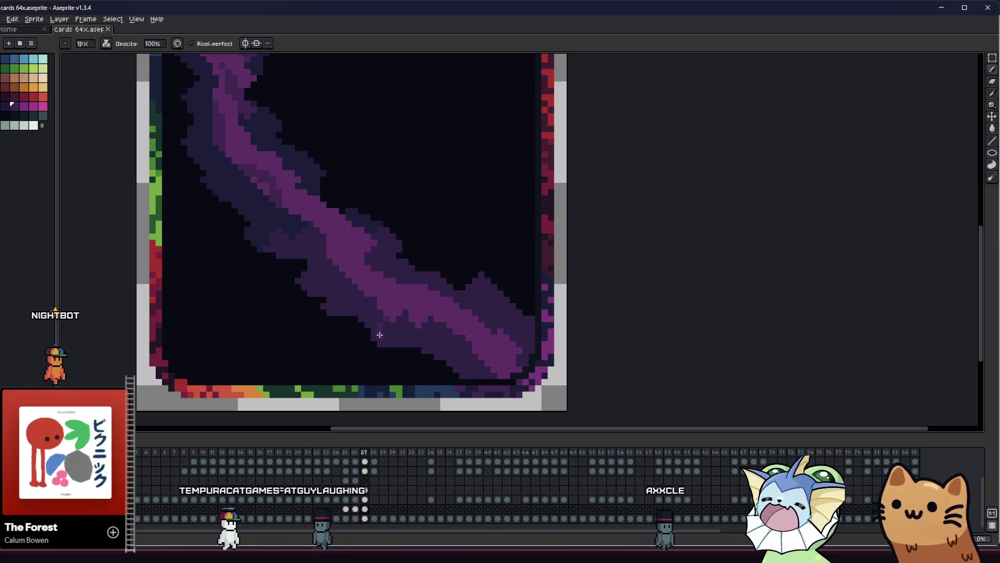
key(g)
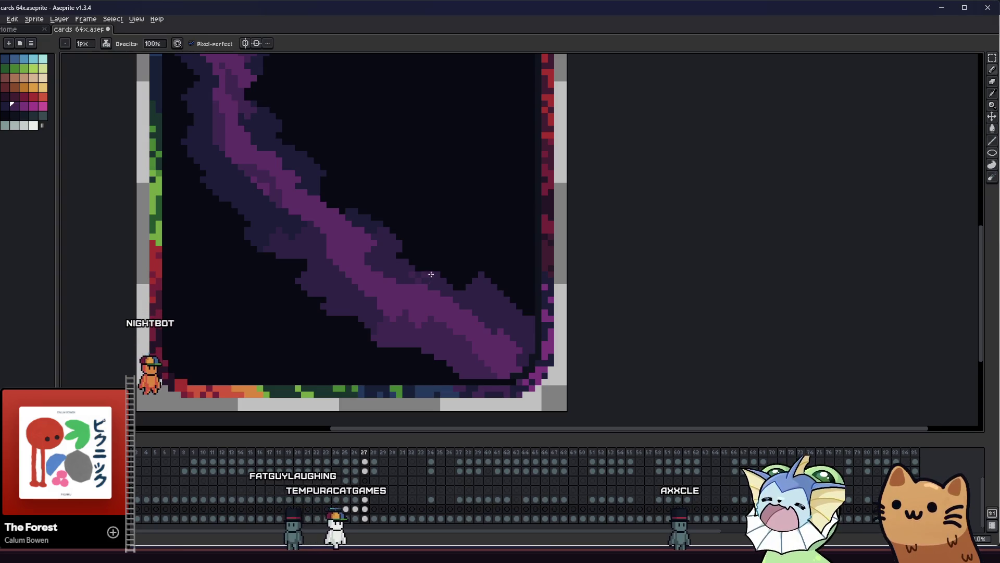
scroll(390, 336, up, 1)
scroll(391, 339, up, 1)
key(b)
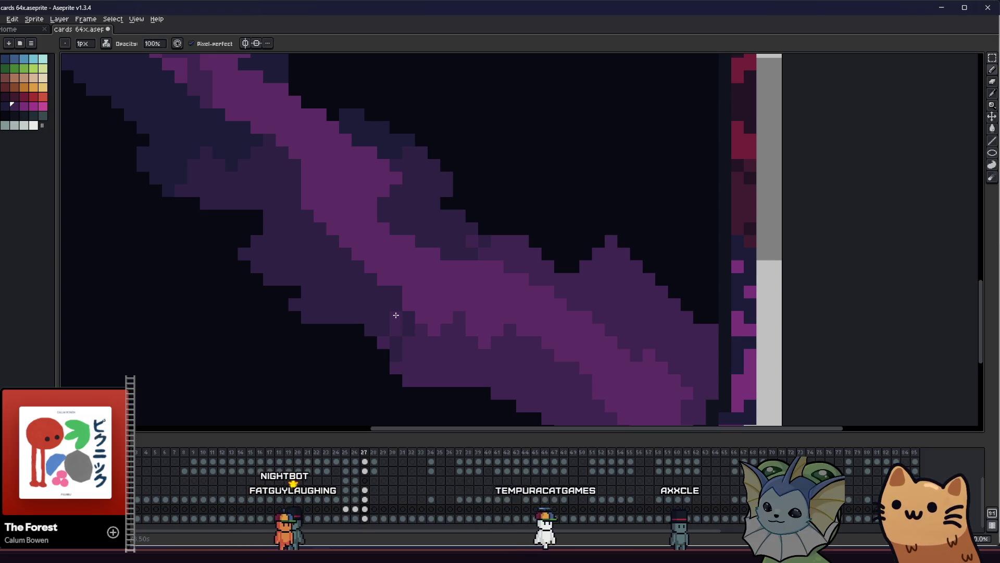
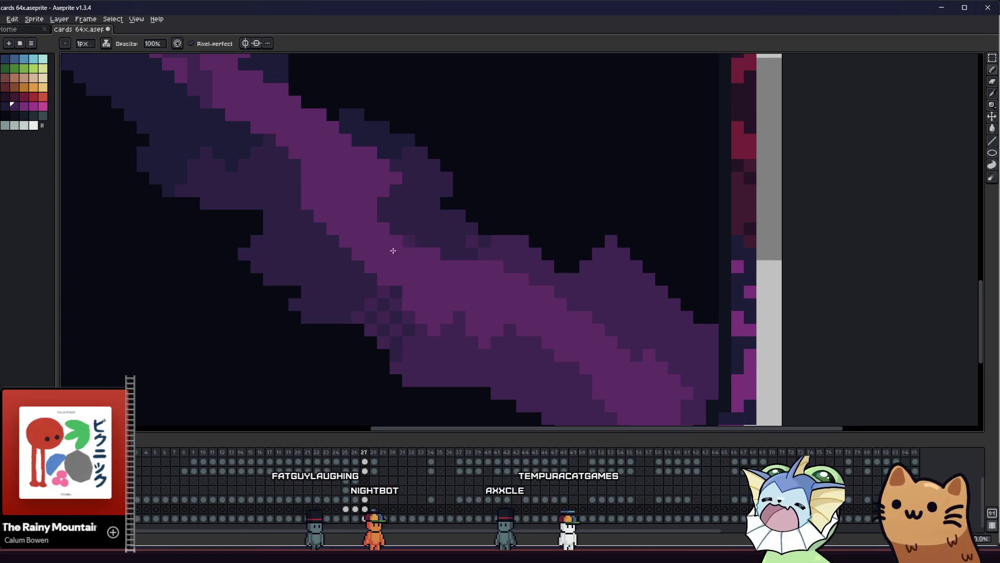
Step: Frame the card, eyedrop the streak's purple, and return to the Pencil
scroll(447, 263, up, 1)
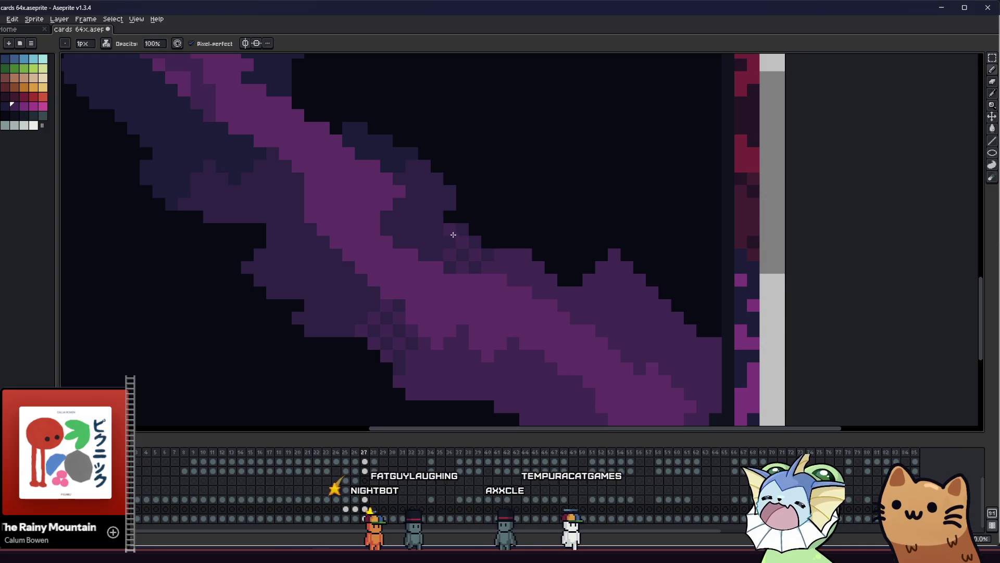
scroll(431, 248, down, 2)
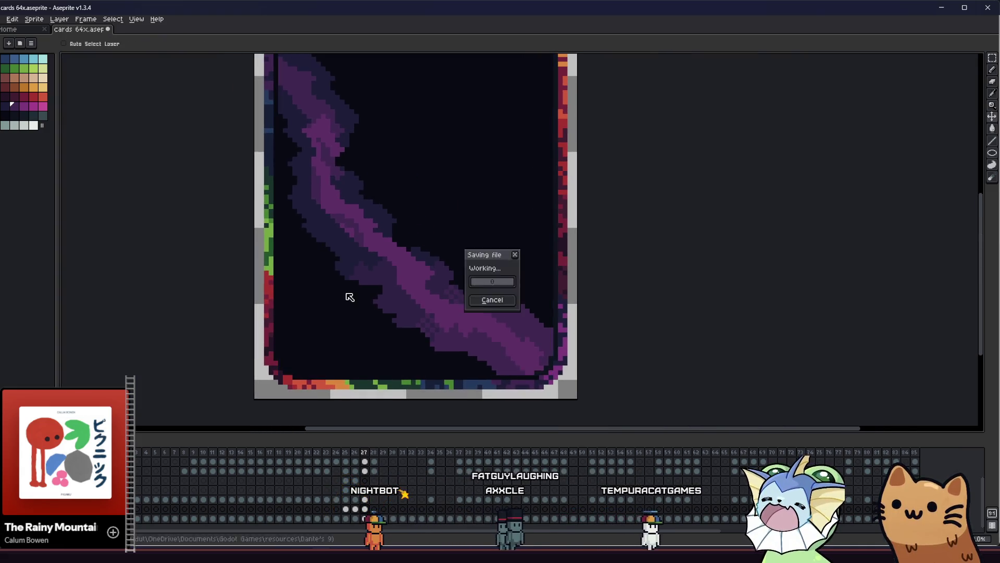
scroll(349, 292, down, 2)
drag(315, 297, 244, 312)
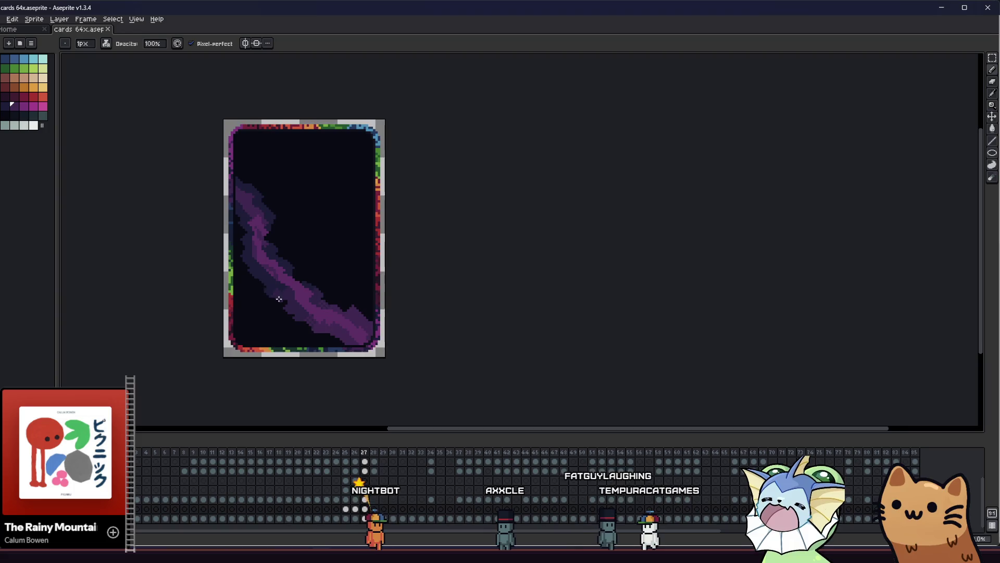
scroll(302, 321, up, 3)
key(i)
scroll(286, 274, up, 3)
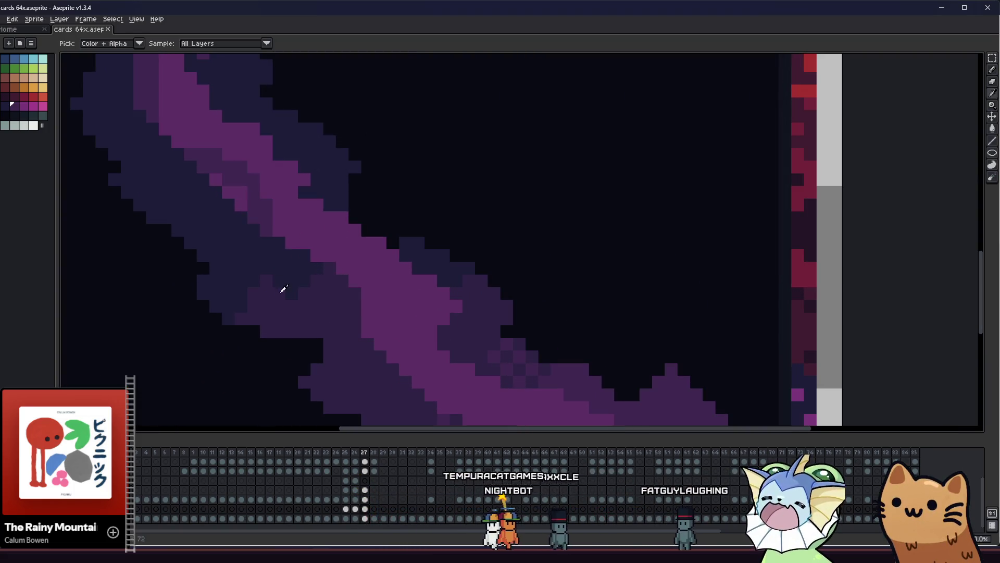
click(284, 289)
key(b)
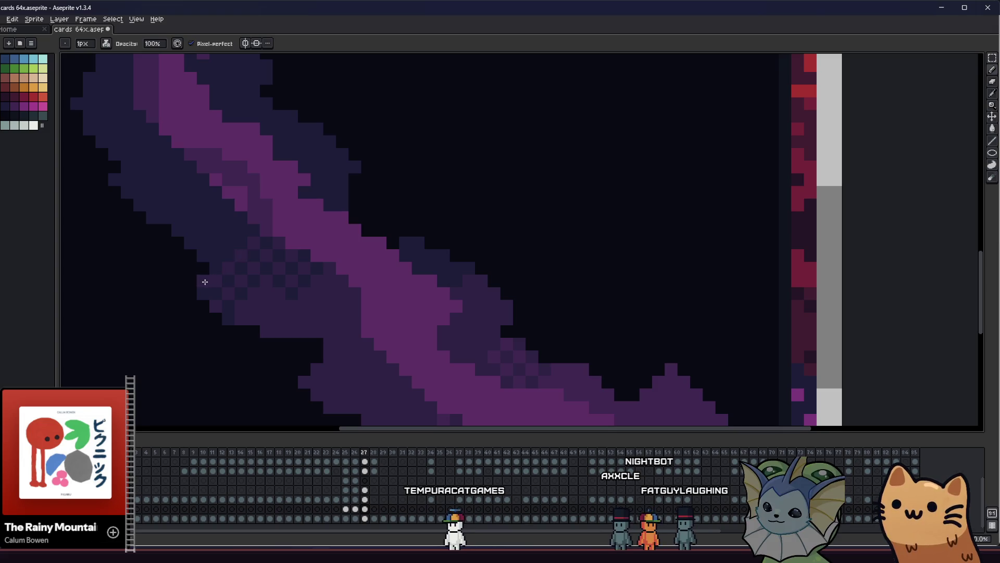
Step: Add dither pixels along the streak's darker edge and save the card
scroll(242, 228, down, 4)
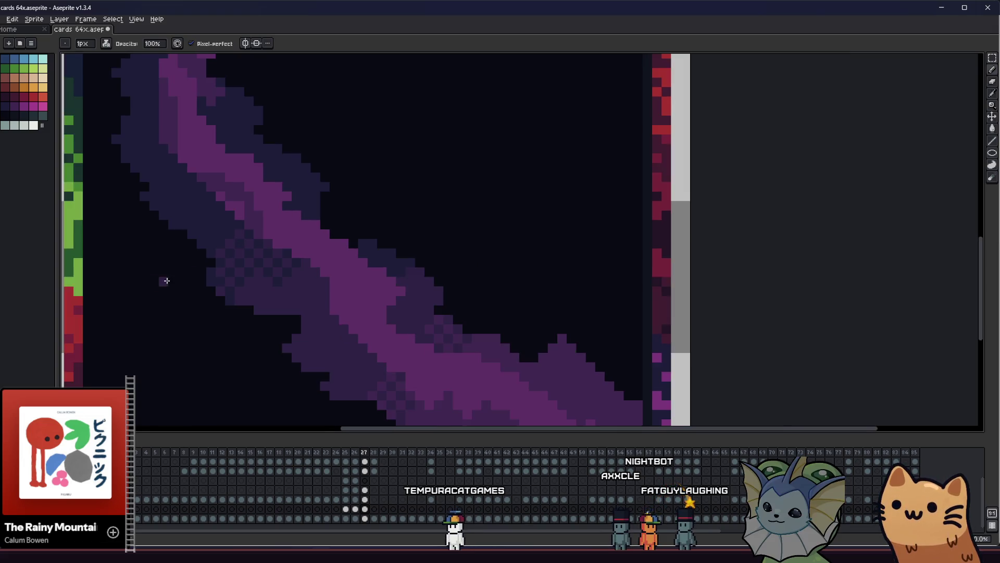
mouse_move(195, 268)
mouse_down()
mouse_move(206, 234)
mouse_move(222, 228)
mouse_move(179, 215)
mouse_move(201, 205)
mouse_move(220, 233)
mouse_up()
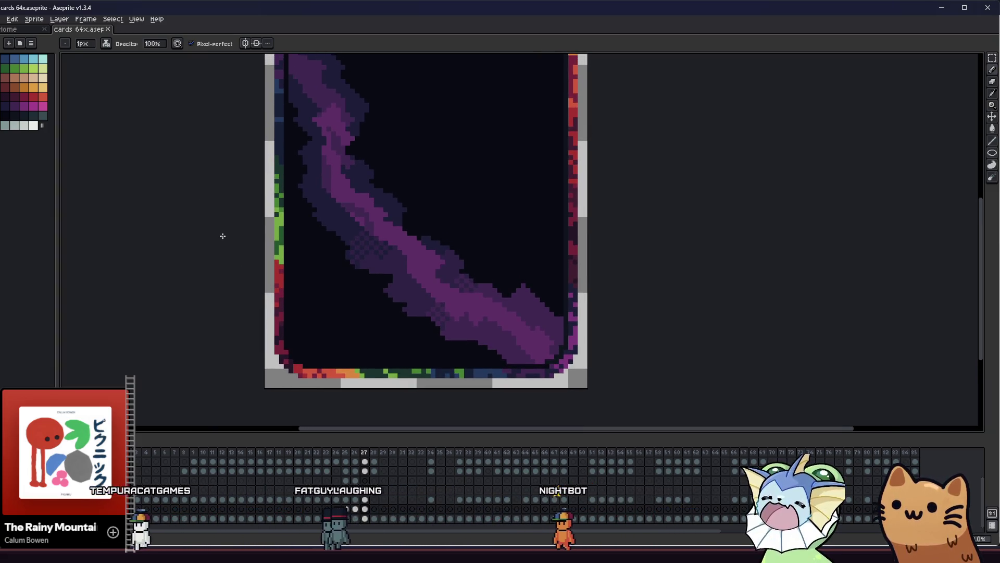
drag(303, 225, 301, 251)
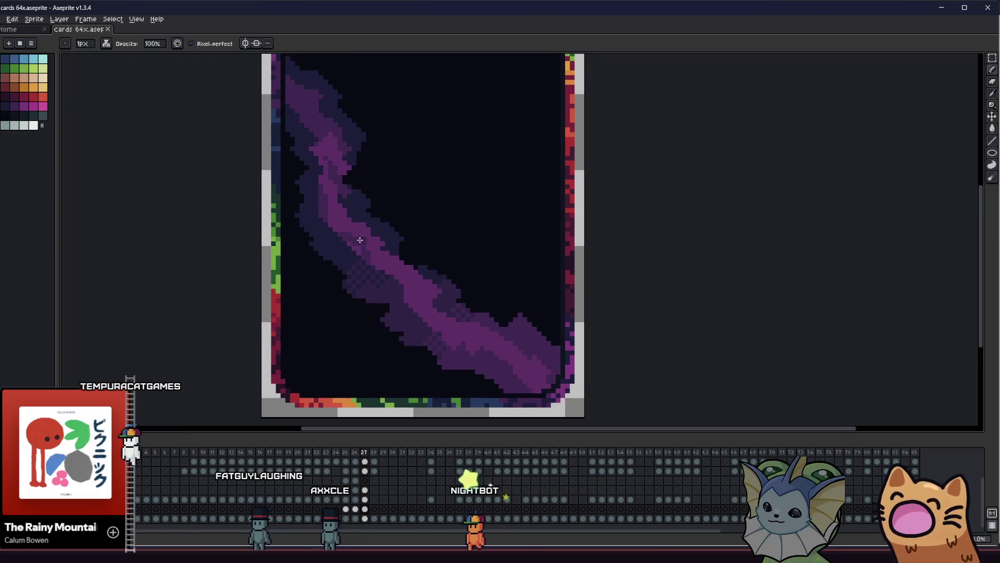
scroll(391, 255, up, 2)
key(ctrl+s)
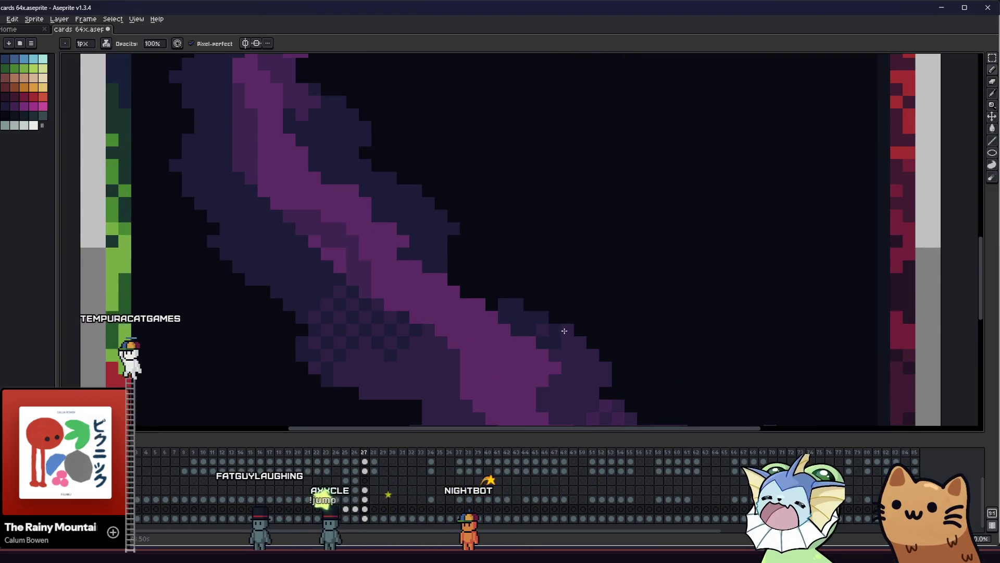
key(b)
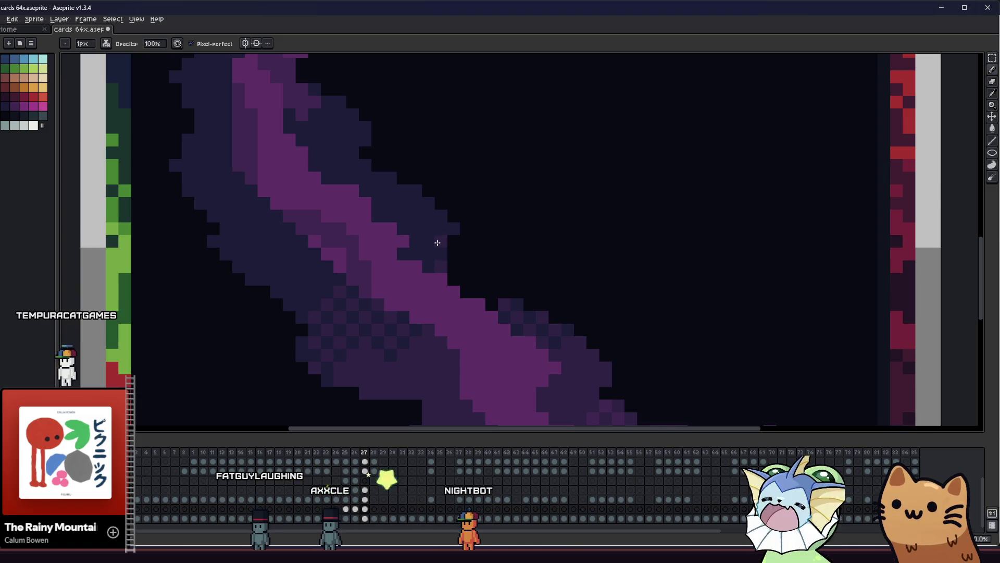
scroll(418, 250, down, 4)
key(ctrl+s)
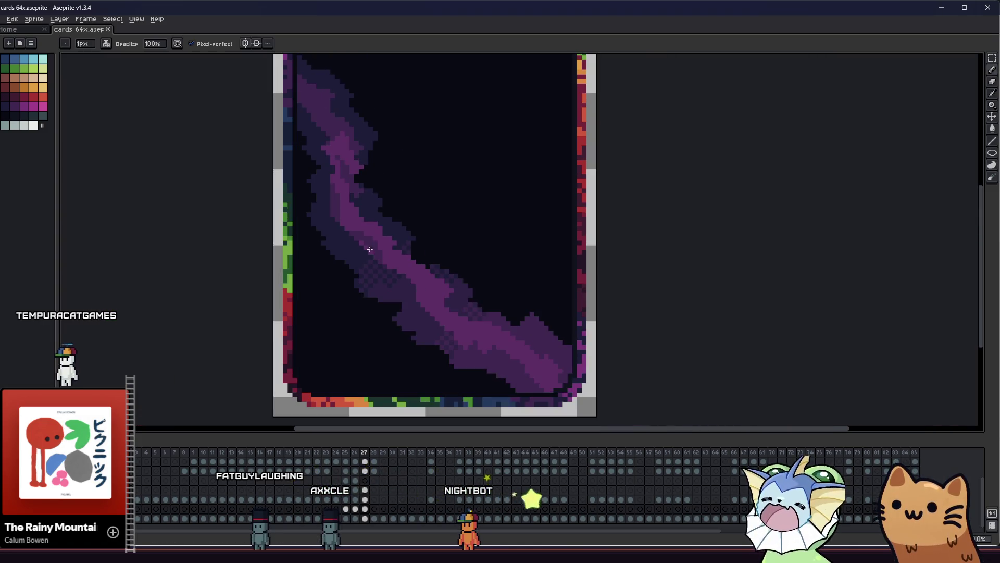
Step: Pan to the card's top and switch to the Eyedropper again
mouse_move(292, 272)
mouse_down()
mouse_move(373, 295)
mouse_move(517, 294)
mouse_move(538, 337)
mouse_move(329, 346)
mouse_up()
key(i)
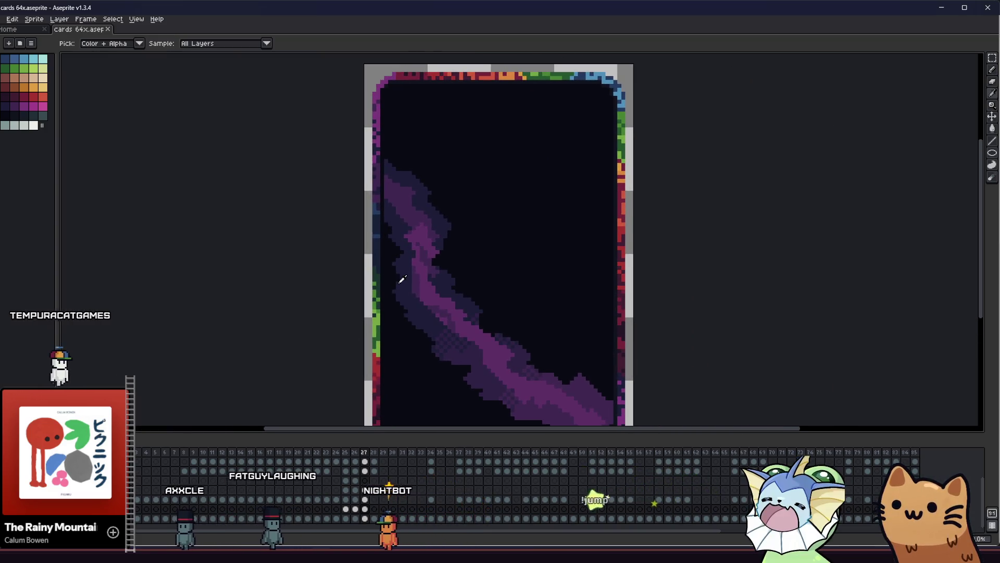
scroll(367, 289, down, 1)
scroll(367, 289, up, 2)
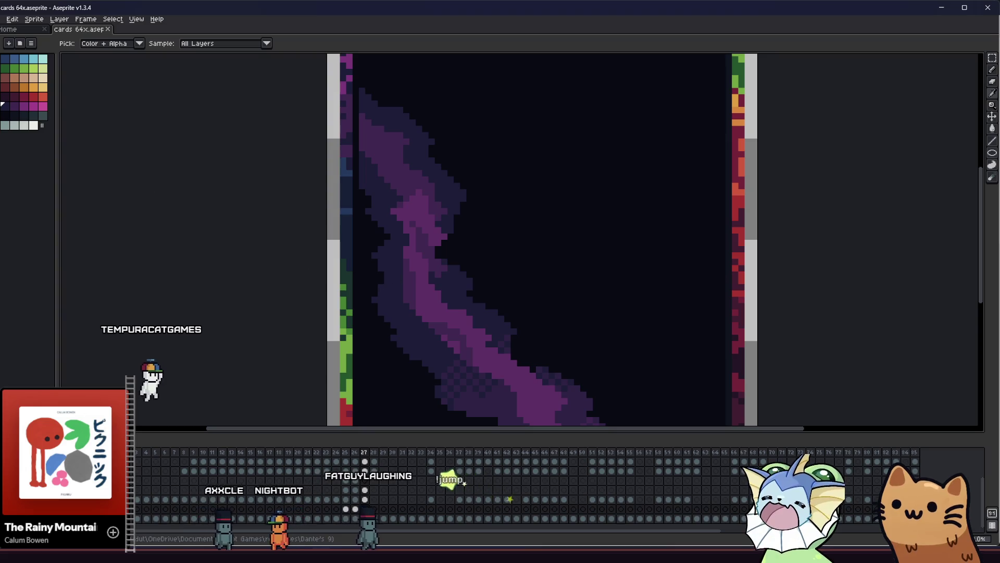
Step: Set the Pencil's drawing opacity to 50%
key(b)
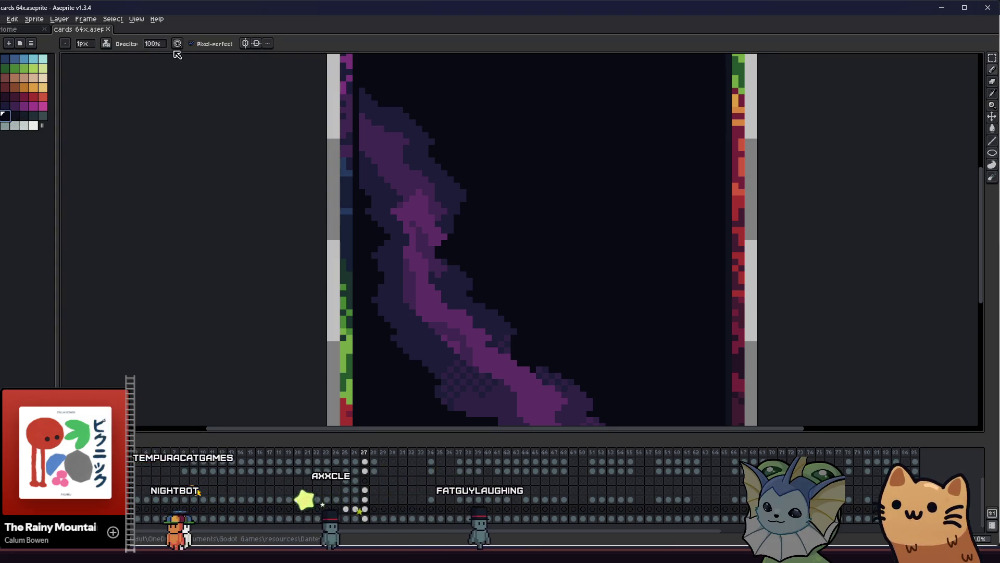
click(154, 43)
text(50)
key(Return)
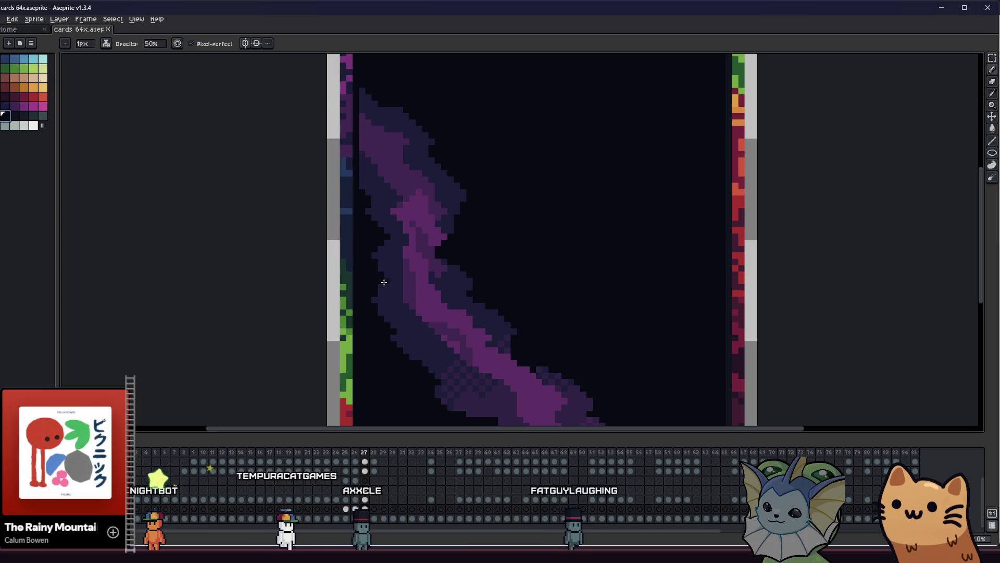
Step: Shade the streak while swapping Paint Bucket, Pencil and Move tools, then save the card
key(g)
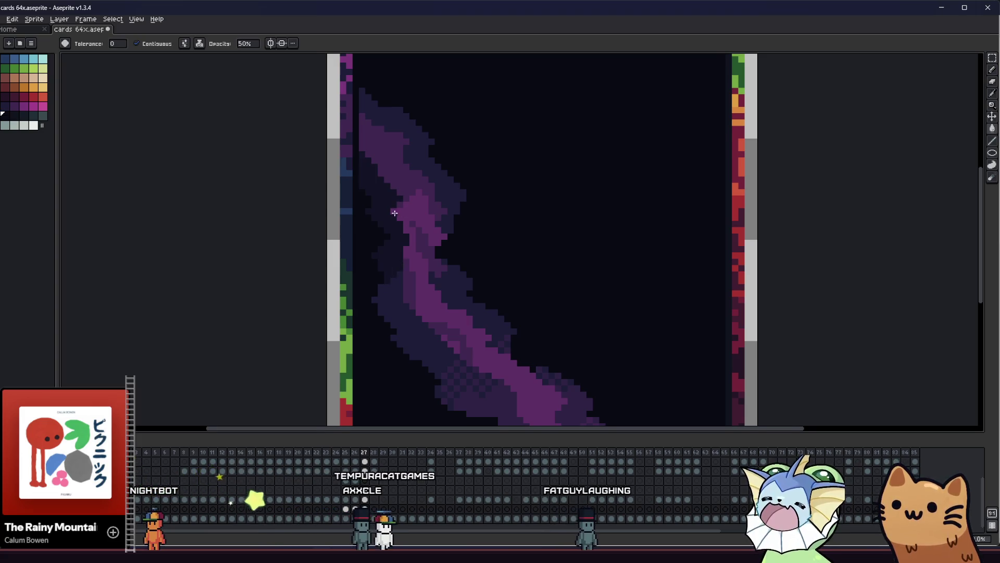
key(b)
scroll(437, 209, up, 1)
key(v)
scroll(317, 195, down, 4)
key(ctrl+s)
Step: Pan left along the streak, switching between the Move and Paint Bucket tools
drag(241, 228, 212, 235)
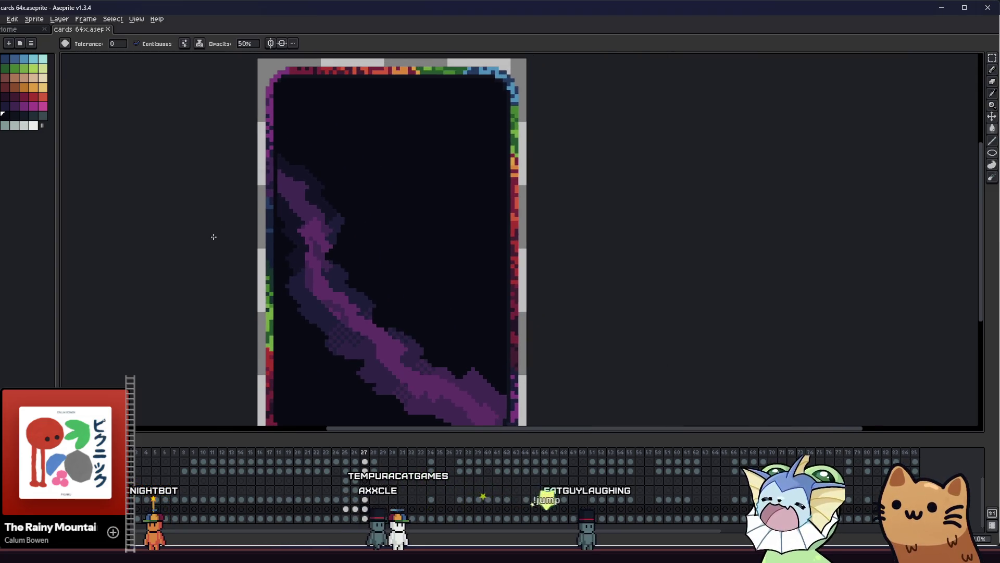
scroll(223, 230, down, 2)
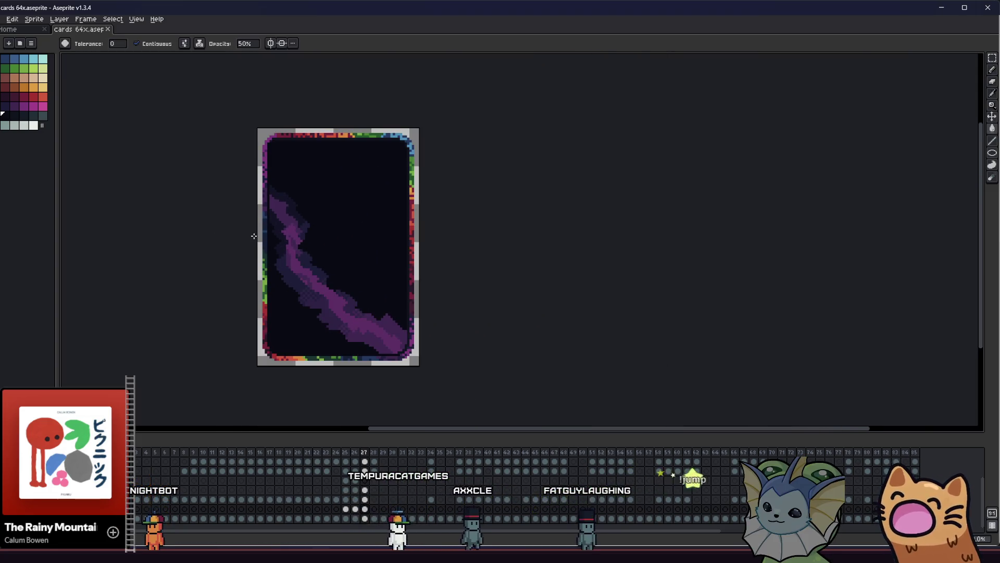
scroll(254, 236, up, 2)
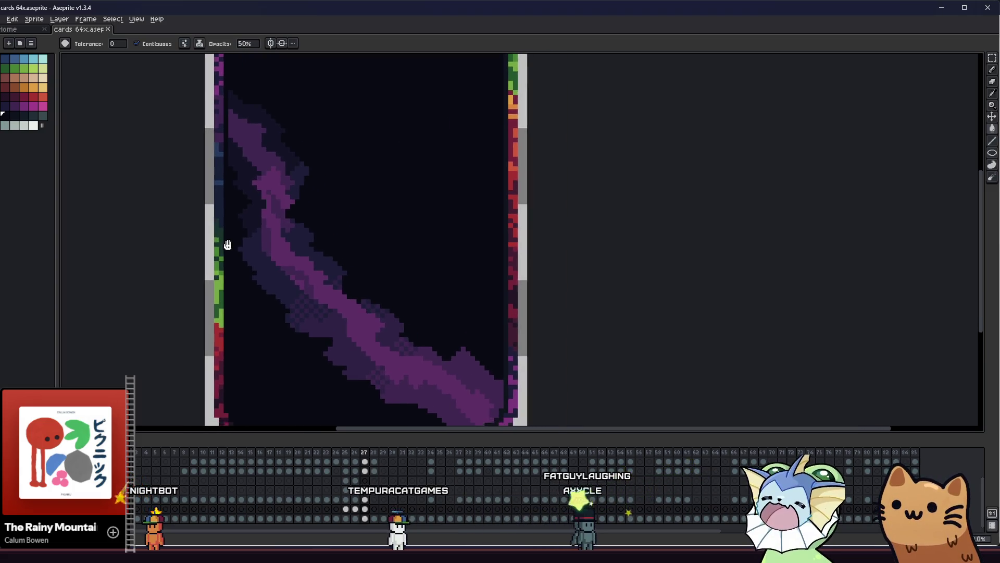
scroll(228, 244, down, 3)
key(v)
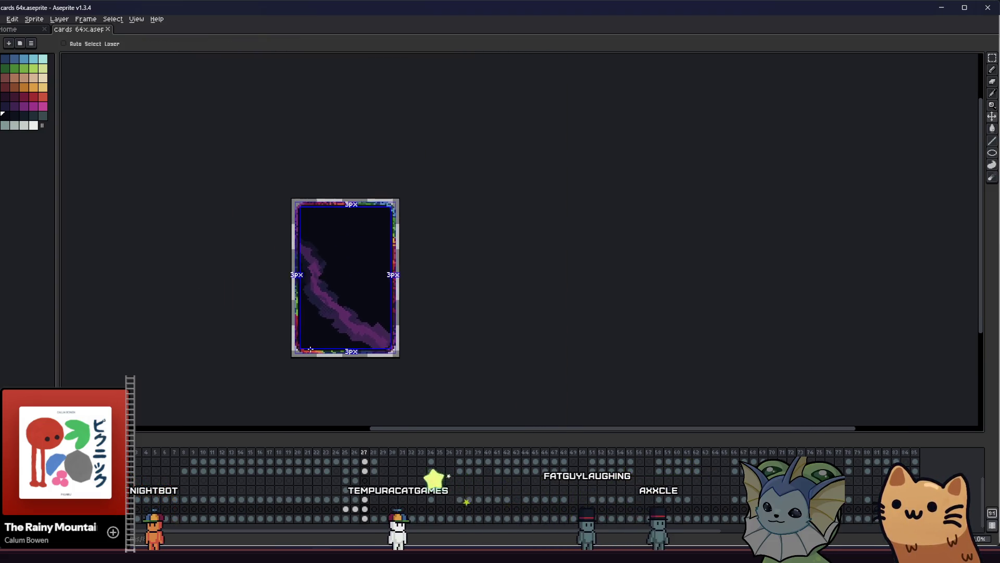
key(g)
scroll(313, 320, up, 2)
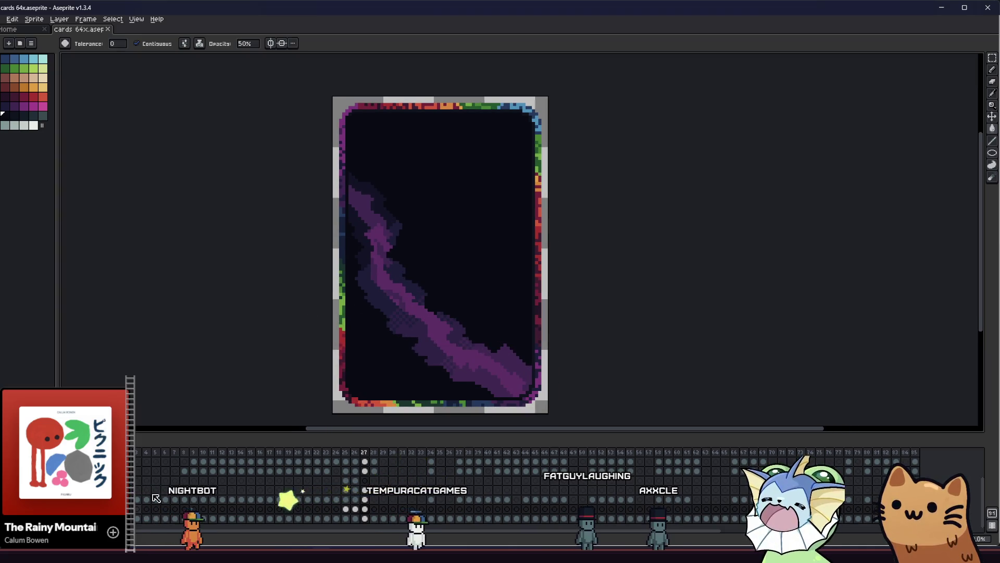
Step: Undo and redo recent changes to compare the card with and without the streak edits
key(ctrl+z)
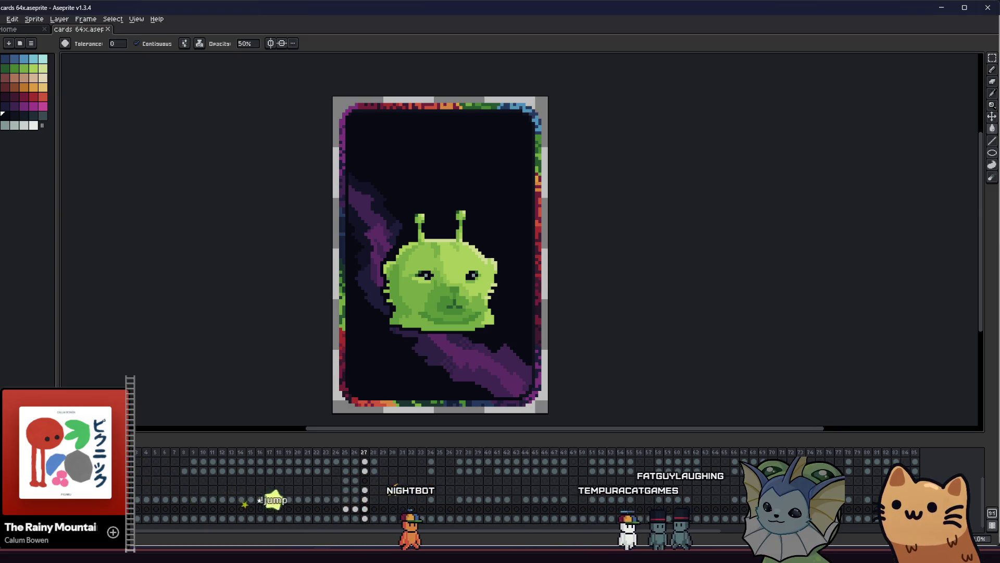
key(ctrl+z)
key(ctrl+z)
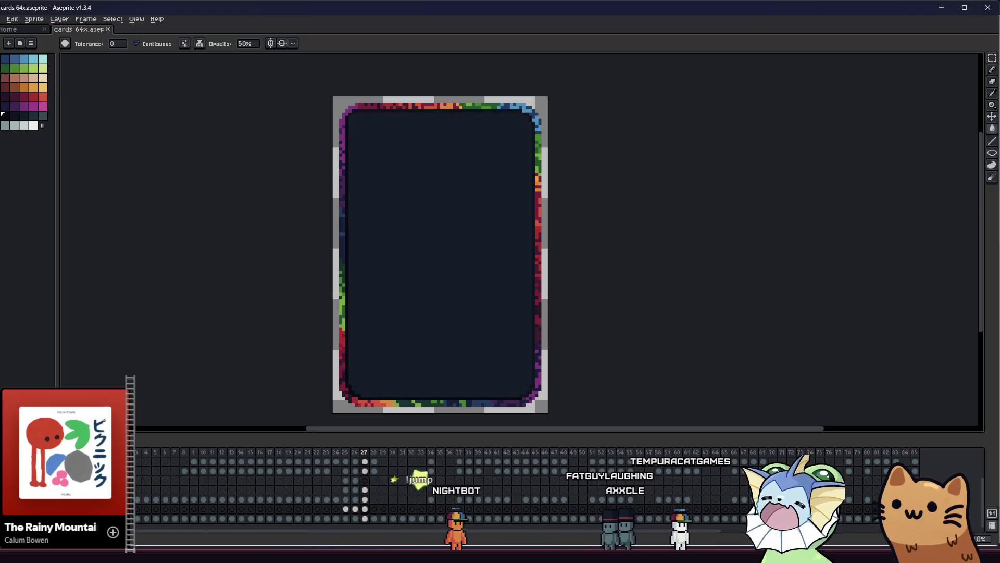
key(ctrl+y)
key(b)
scroll(363, 291, up, 3)
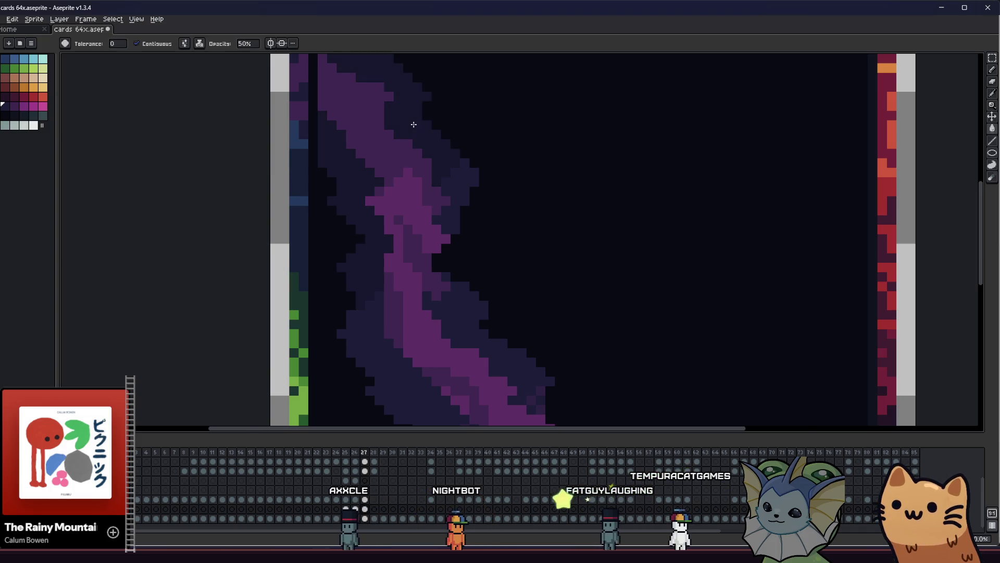
scroll(413, 125, down, 3)
Step: Roughen the band's inner bend with dark dithered pixels and start setting Pencil opacity to 100
key(v)
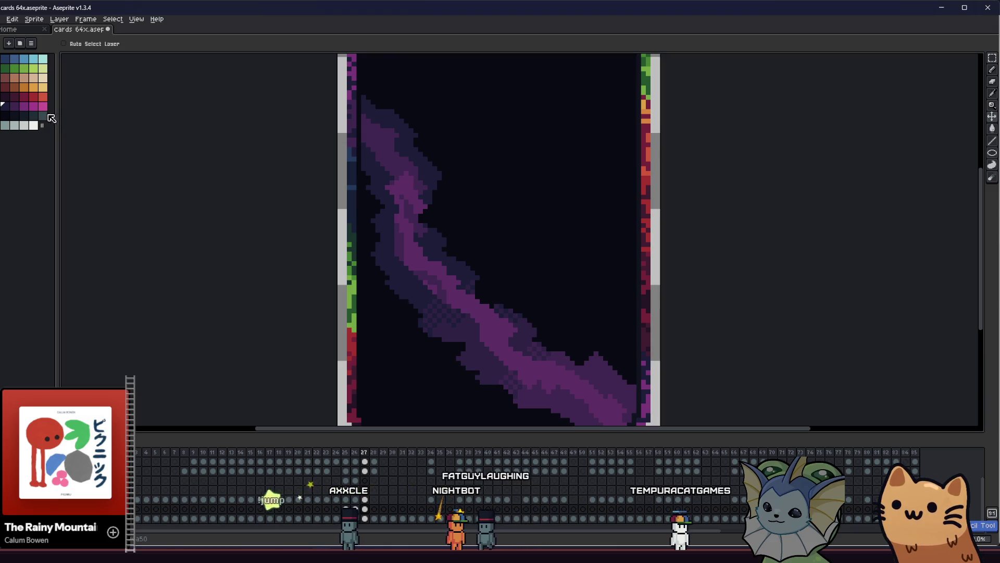
key(b)
scroll(354, 214, up, 2)
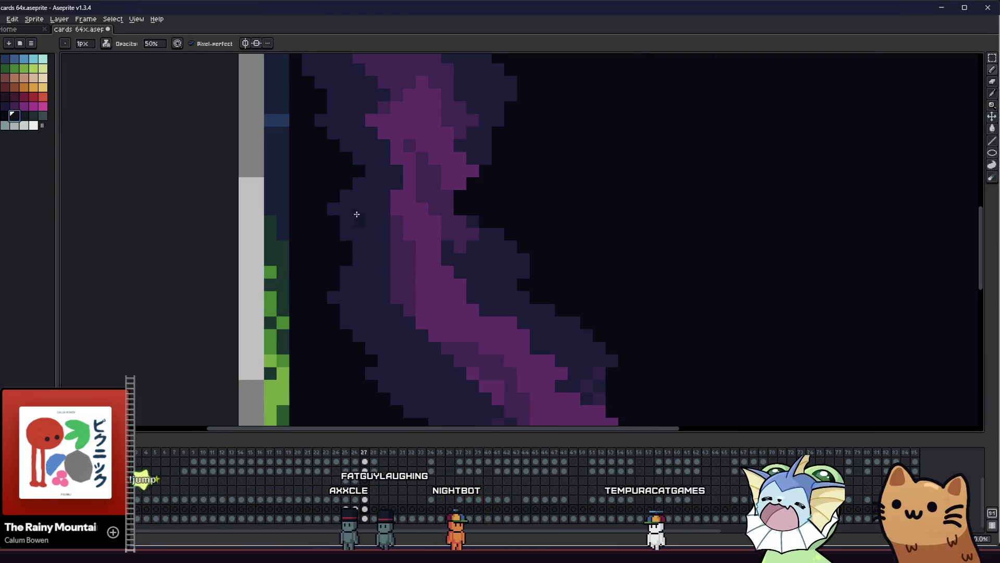
scroll(310, 224, up, 3)
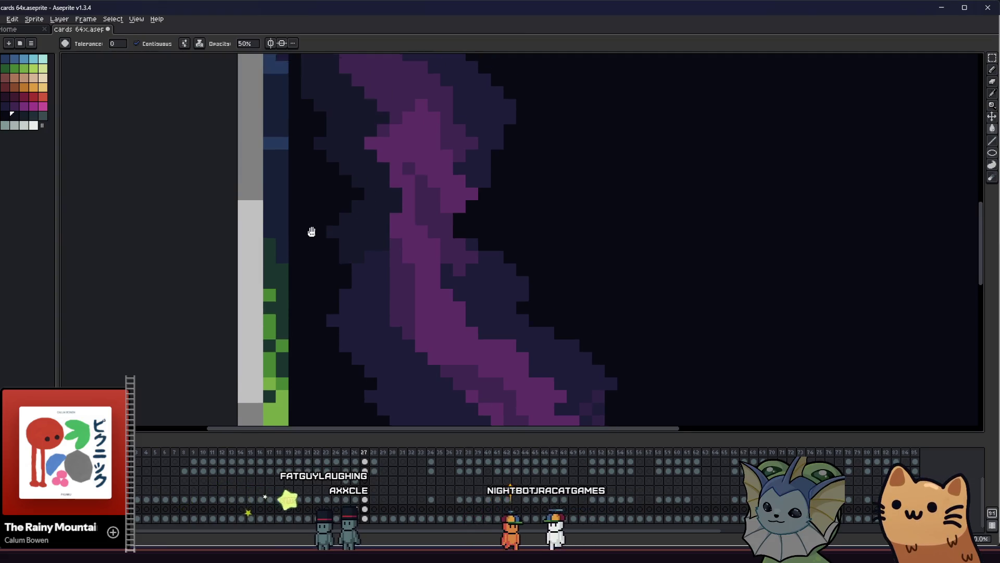
scroll(495, 168, down, 3)
key(g)
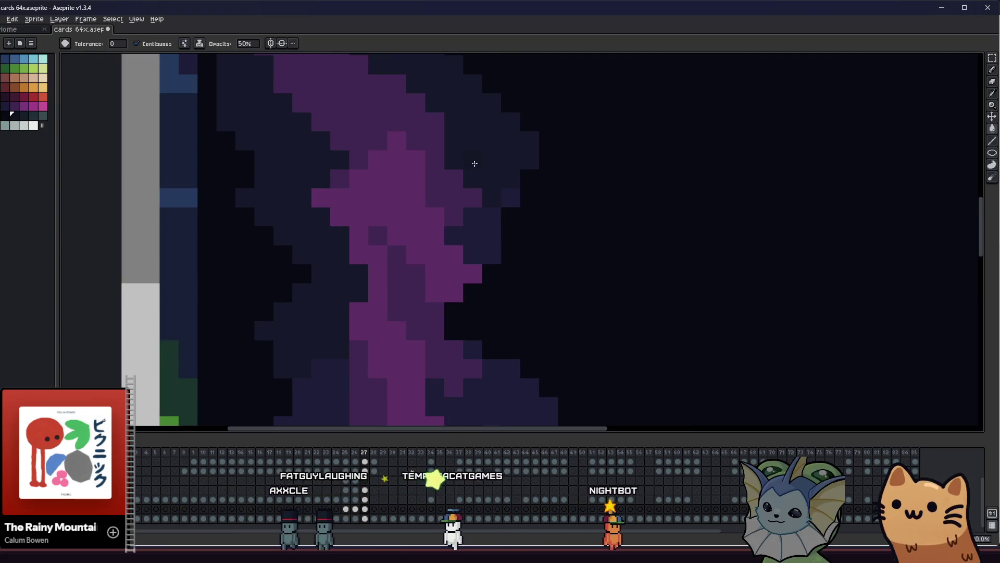
scroll(416, 235, down, 2)
key(b)
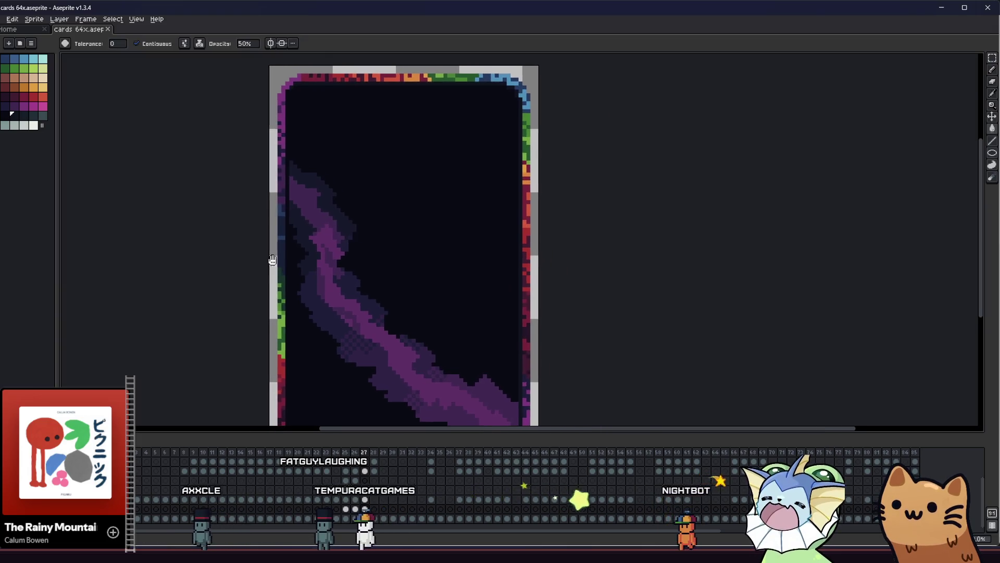
scroll(296, 273, up, 3)
click(155, 44)
text(10)
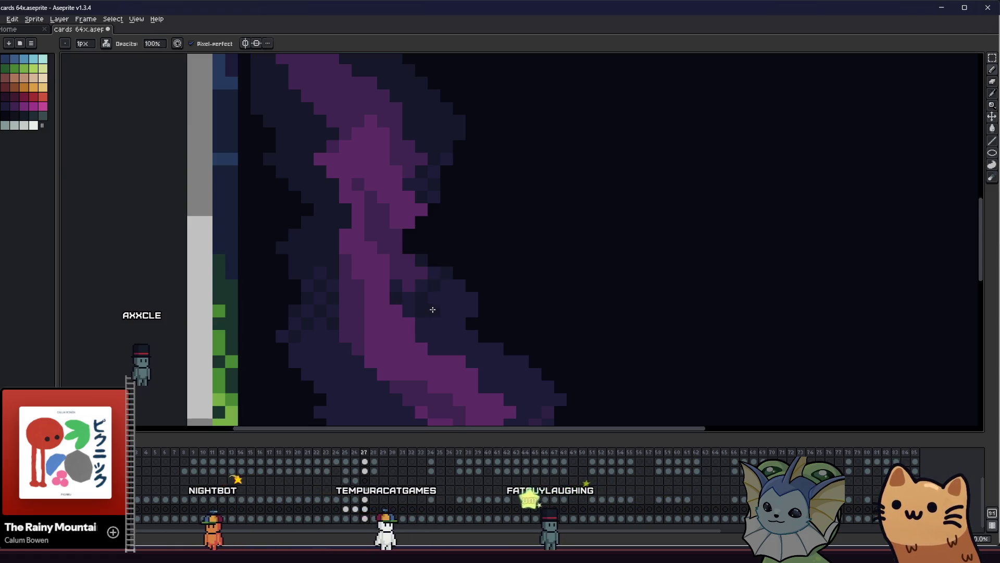
Step: Frame the whole card and sample the streak's colours with the Eyedropper
scroll(458, 286, down, 4)
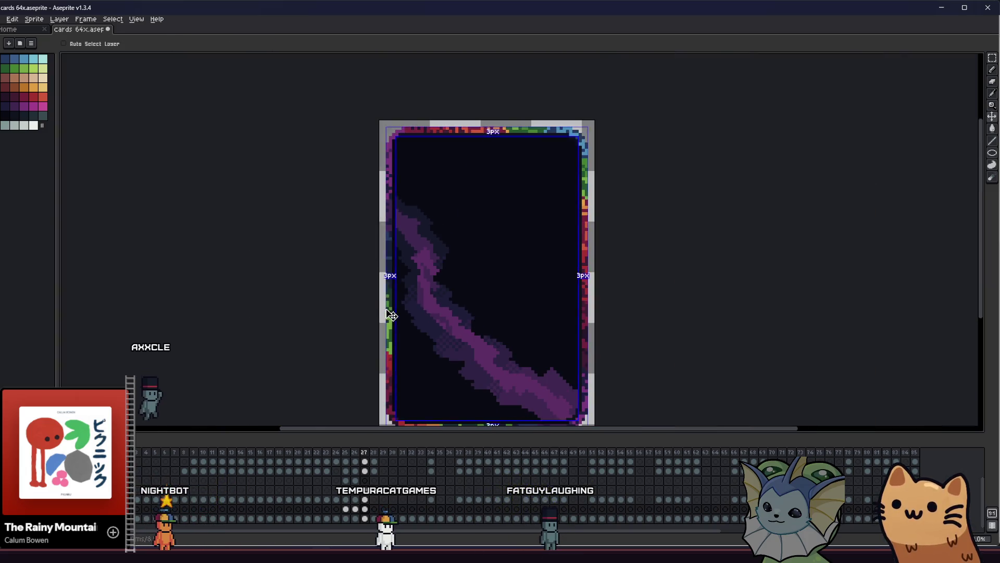
scroll(313, 295, down, 1)
drag(313, 295, 258, 283)
scroll(292, 282, up, 2)
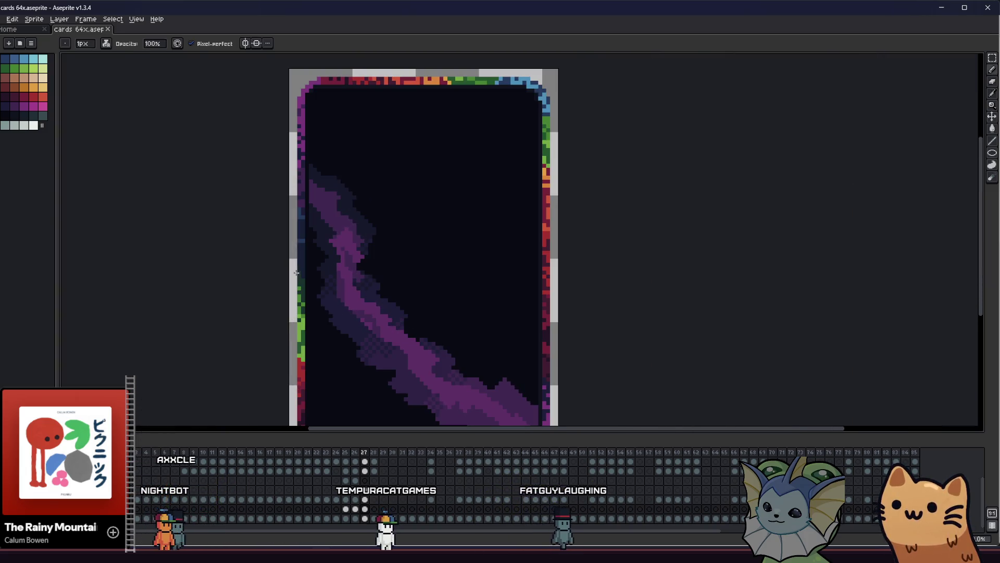
key(g)
scroll(384, 335, up, 2)
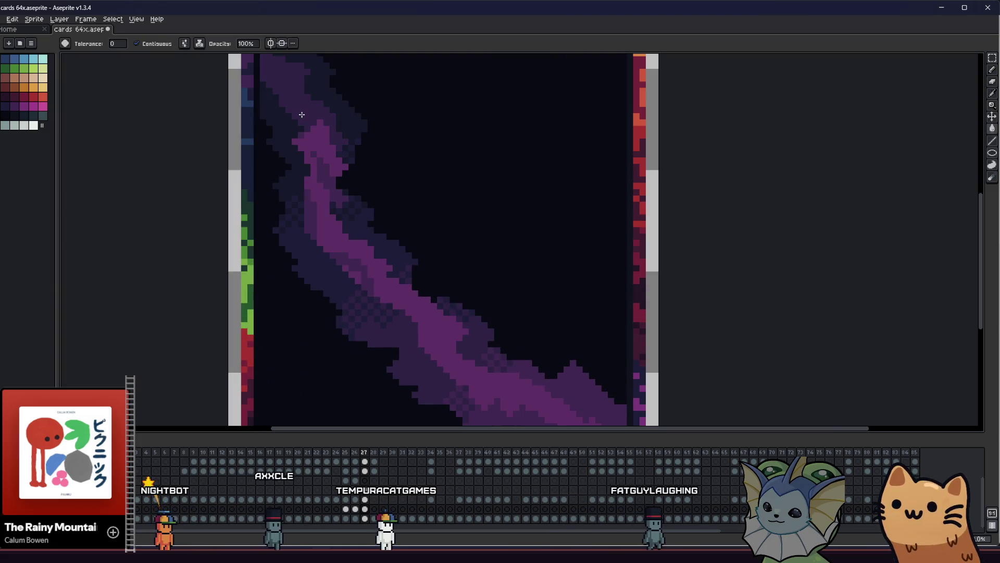
scroll(299, 107, up, 1)
key(i)
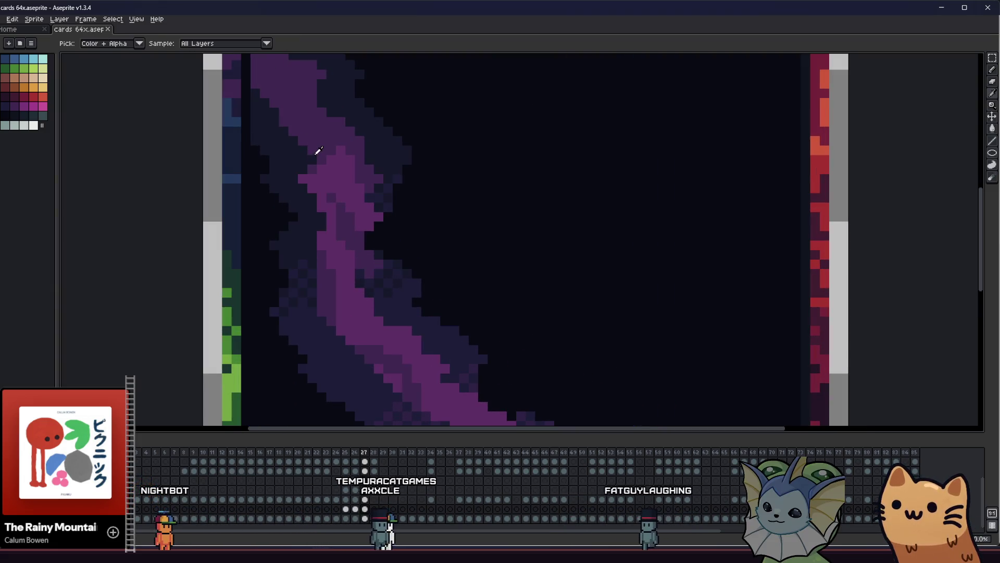
scroll(332, 282, down, 2)
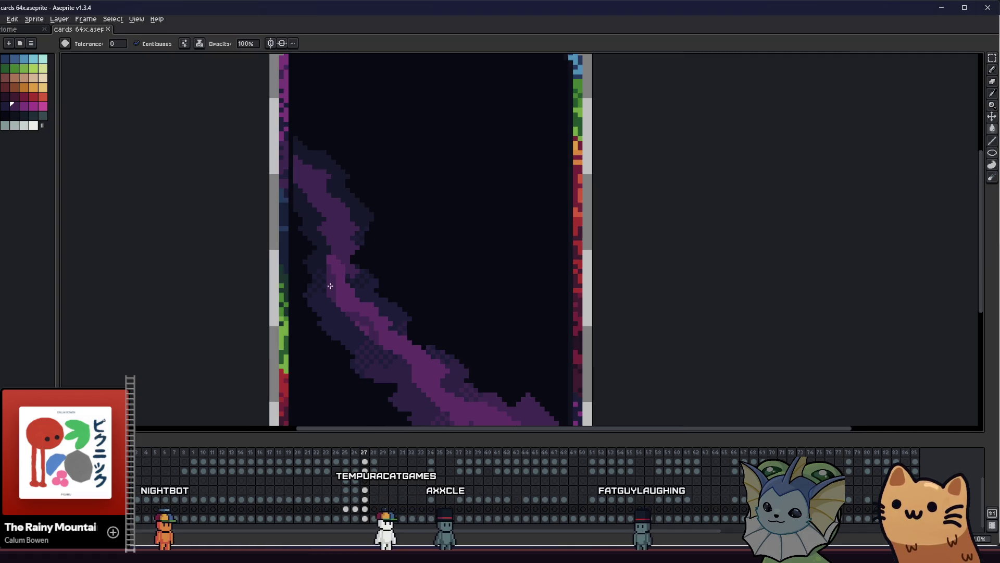
scroll(380, 360, up, 1)
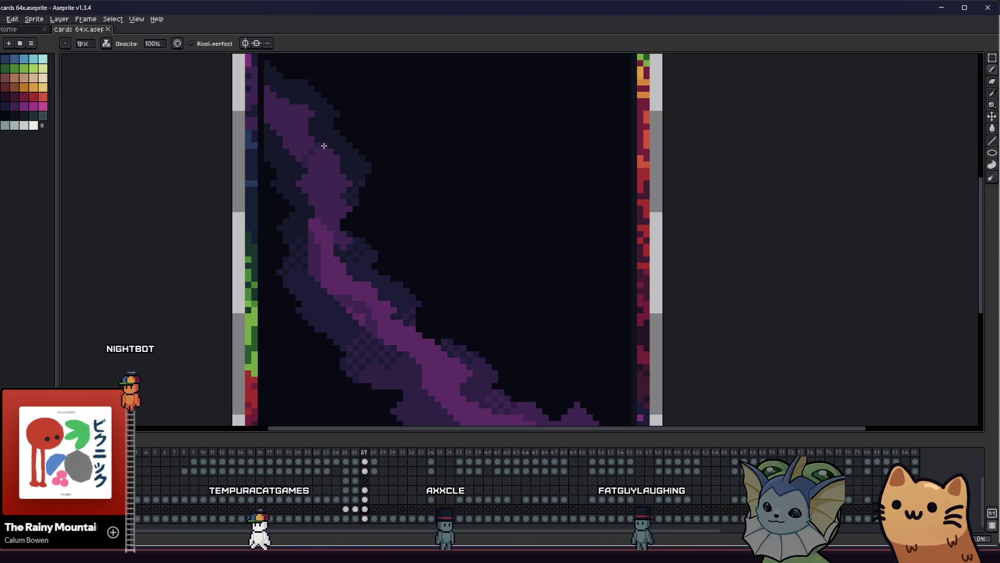
Step: Shift the view down to the card's bottom edge, ready with the Paint Bucket
key(g)
scroll(313, 144, down, 2)
drag(234, 174, 304, 202)
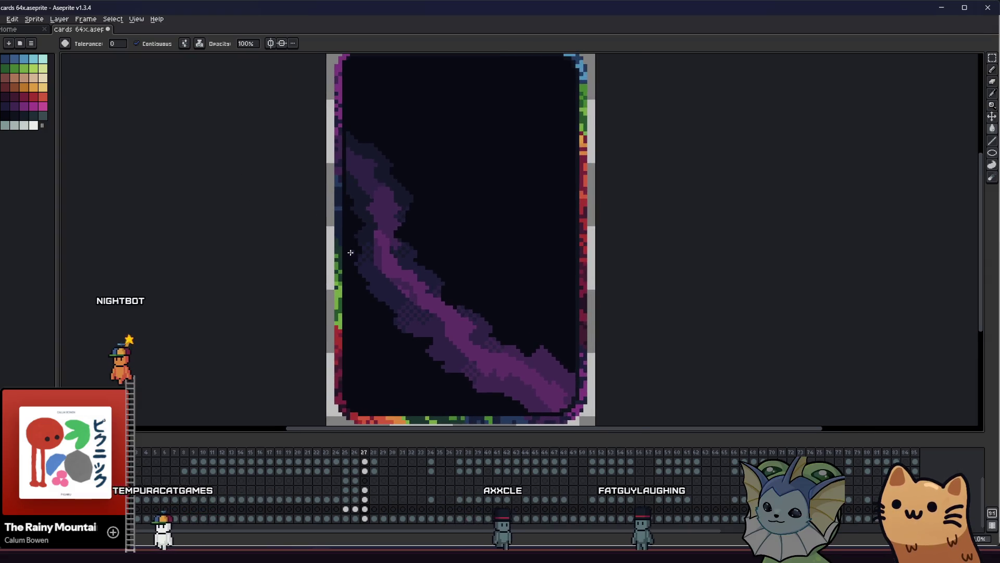
scroll(349, 251, up, 2)
key(b)
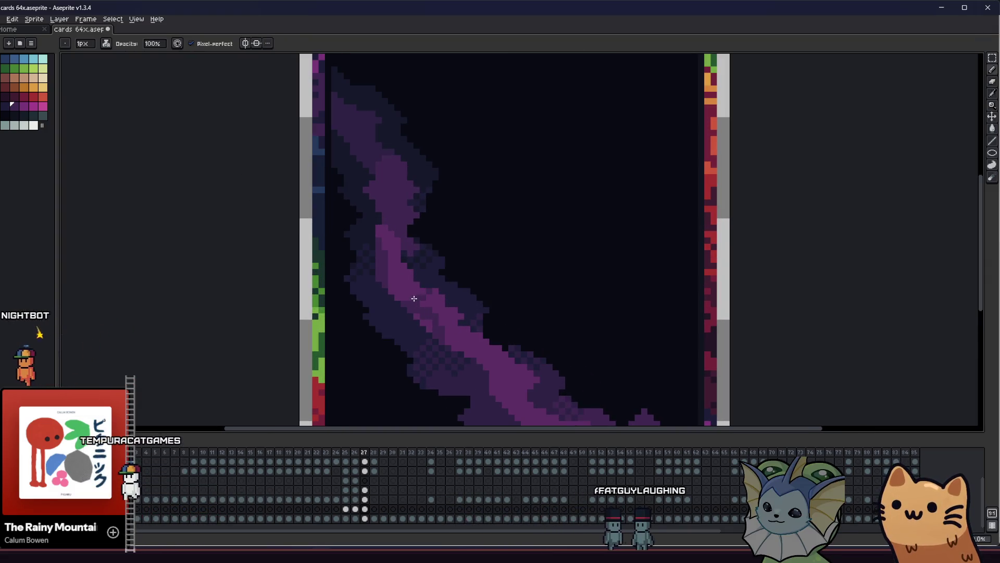
scroll(415, 298, down, 1)
key(g)
drag(339, 270, 245, 230)
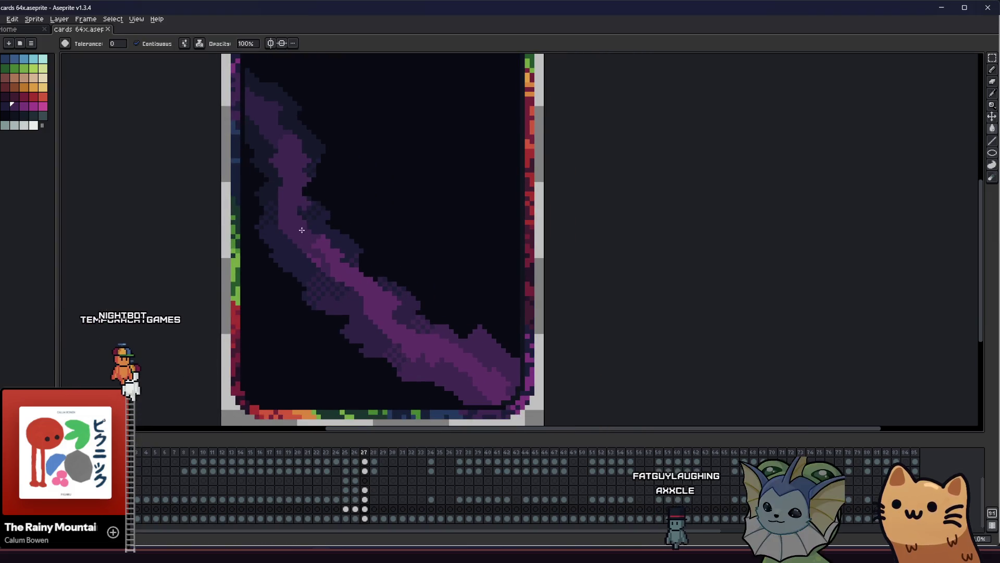
scroll(302, 229, up, 1)
Step: Choose a brighter purple swatch and apply it to the lower purple band
key(i)
click(26, 111)
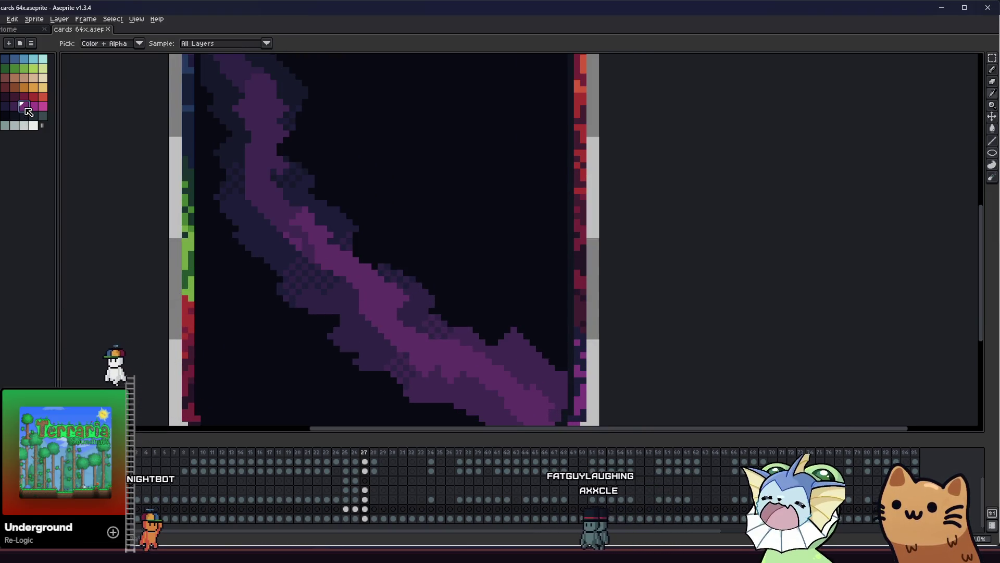
key(b)
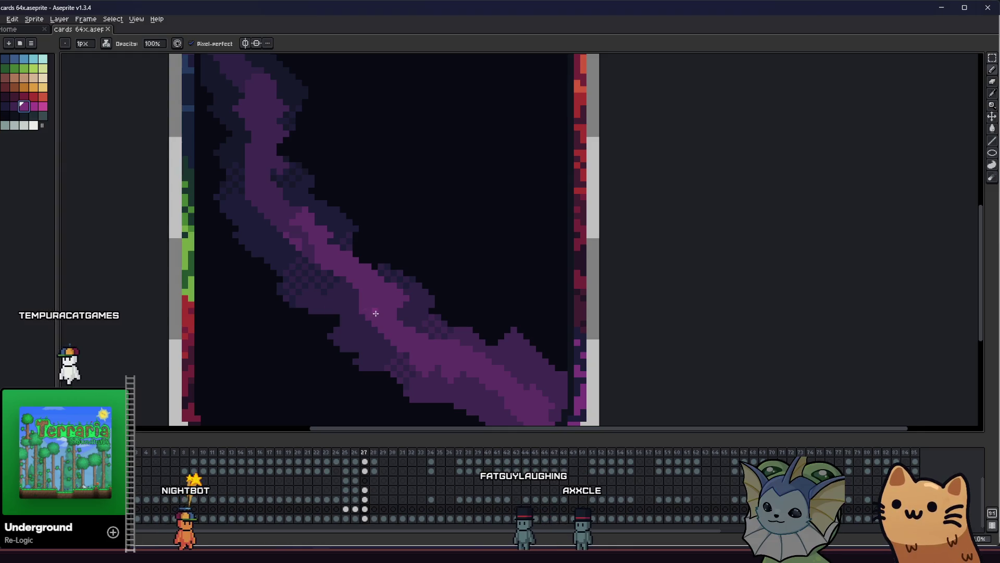
click(388, 329)
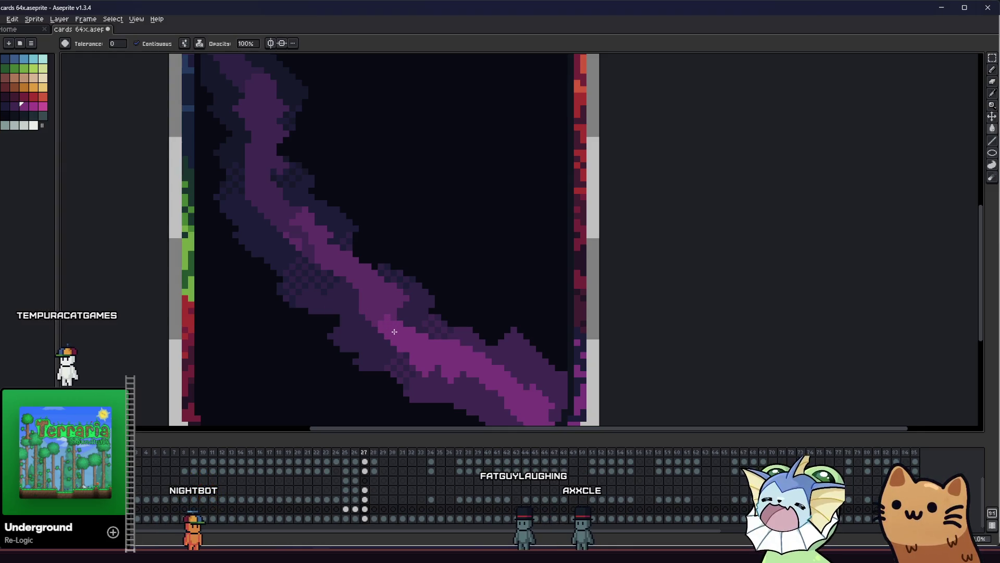
Step: Pan along the streak to check the brighter magenta flecks in its lower core
drag(276, 286, 298, 296)
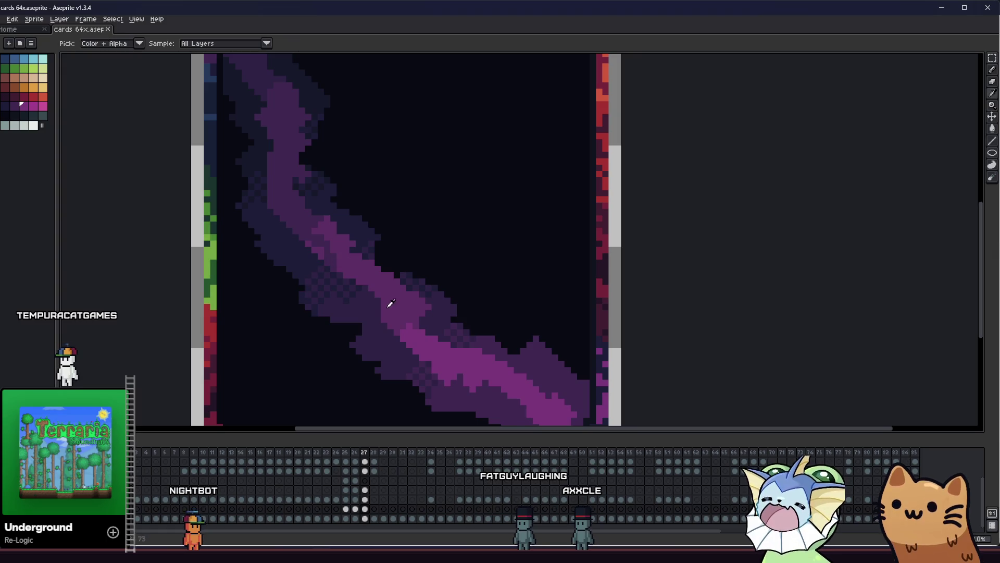
scroll(414, 345, up, 1)
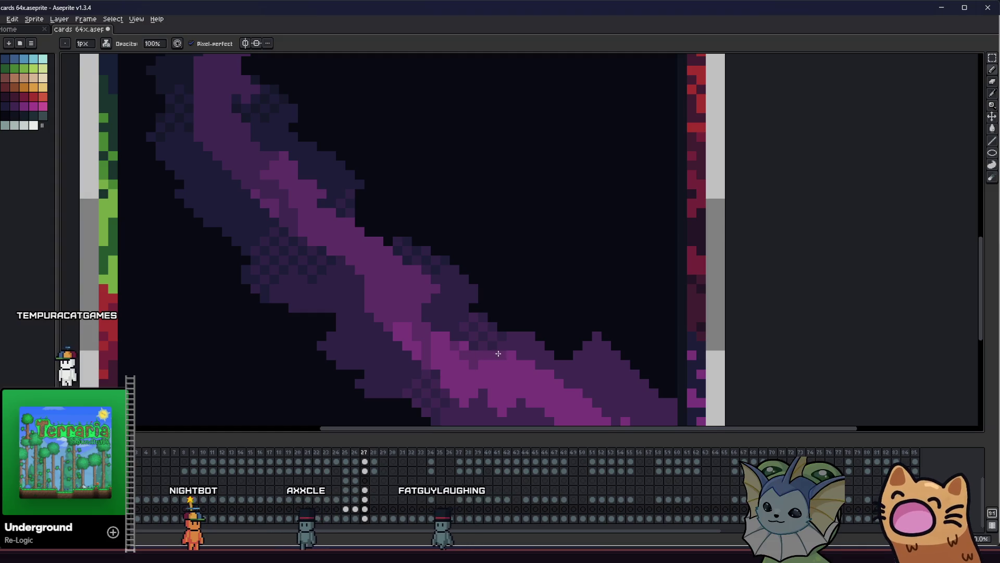
scroll(468, 354, down, 3)
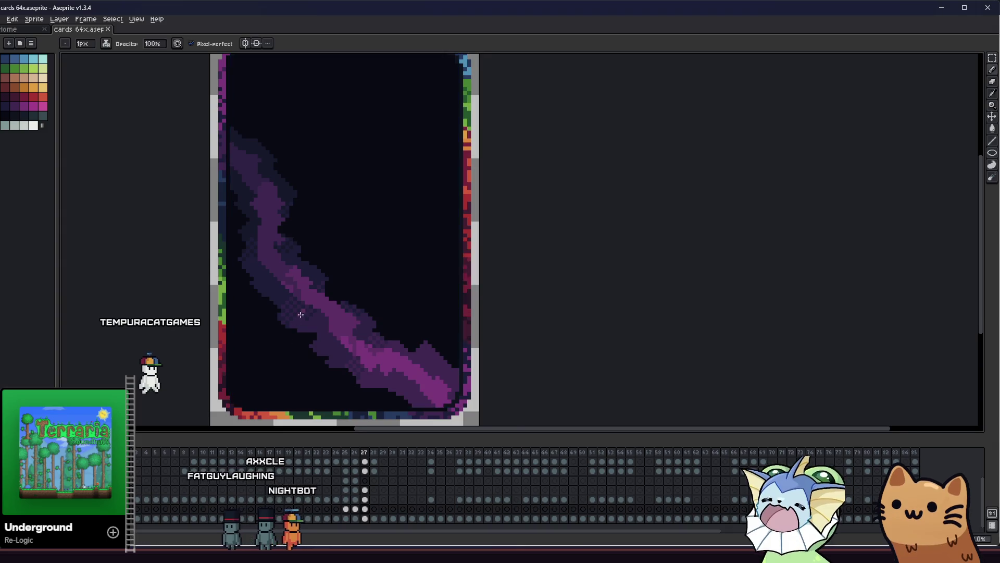
key(i)
scroll(270, 245, up, 3)
key(b)
scroll(237, 136, up, 1)
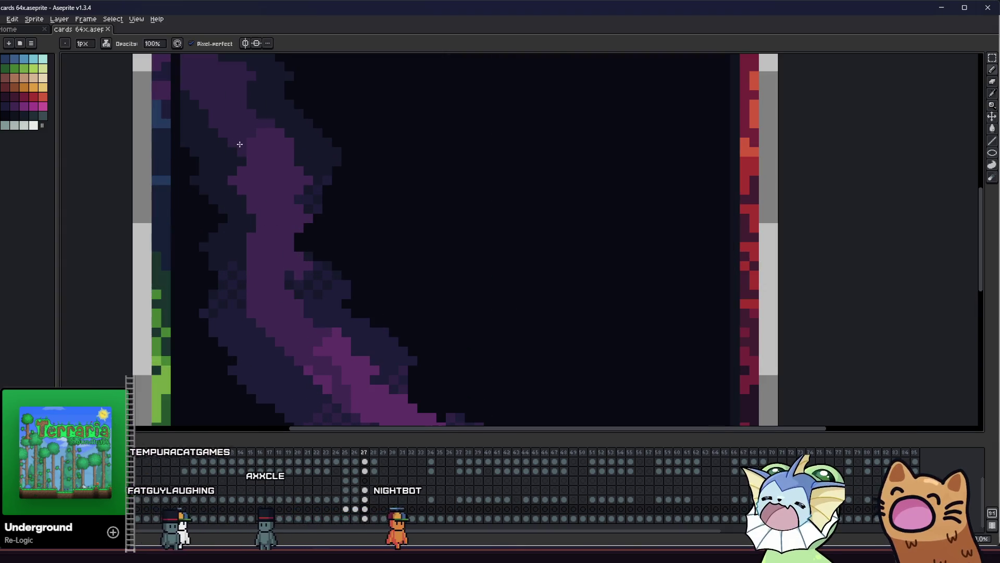